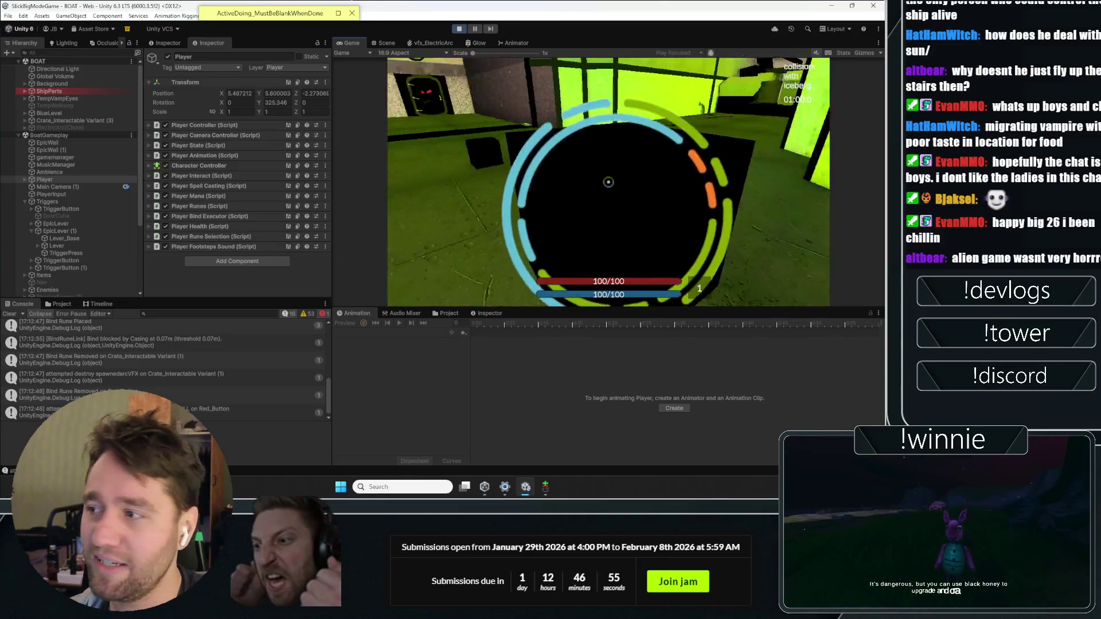
- Climb the green stairs, cast a rune ring at the cube, and head toward the door
key("w")
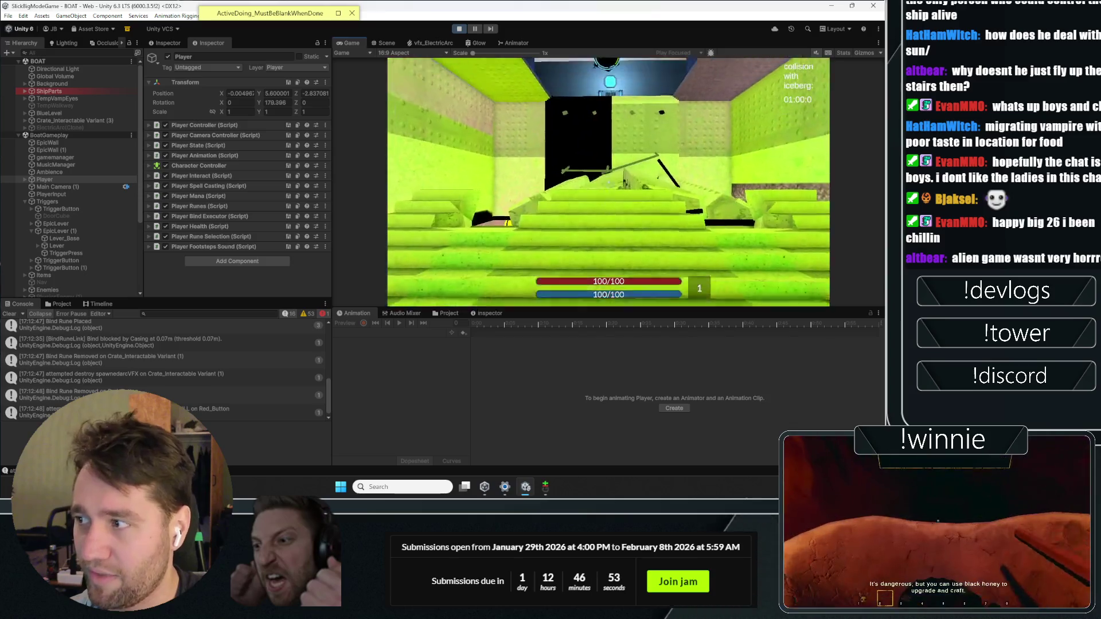
key("w")
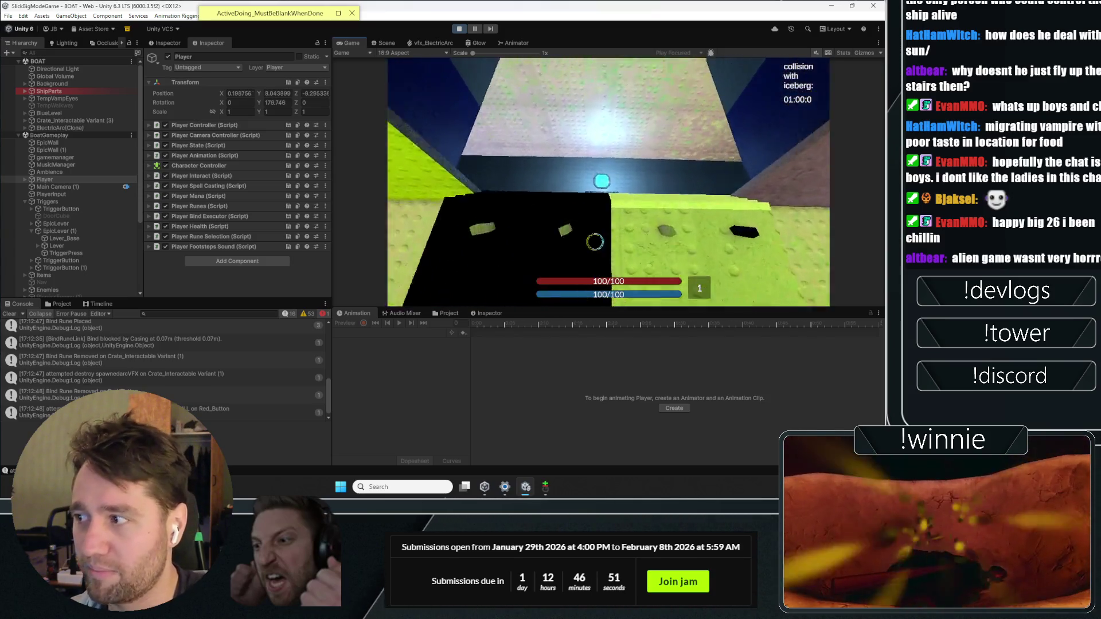
key("w")
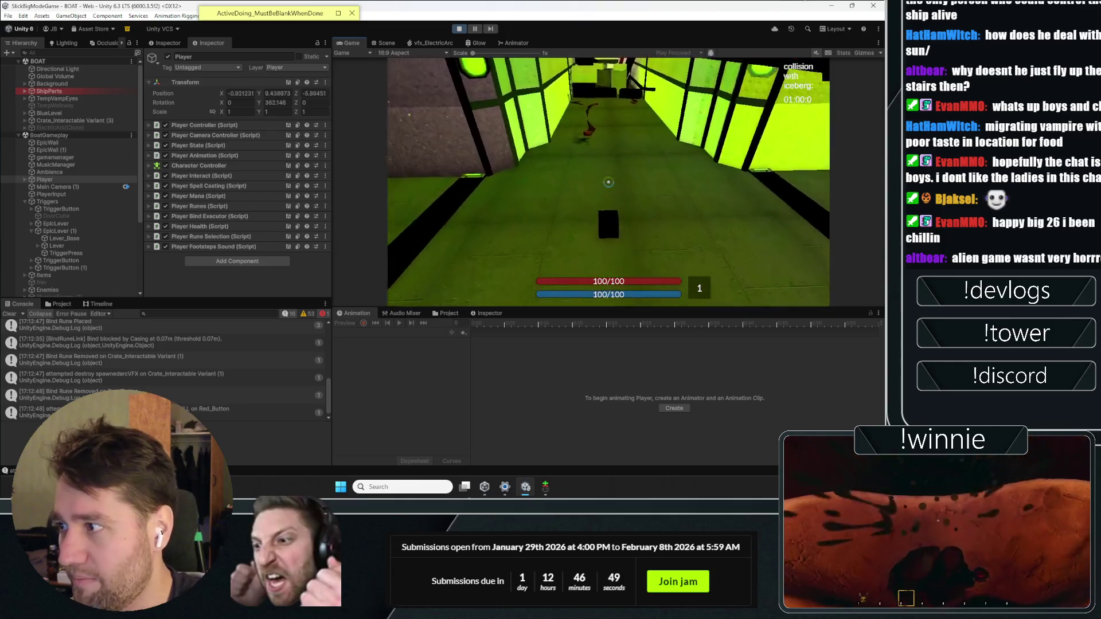
key("w")
key("2")
left_click(608, 182)
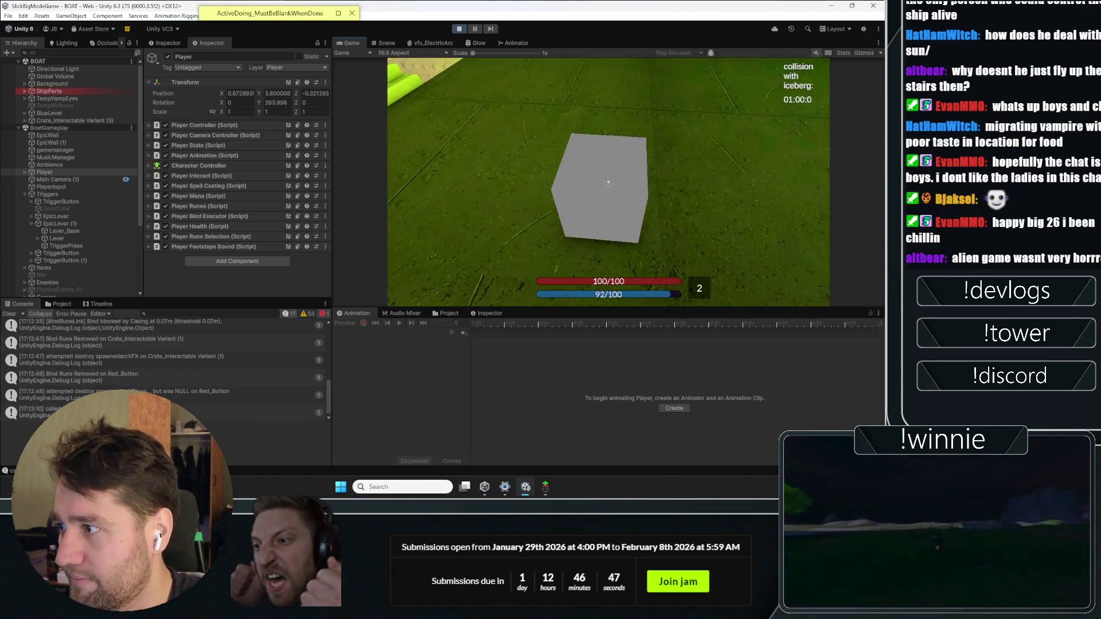
key("w")
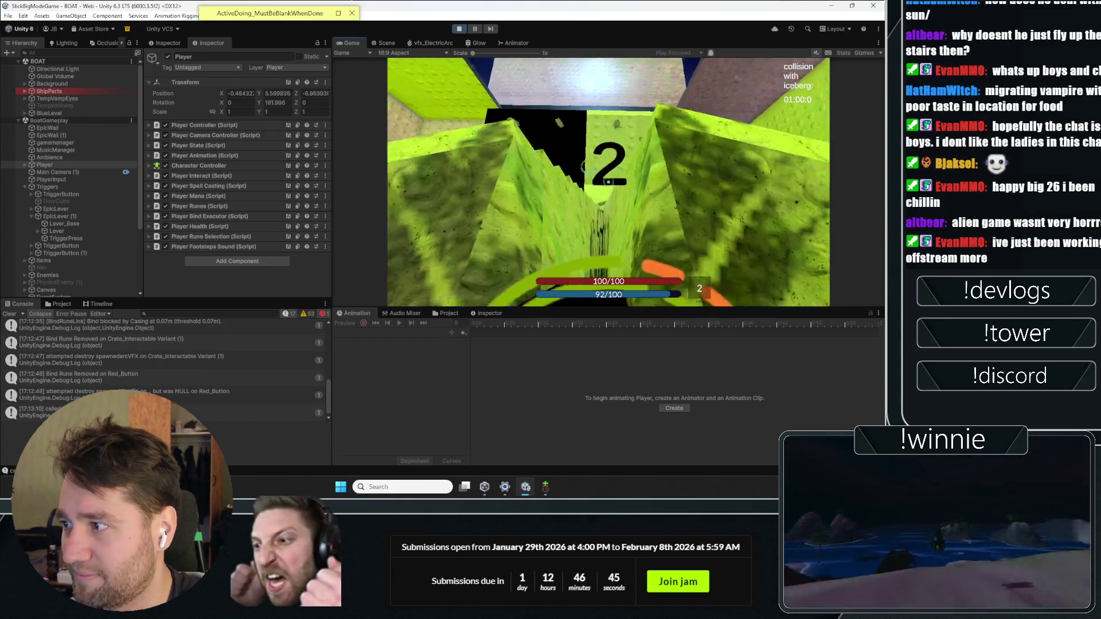
key("w")
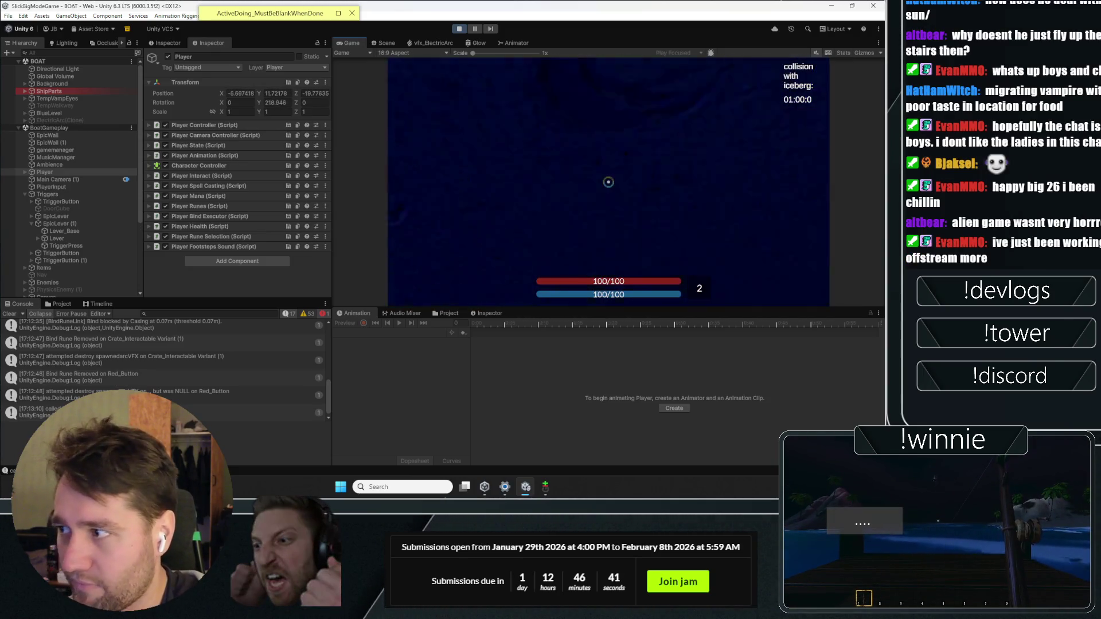
key("w")
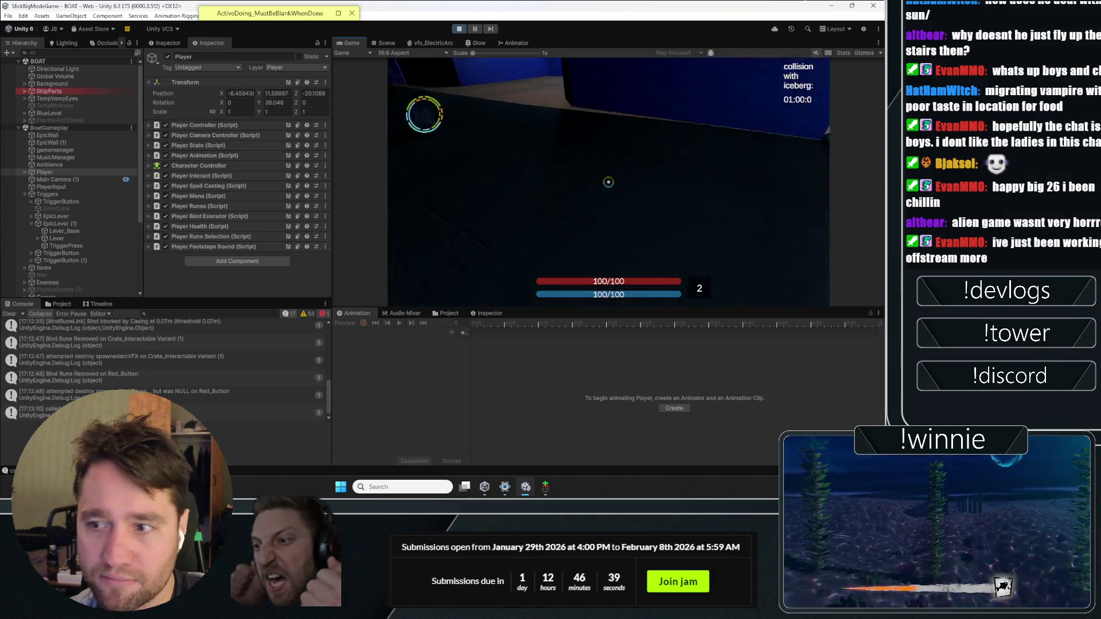
key("w")
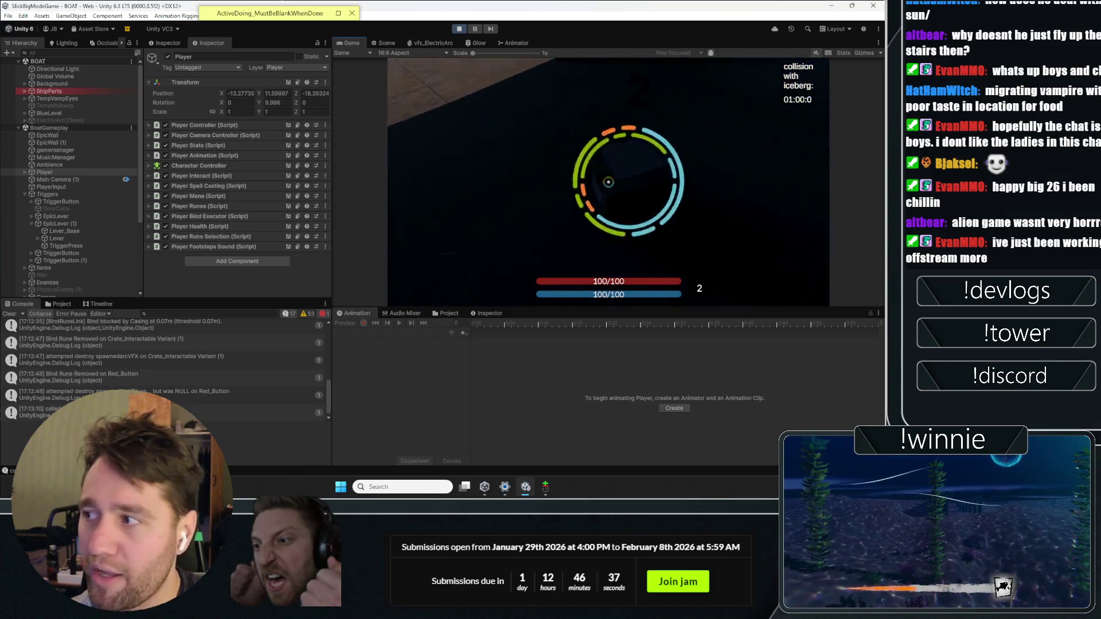
key("w")
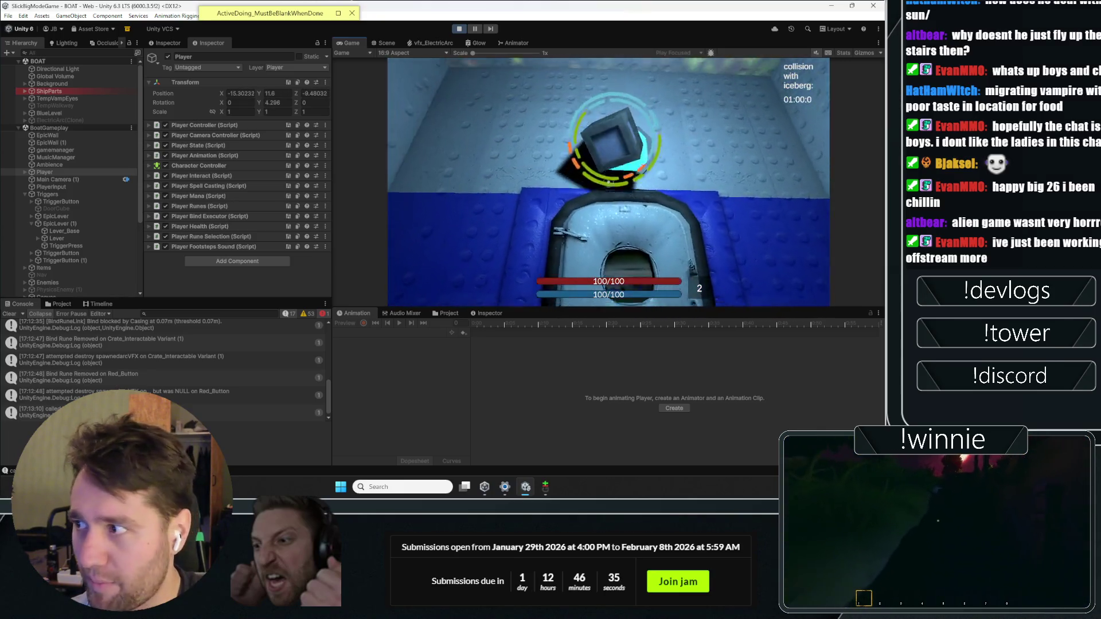
- Walk down the corridors to a crate and cast two rune rings at it
key("d")
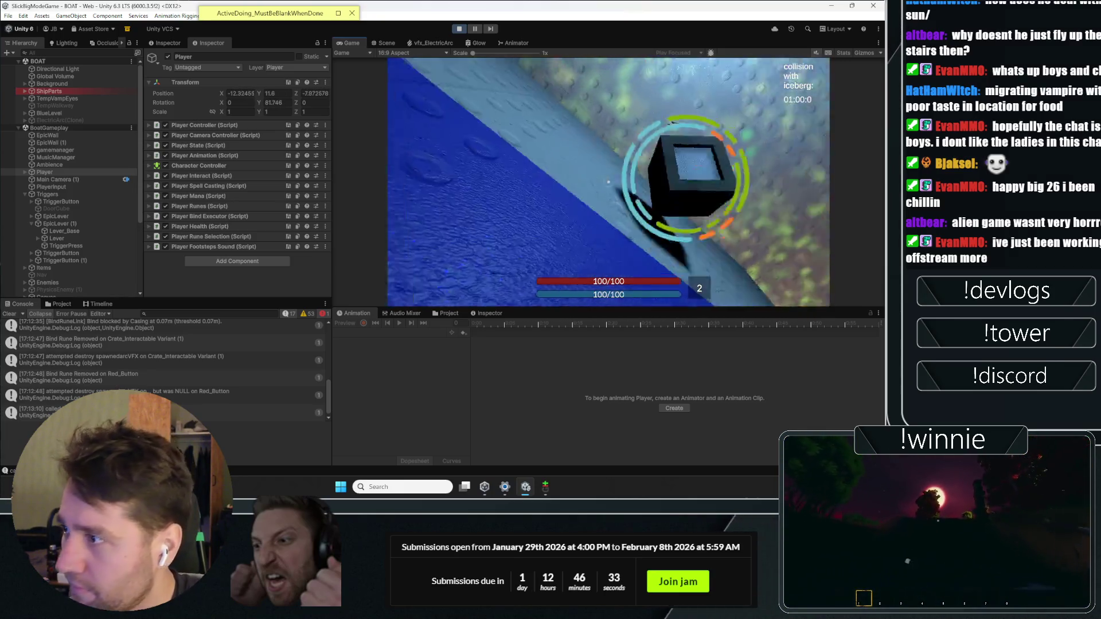
key("w")
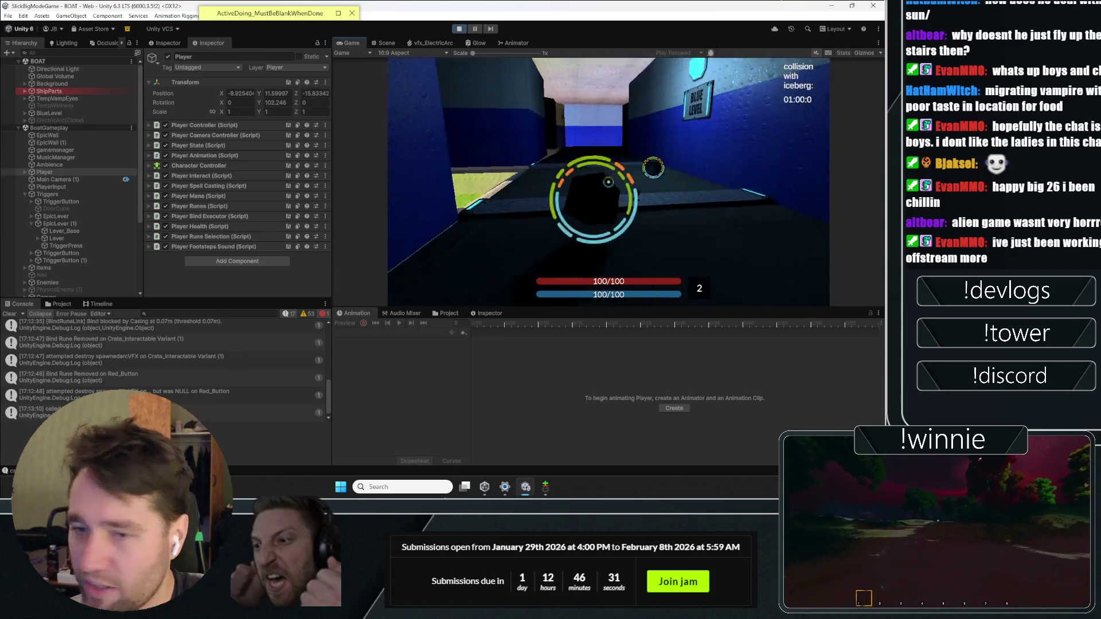
key("w")
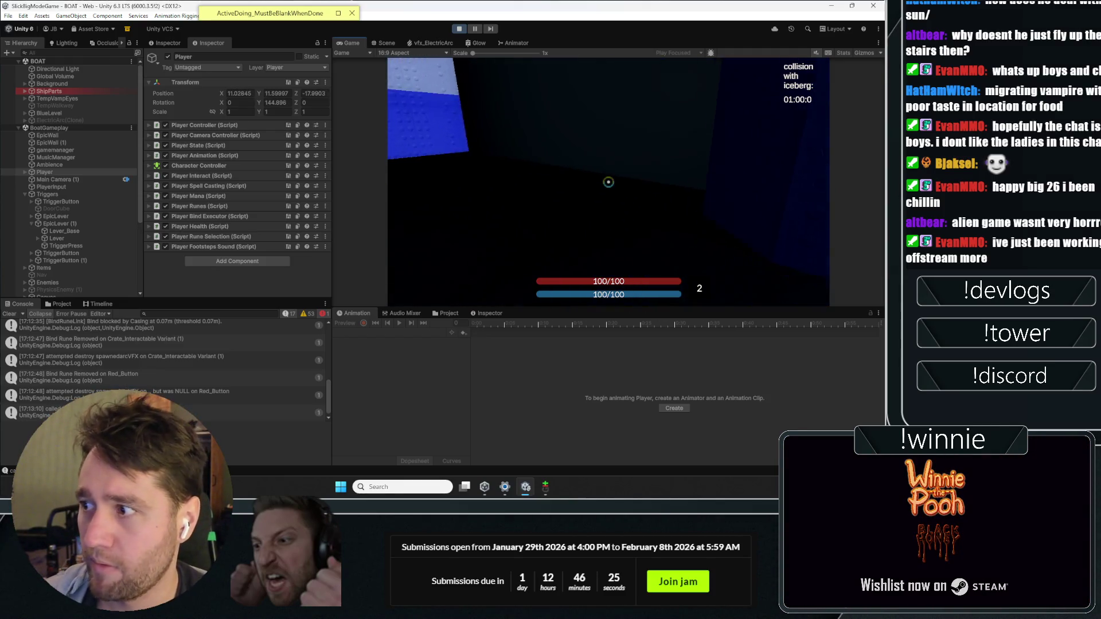
key("w")
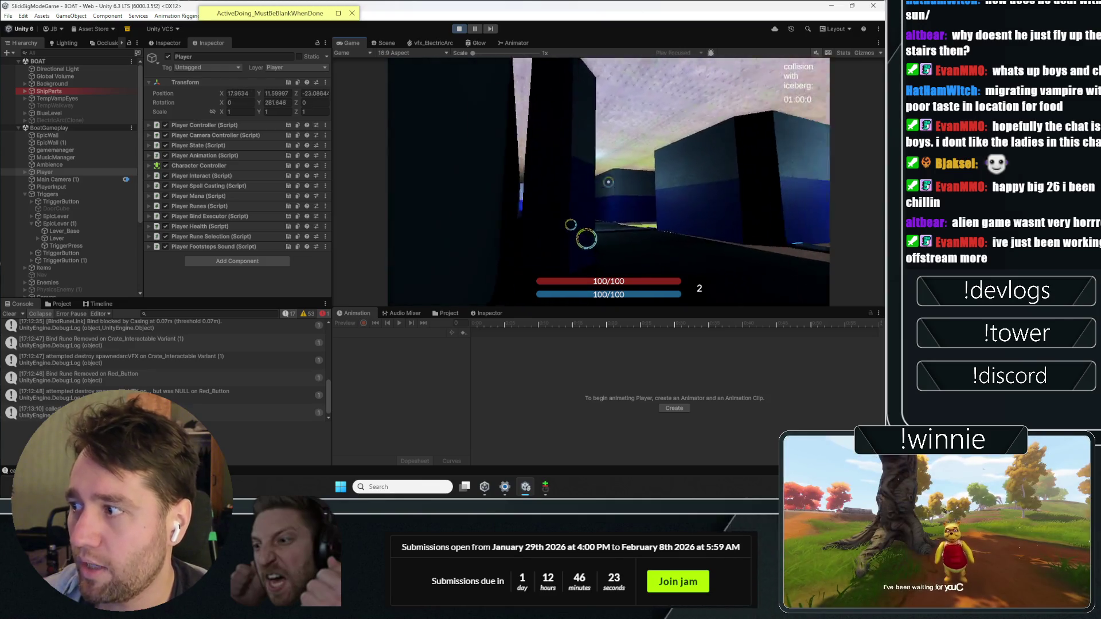
key("w")
key("w")
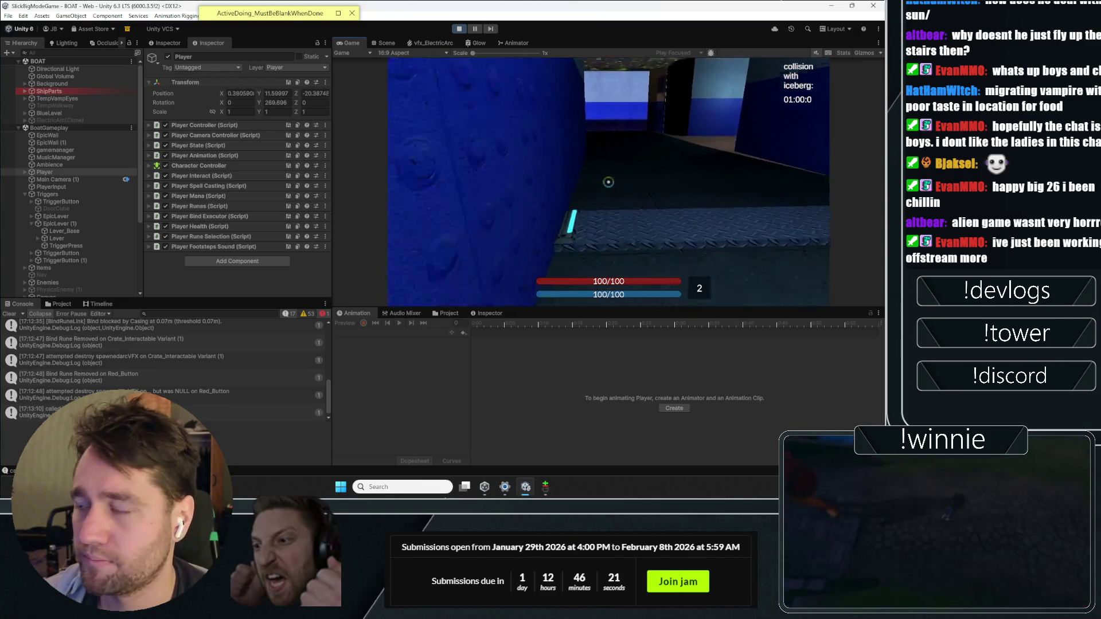
key("w")
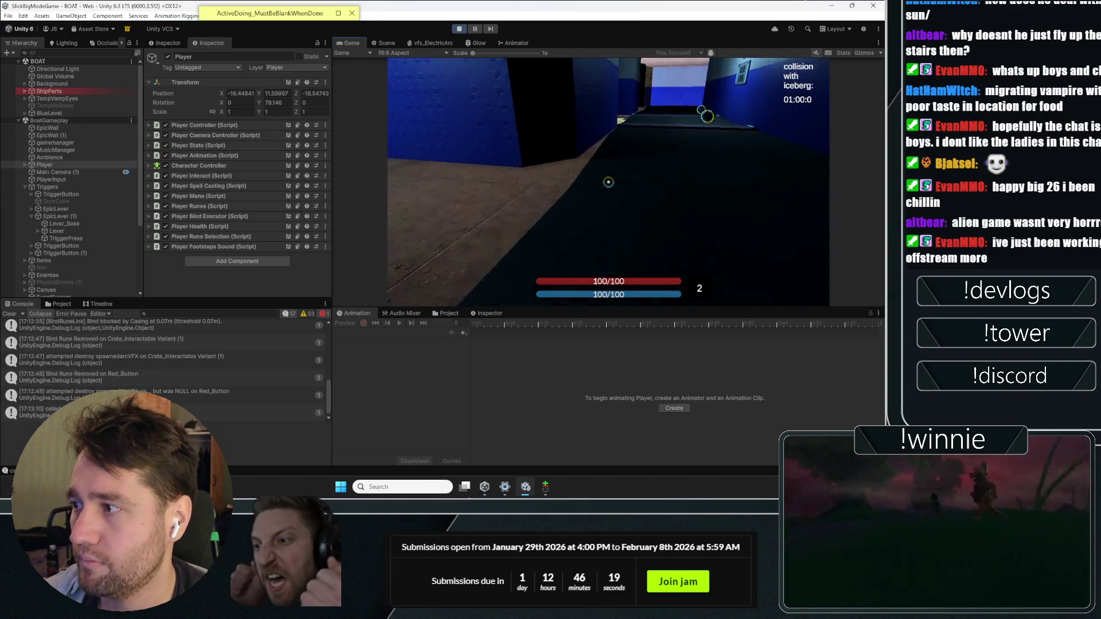
key("w")
left_click(608, 182)
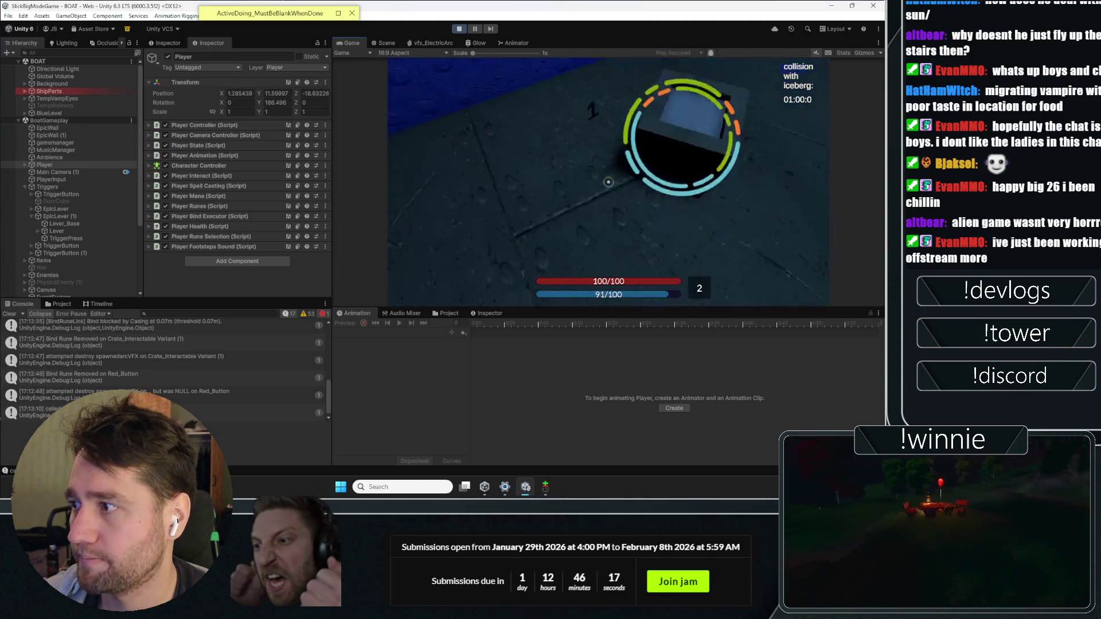
left_click(609, 182)
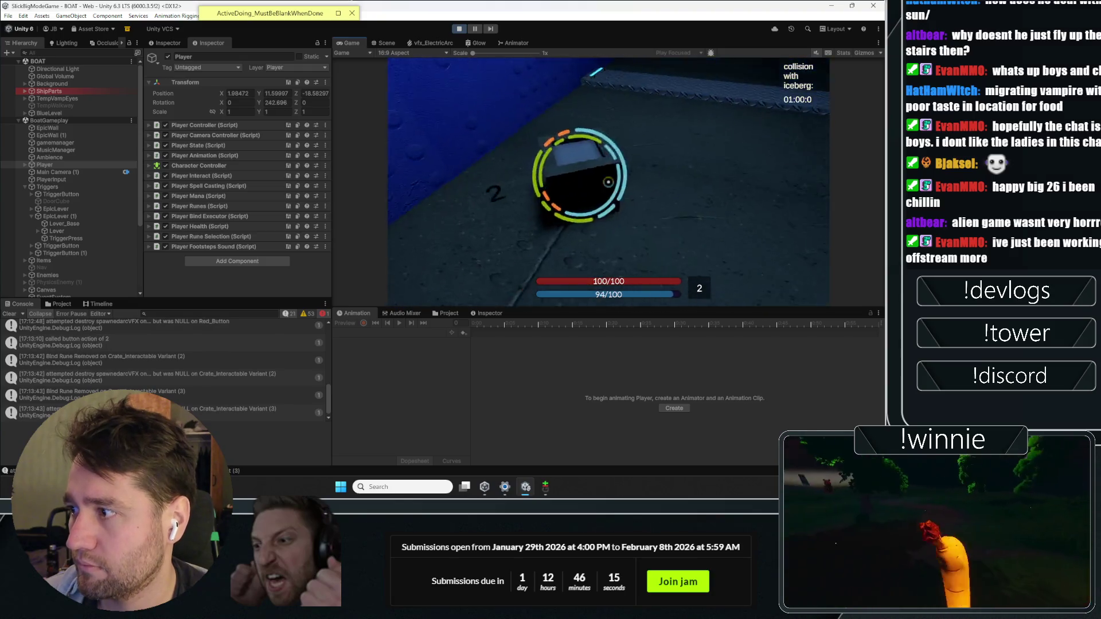
- Cross into the blue rooms, casting rune rings near the door, at a crate and along the corridor
key("w")
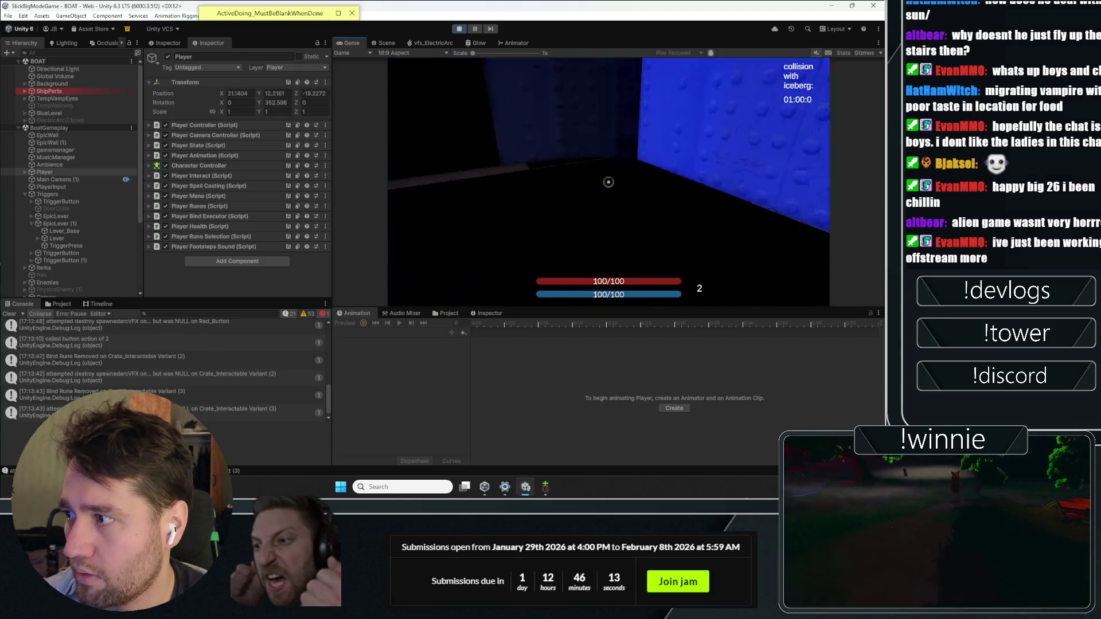
key("w")
left_click(608, 183)
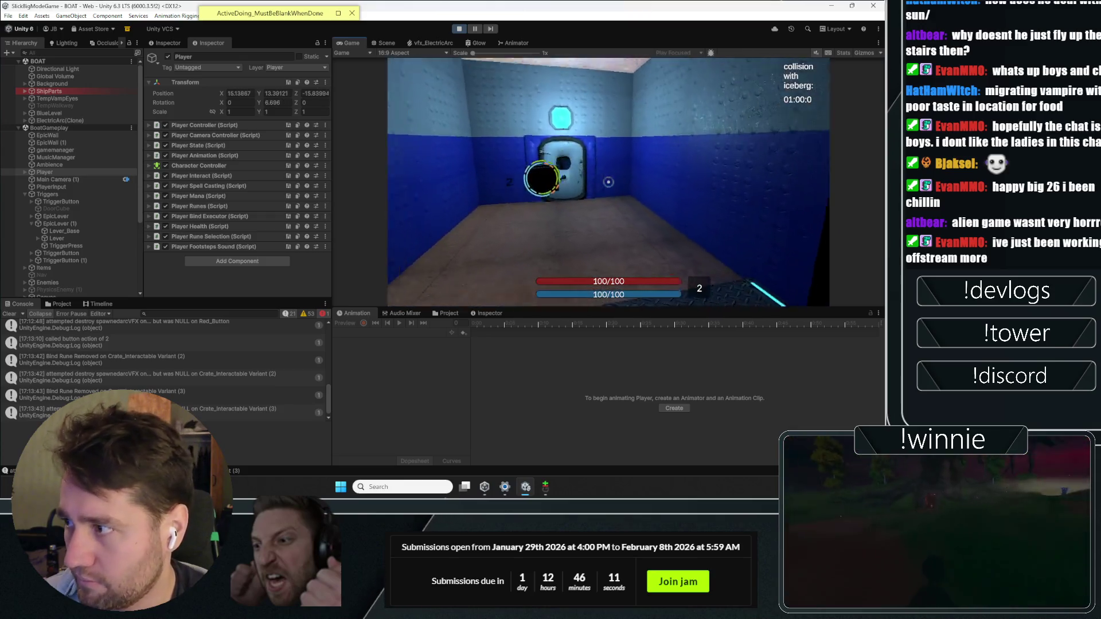
key("w")
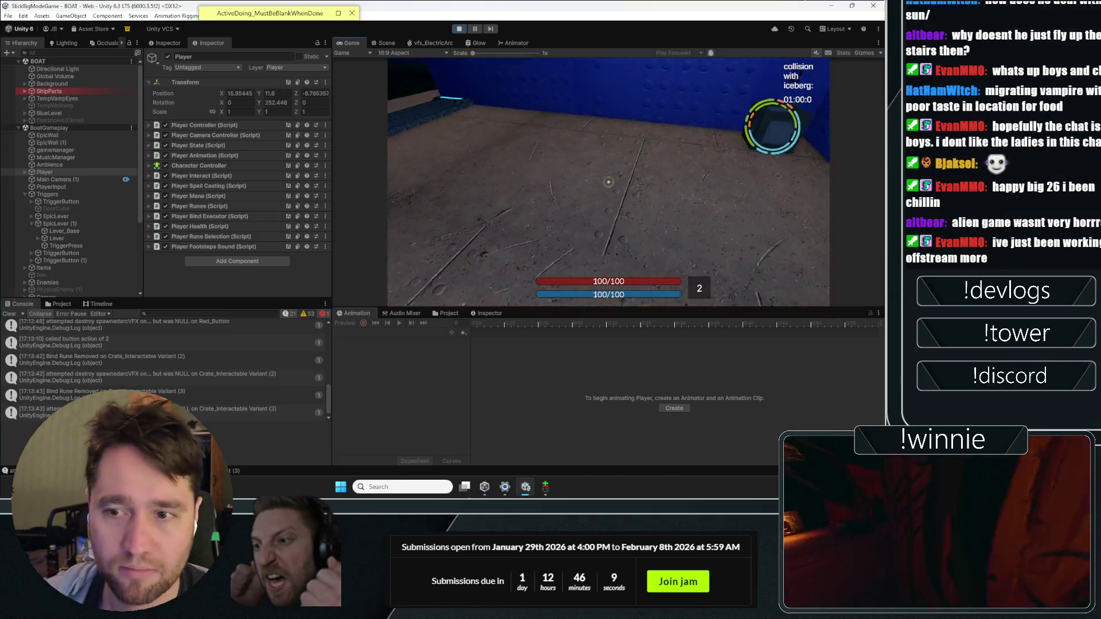
left_click(608, 182)
key("w")
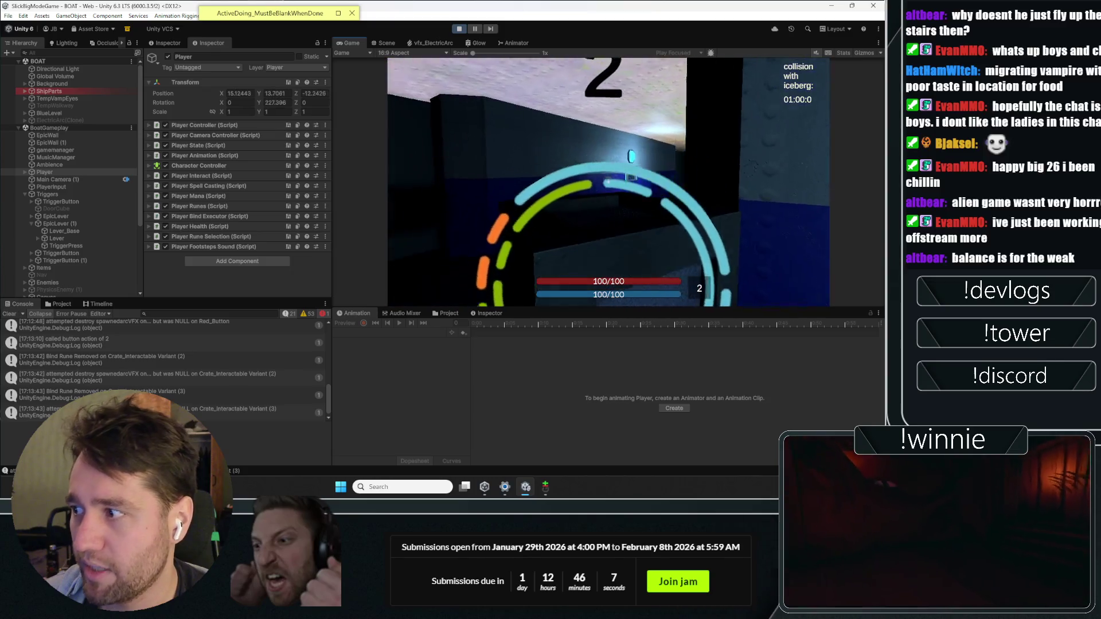
key("w")
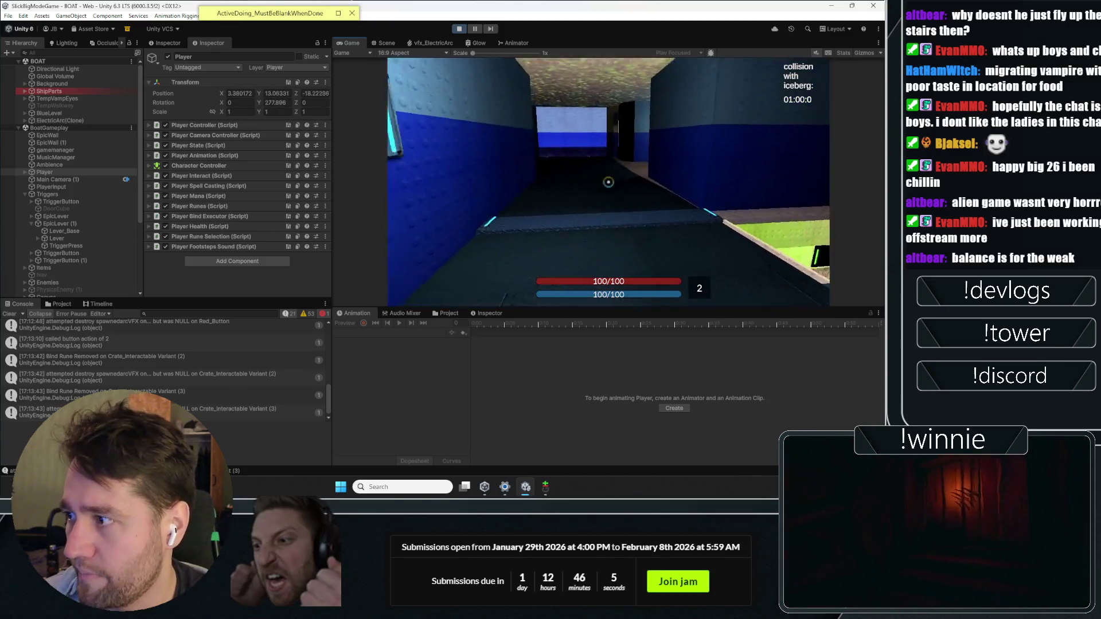
left_click(609, 182)
key("w")
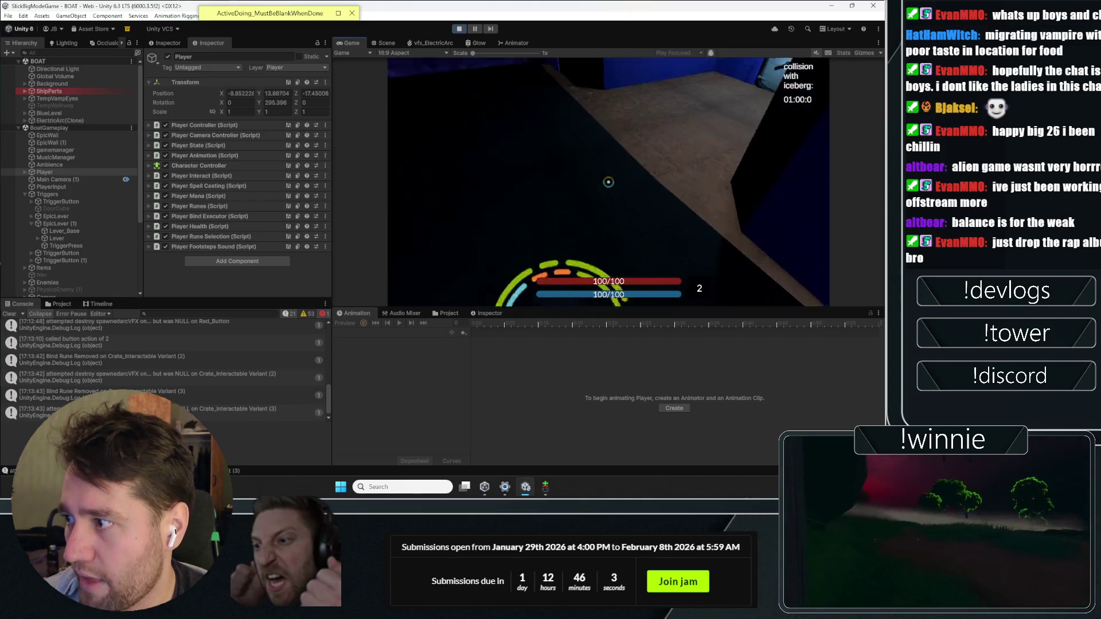
left_click(609, 183)
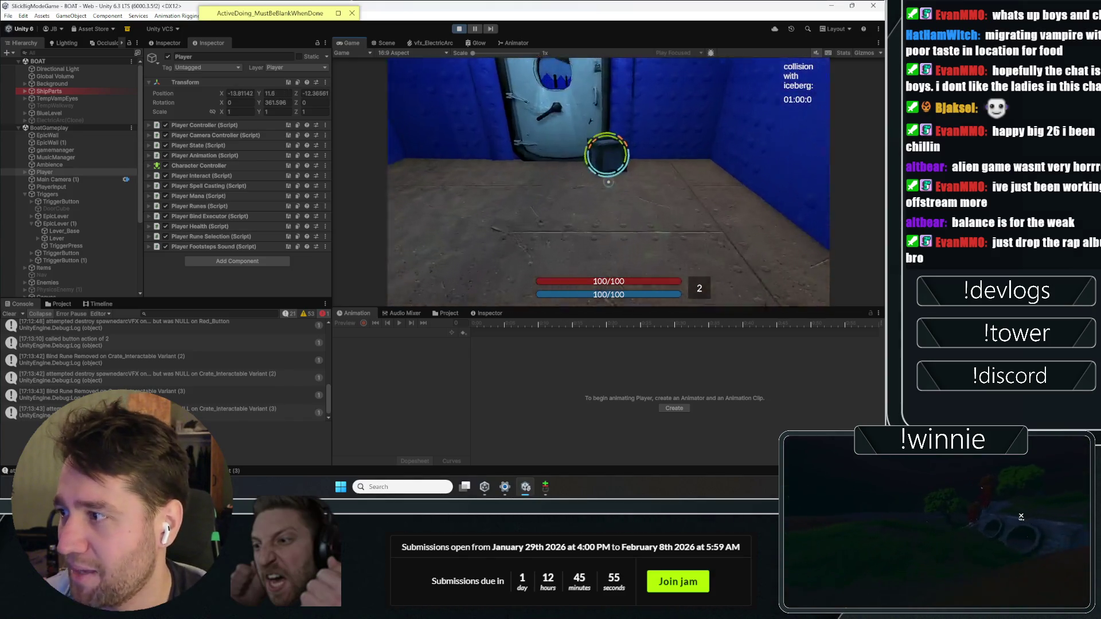
- Walk the player past the crate and along the metal walkway in the blue area
key("w")
key("w")
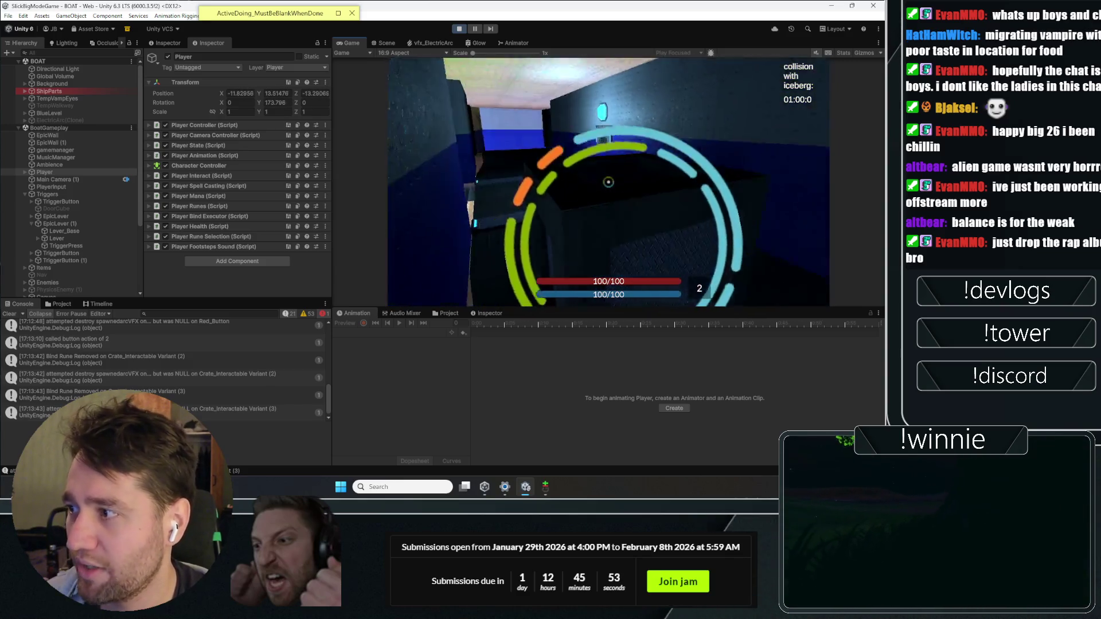
key("w")
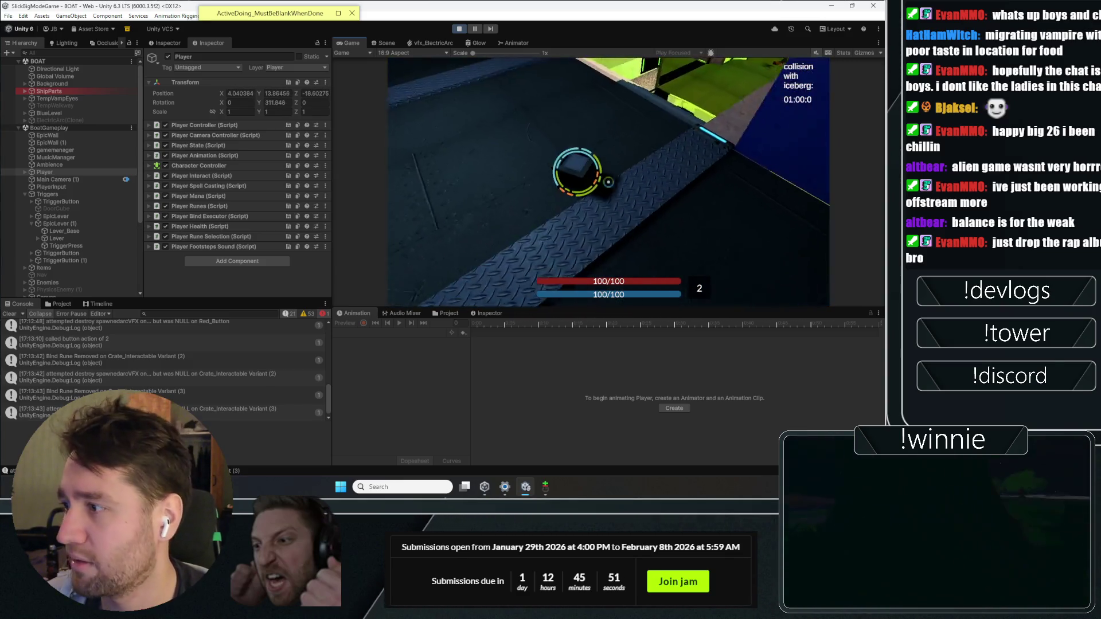
key("w")
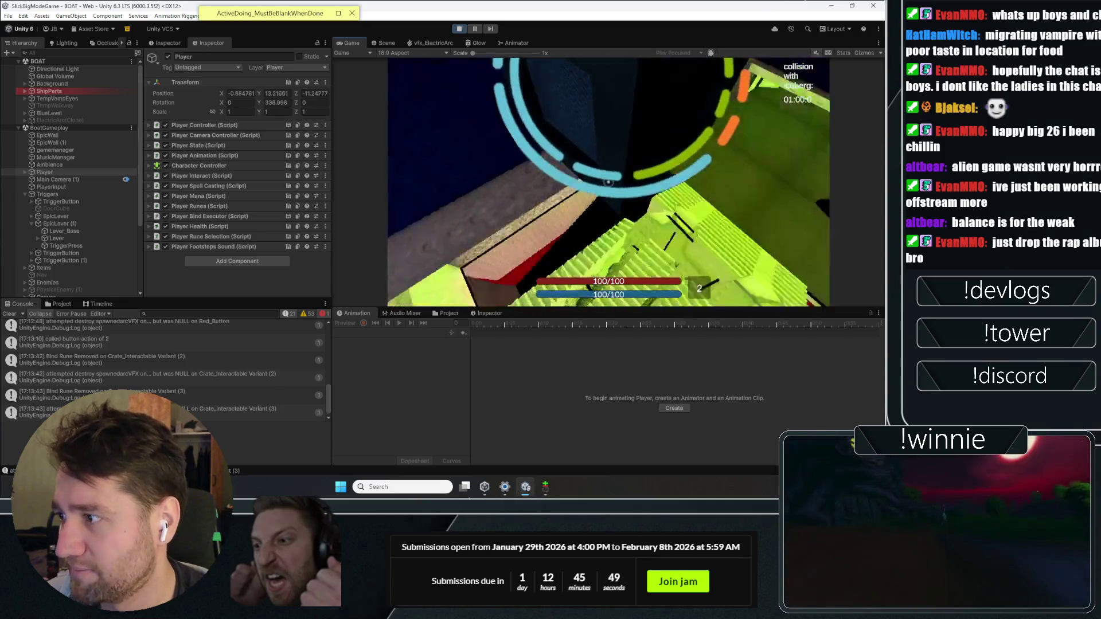
key("w")
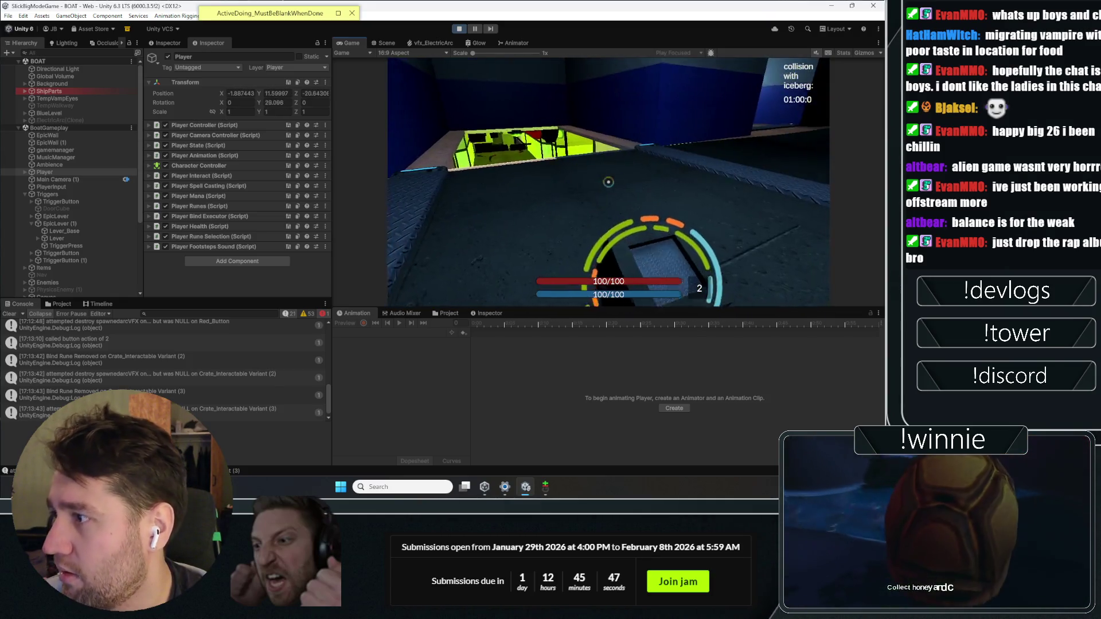
key("w")
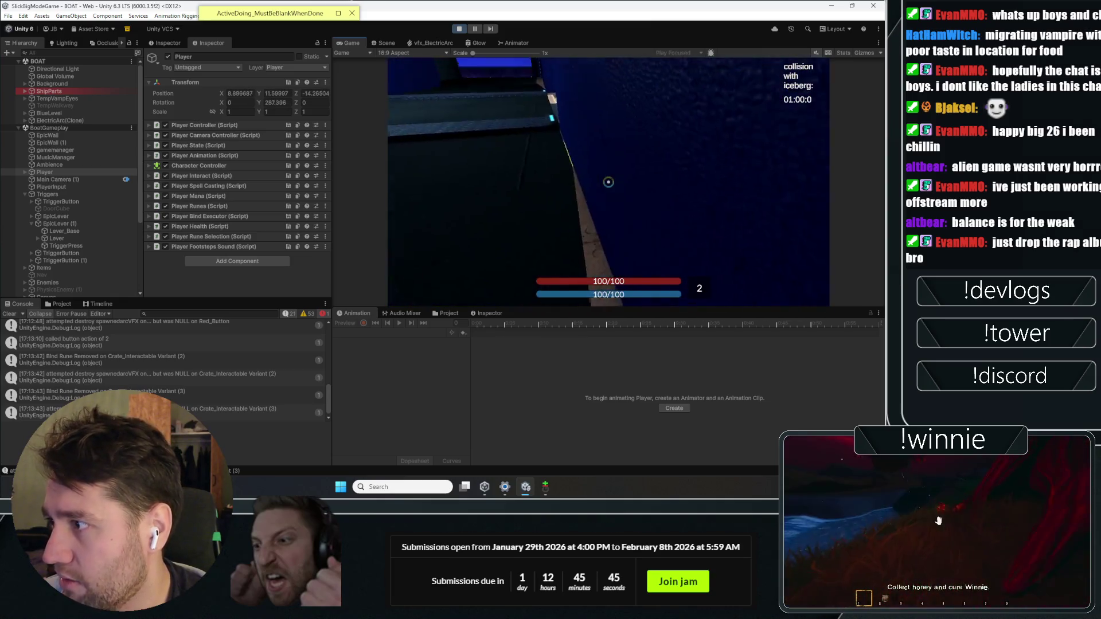
key("w")
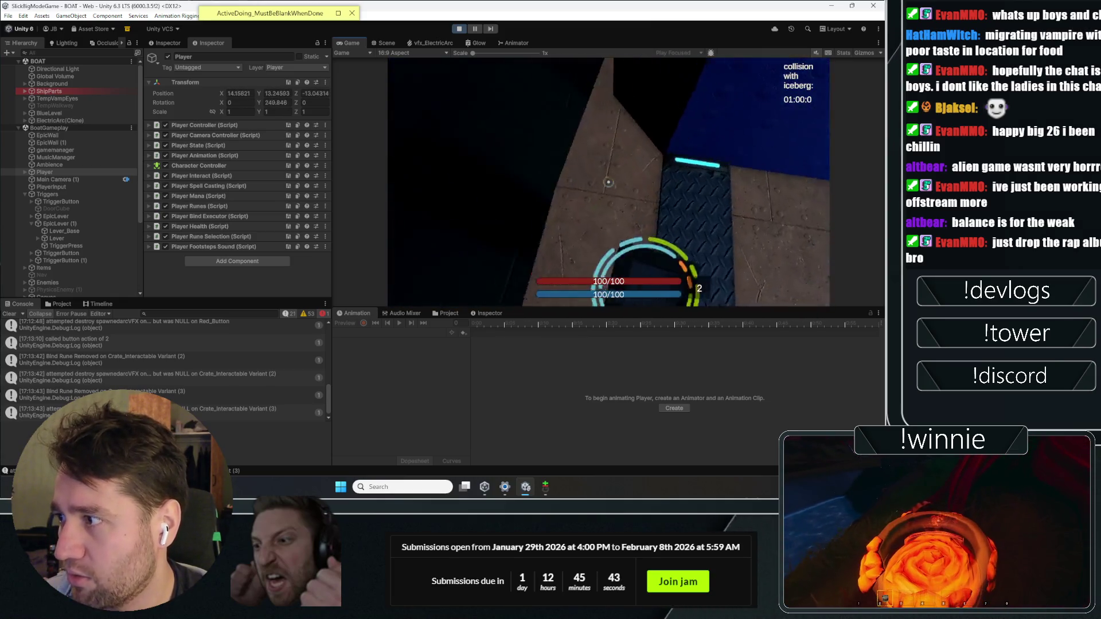
key("w")
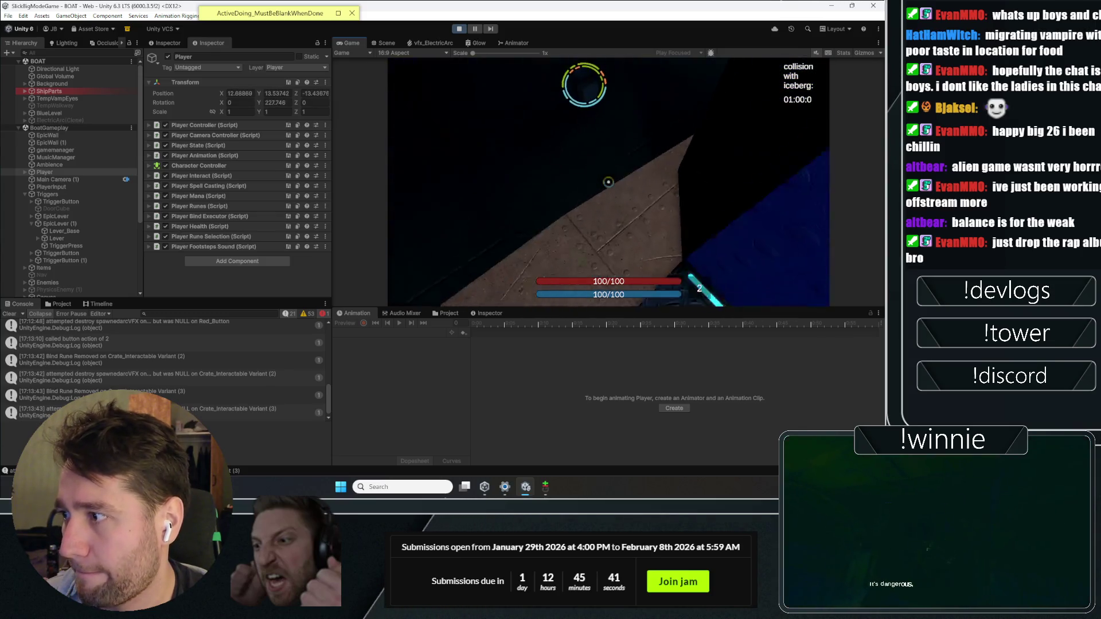
- Move on through the green level and into the red-walled corridor
key("w")
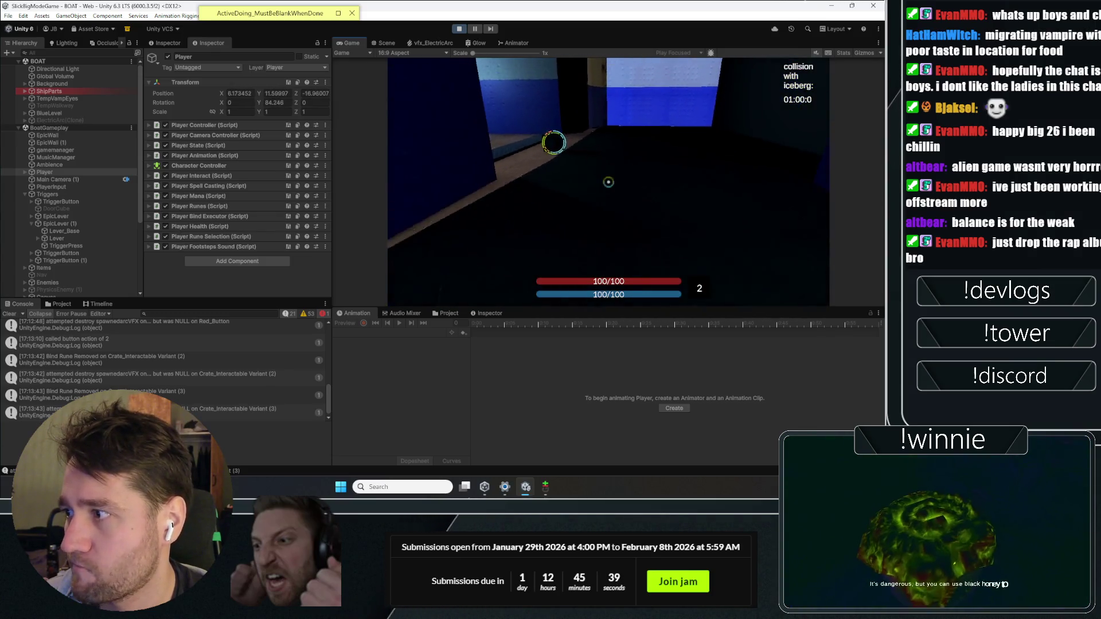
key("w")
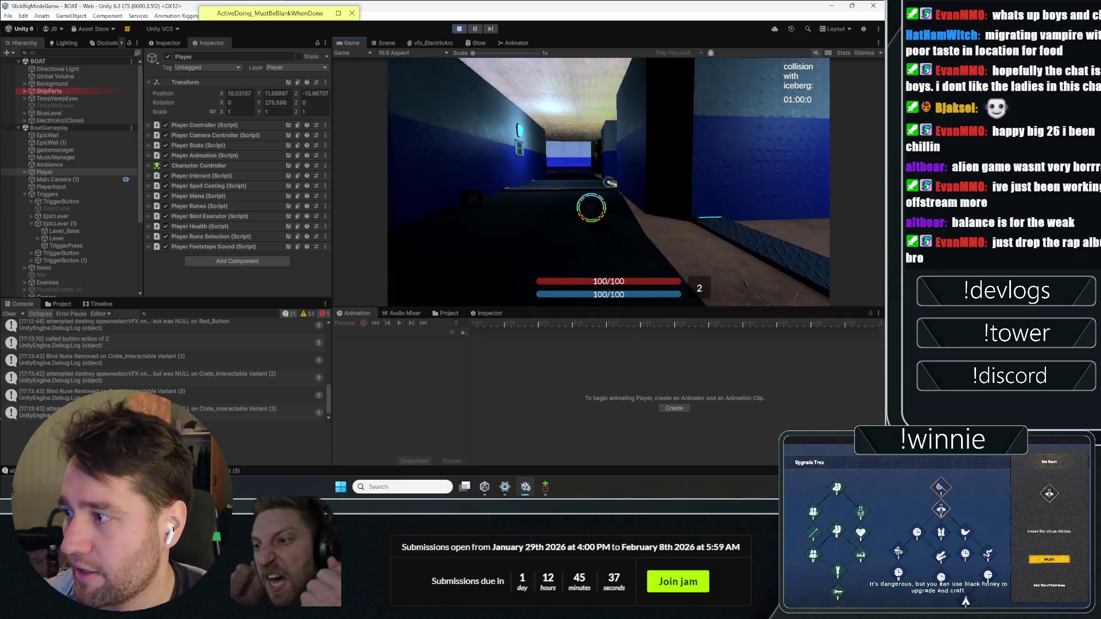
key("w")
key("w")
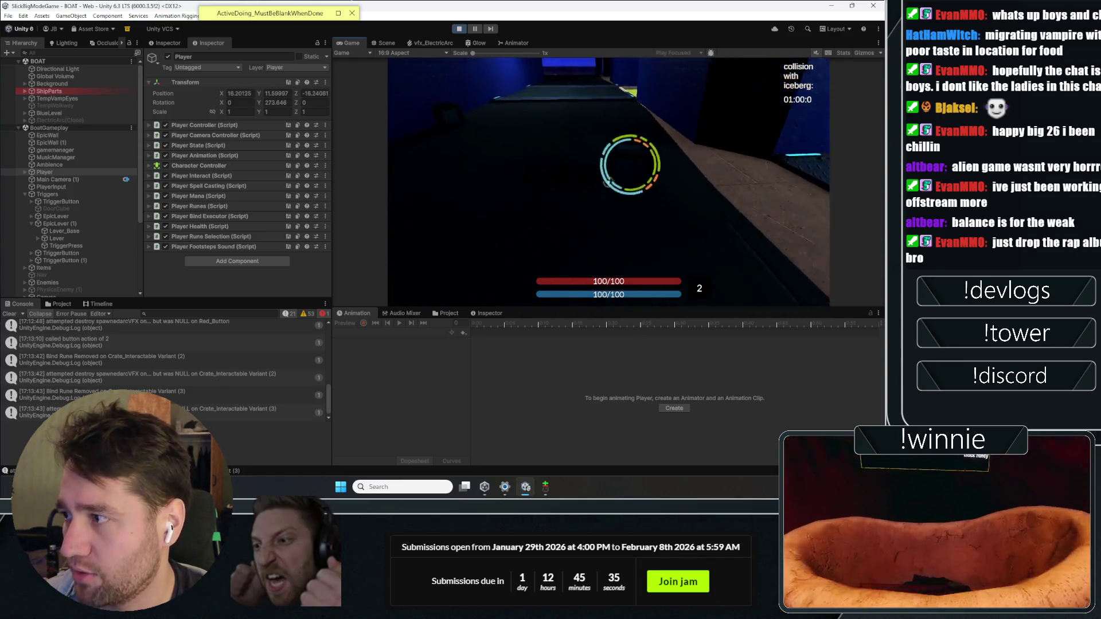
key("w")
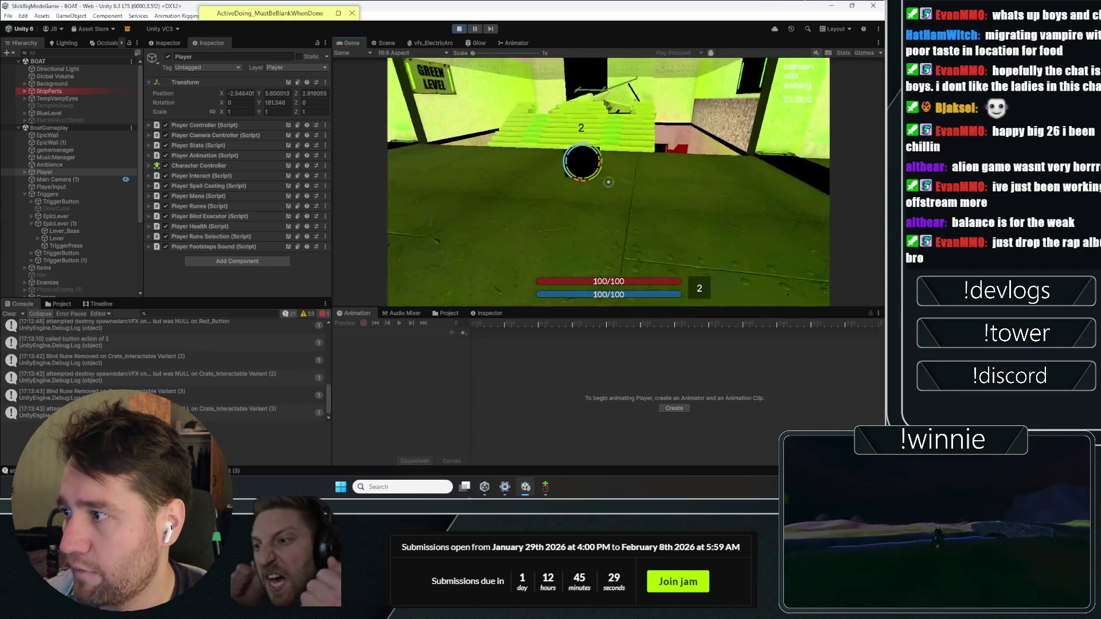
key("w")
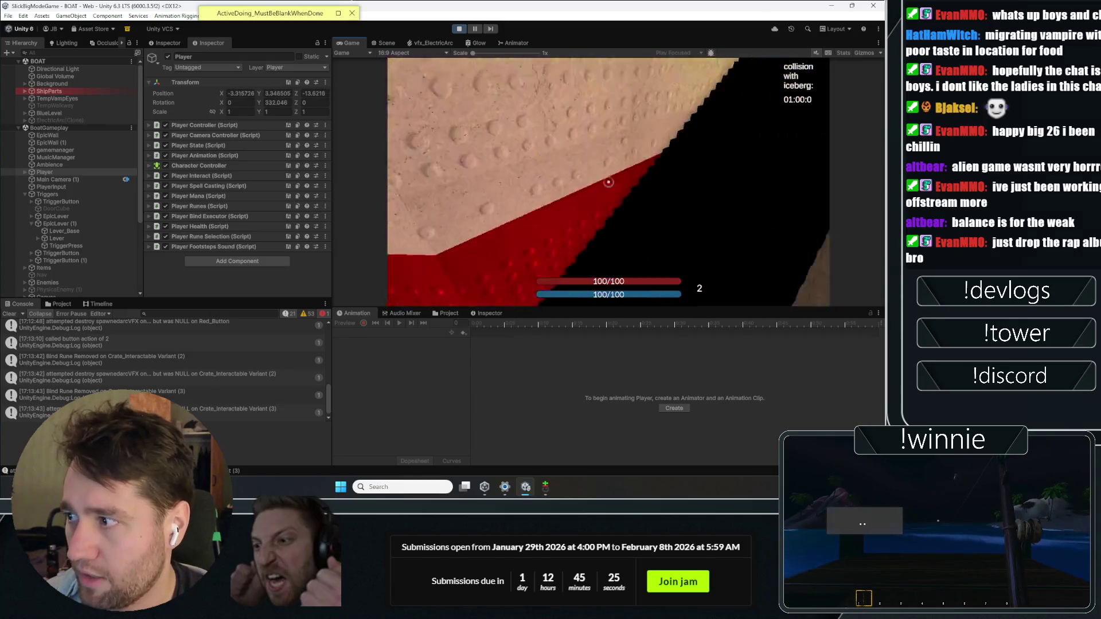
key("w")
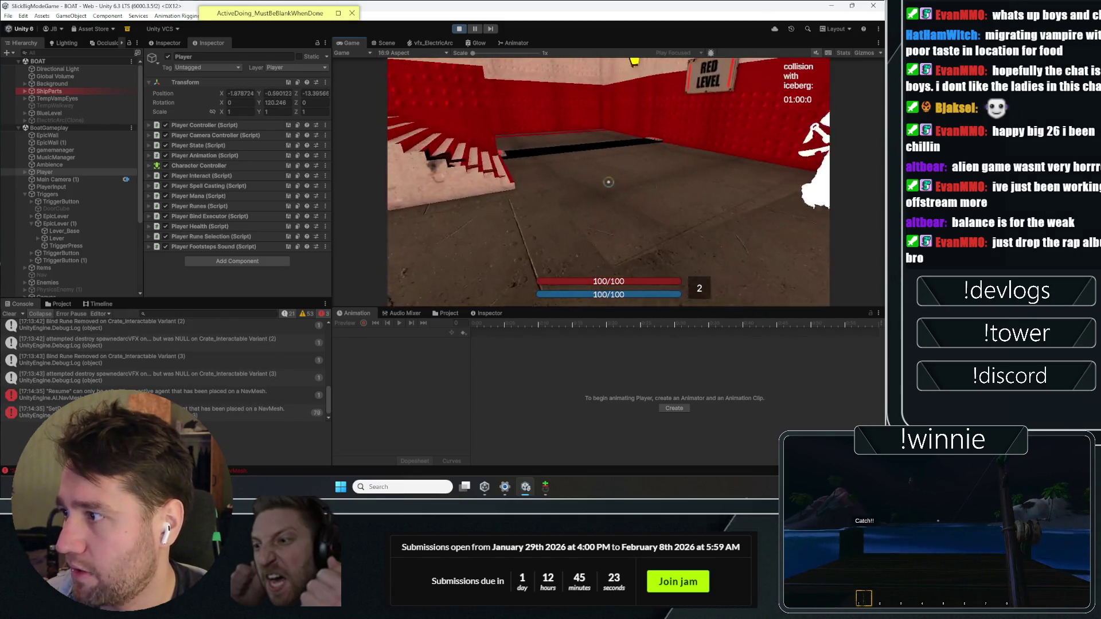
key("w")
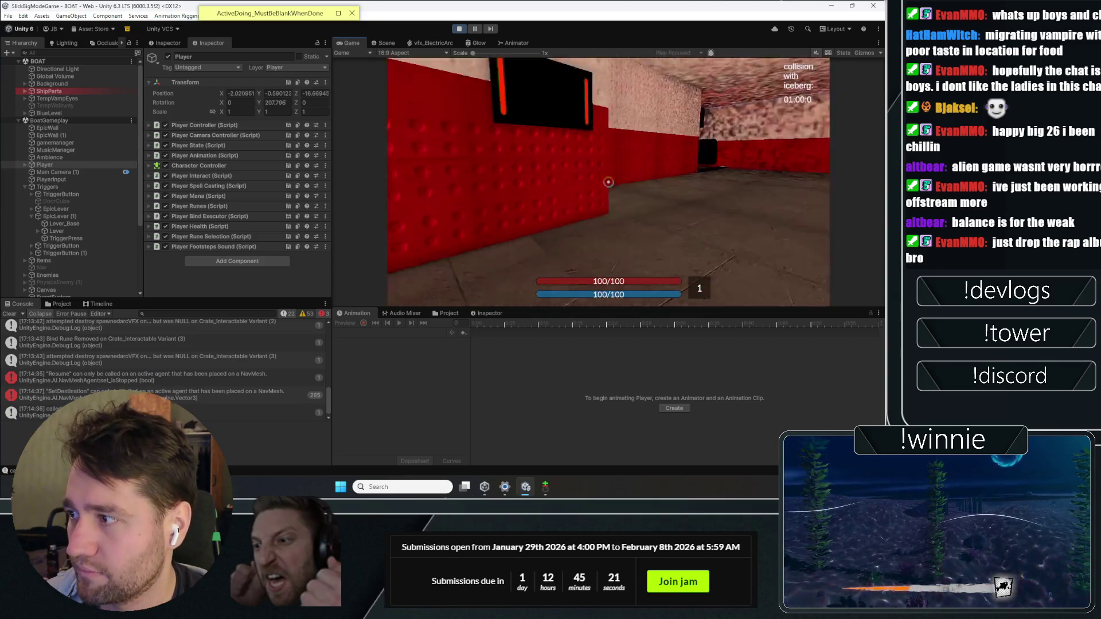
key("w")
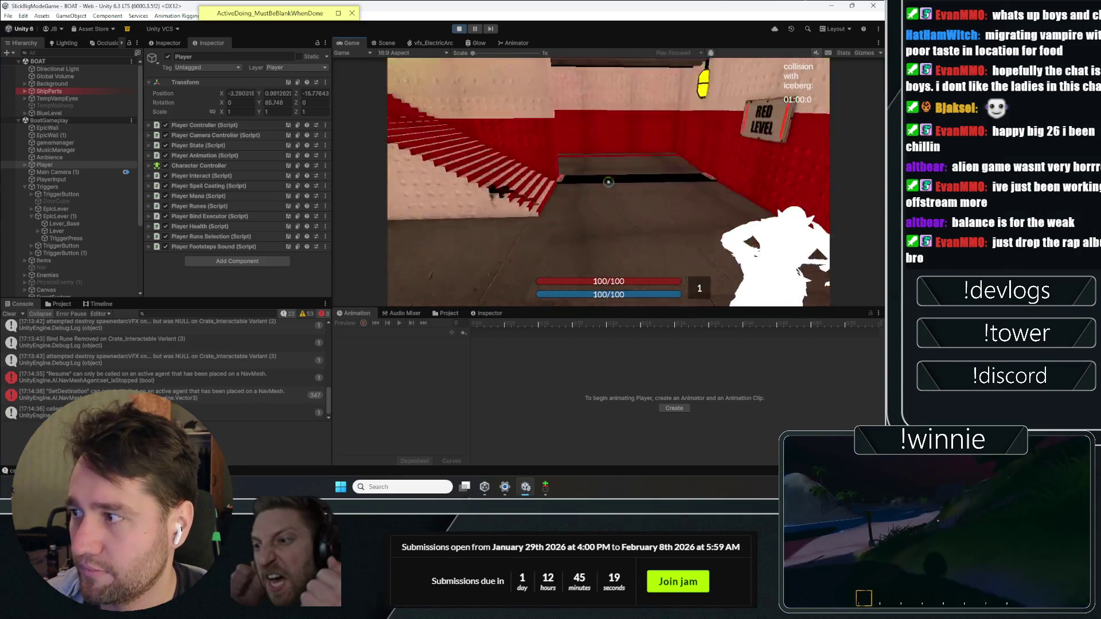
- Exit Play mode, expand the sticky note and select the 'fix shaders in builds' line
left_click(460, 29)
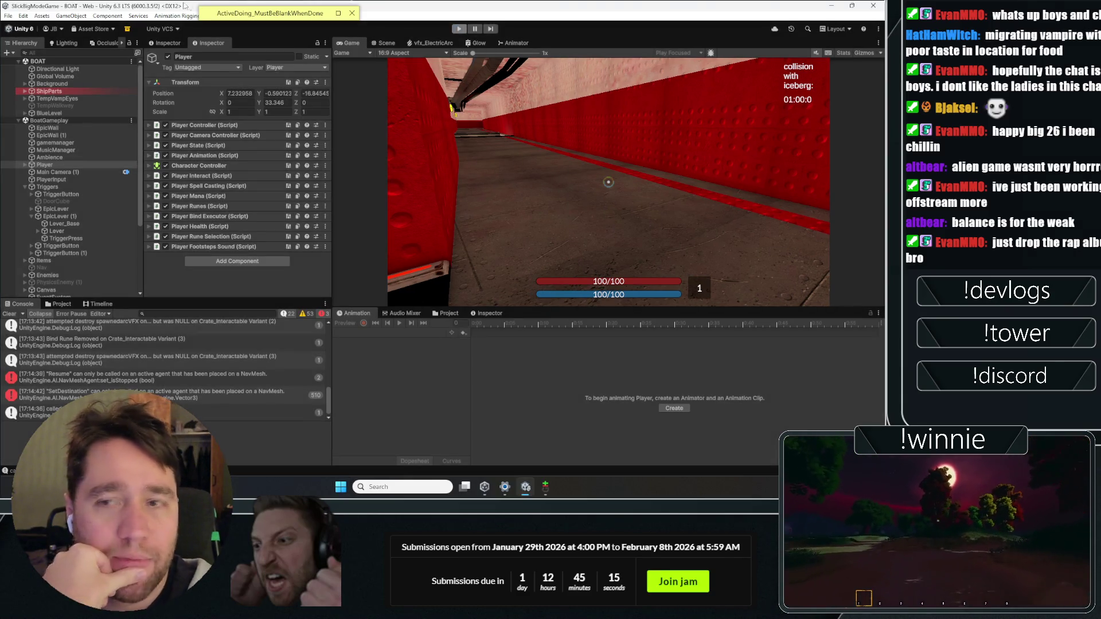
left_click(325, 12)
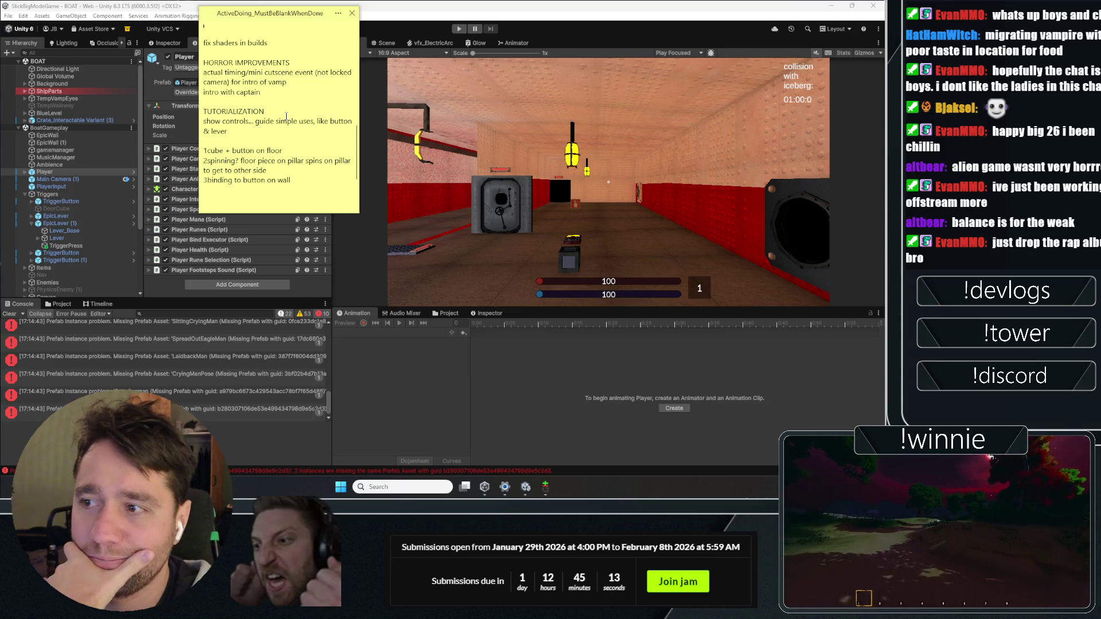
scroll(263, 92, "up", 4)
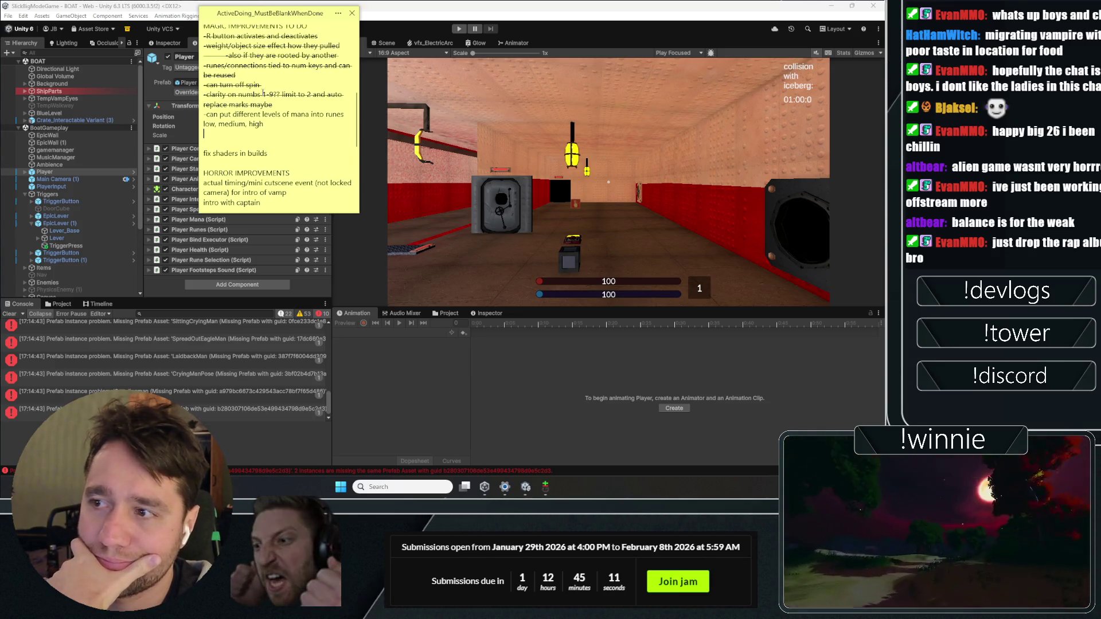
scroll(263, 92, "down", 5)
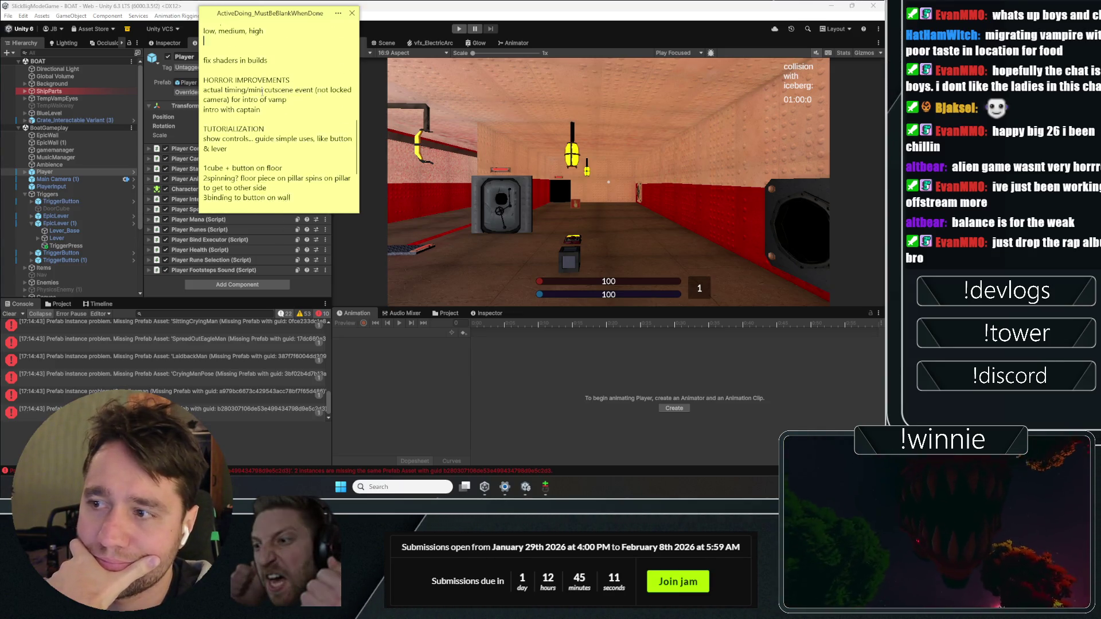
triple_click(281, 52)
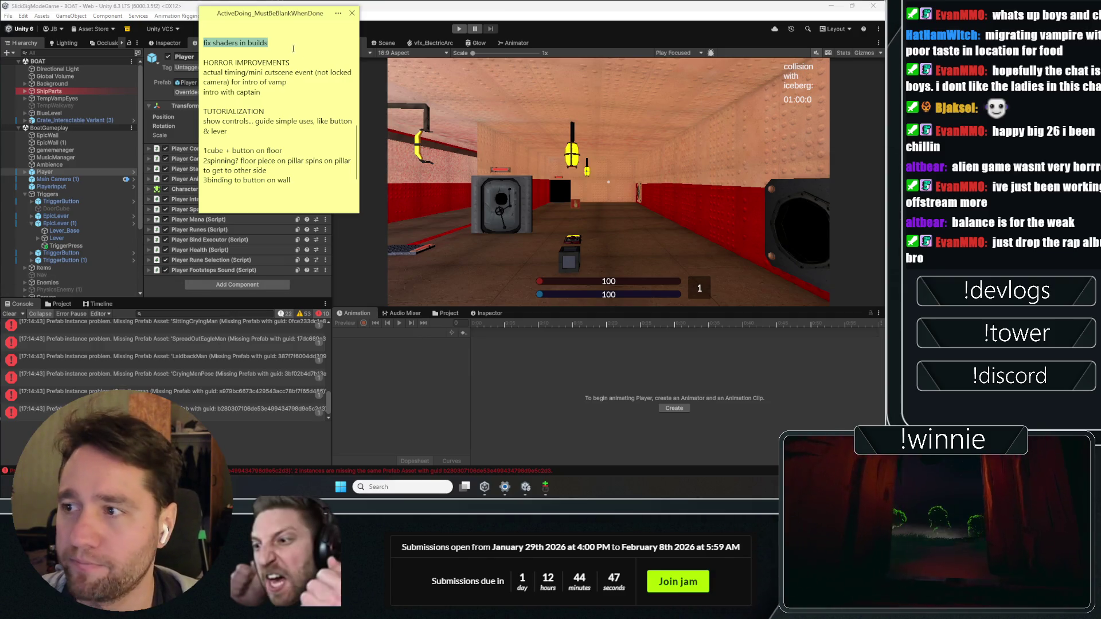
- Move the to-do note lower and to the left, beside the editor
scroll(275, 143, "up", 2)
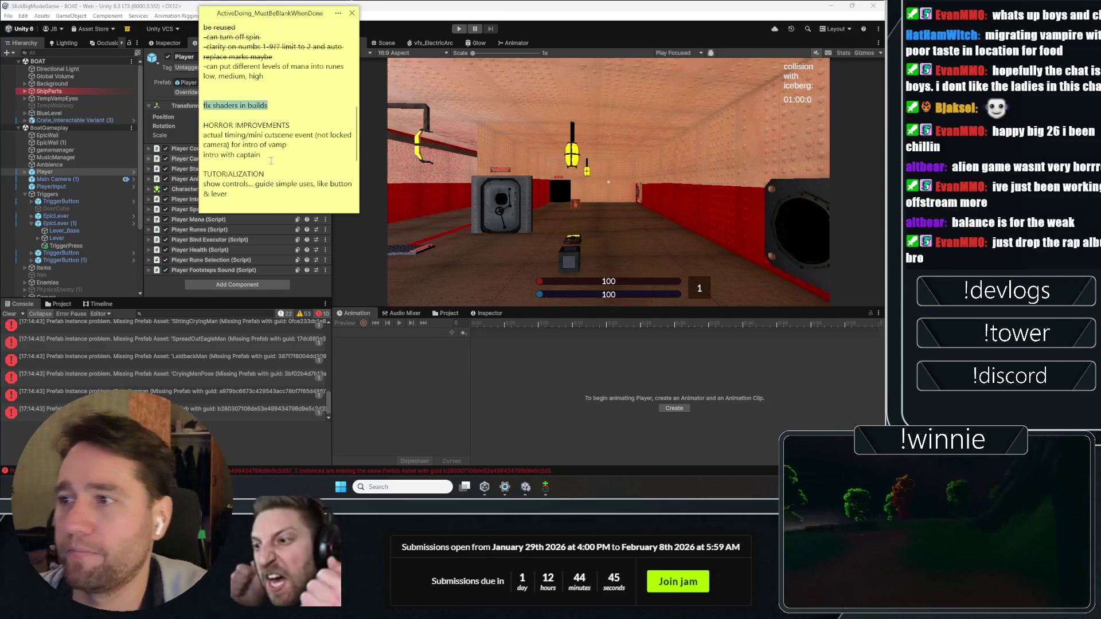
scroll(271, 160, "up", 2)
scroll(274, 142, "up", 1)
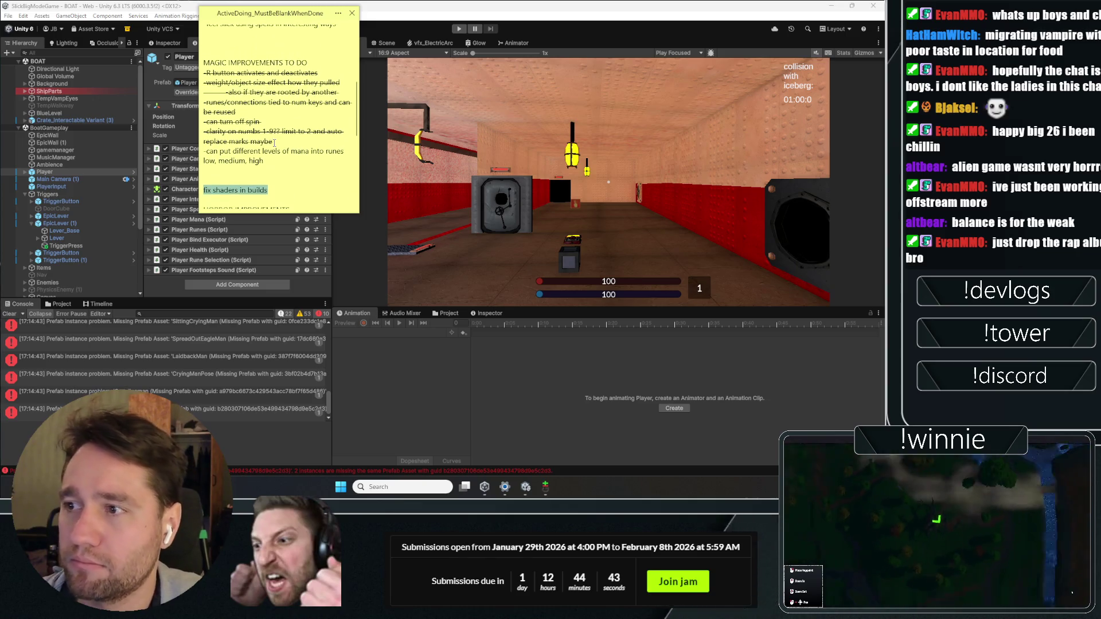
scroll(281, 86, "down", 1)
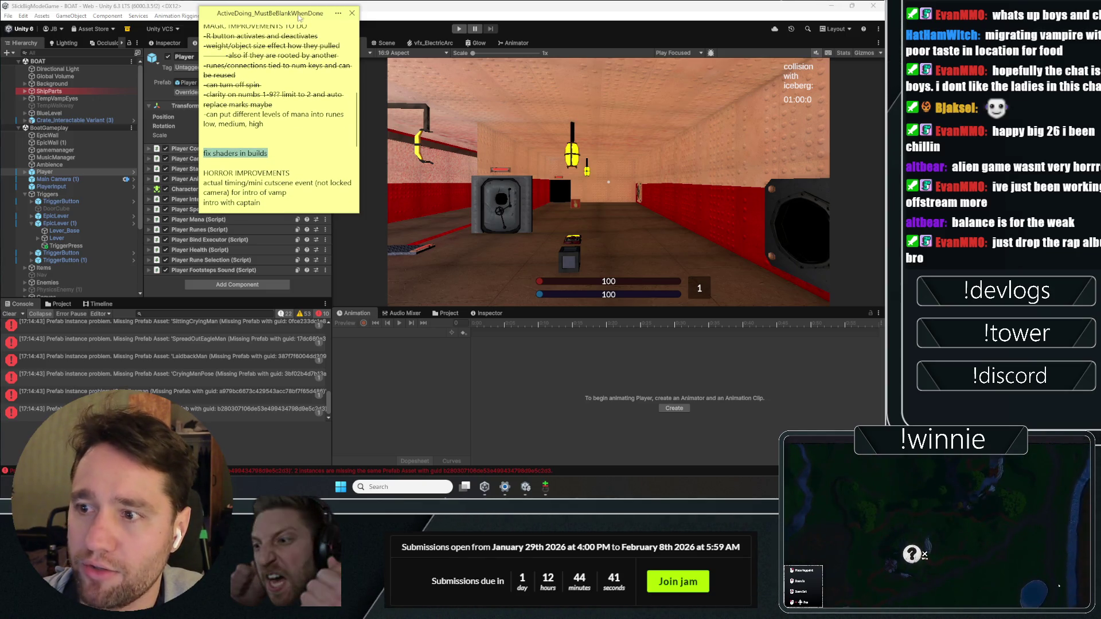
left_click_drag(299, 17, 273, 142)
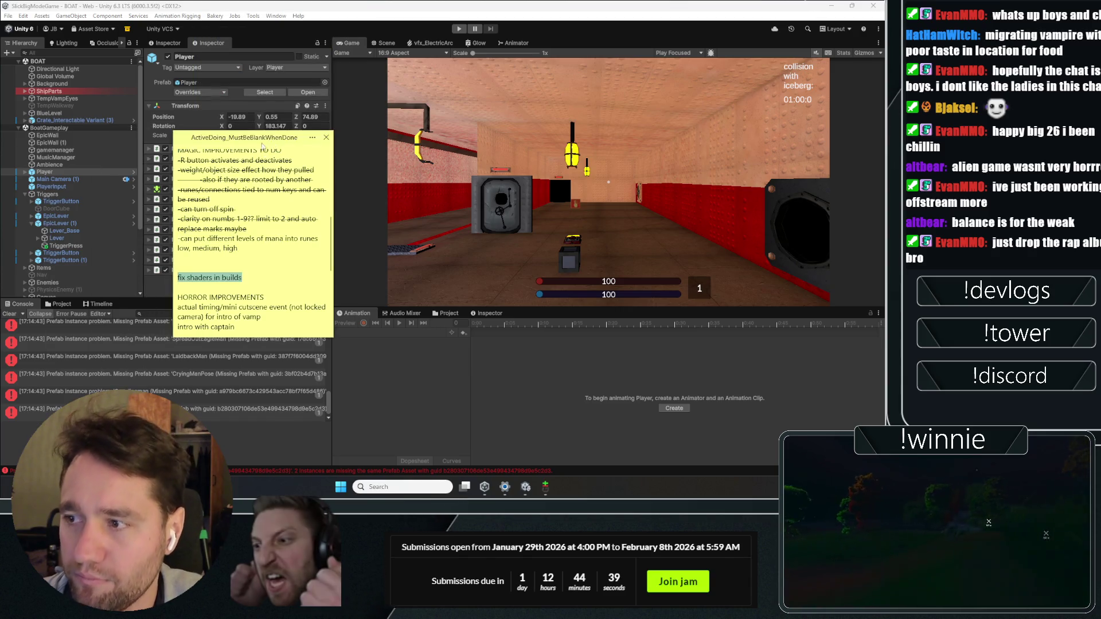
- Select the note's item about putting different mana levels into runes, then clear the selection
scroll(241, 160, "down", 3)
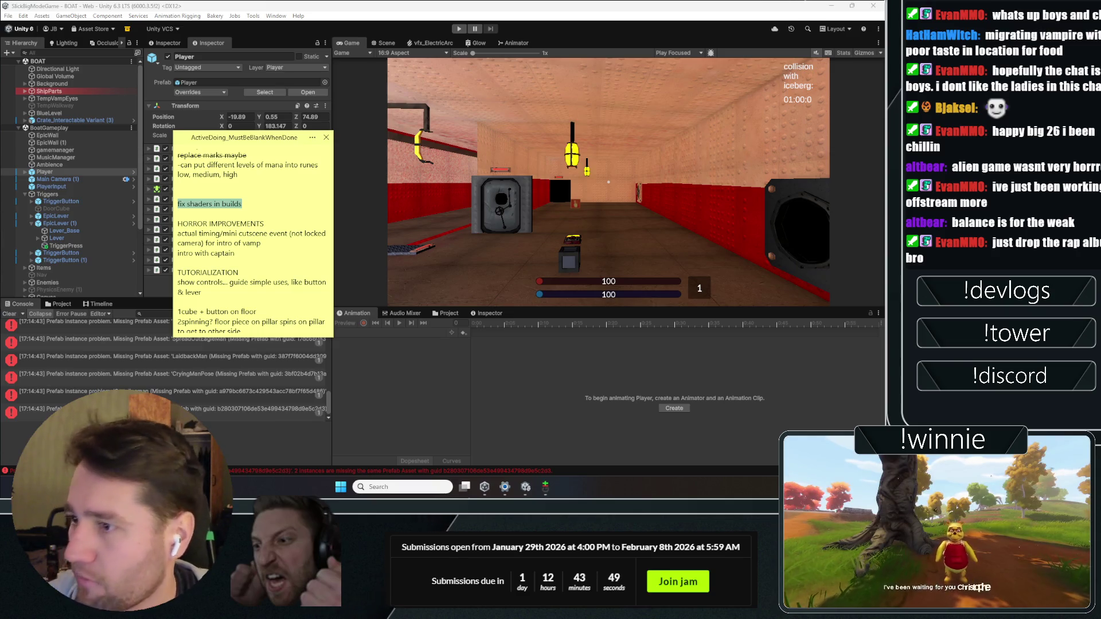
left_click(232, 208)
scroll(233, 207, "up", 3)
mouse_move(238, 247)
left_mouse_down()
mouse_move(147, 250)
mouse_move(130, 234)
left_mouse_up()
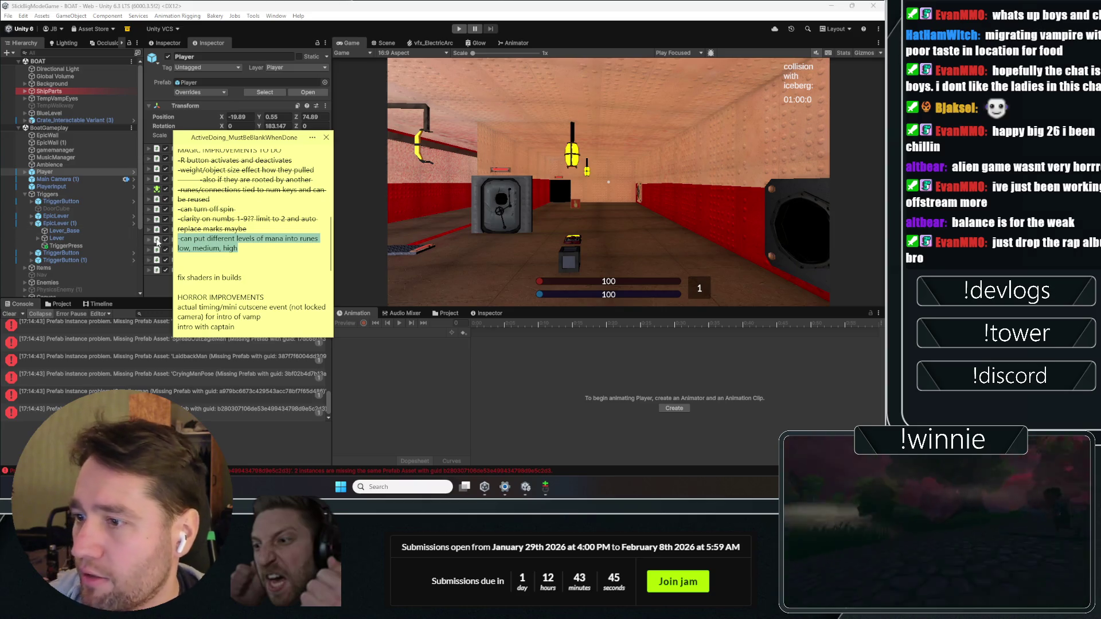
left_click_drag(257, 251, 154, 243)
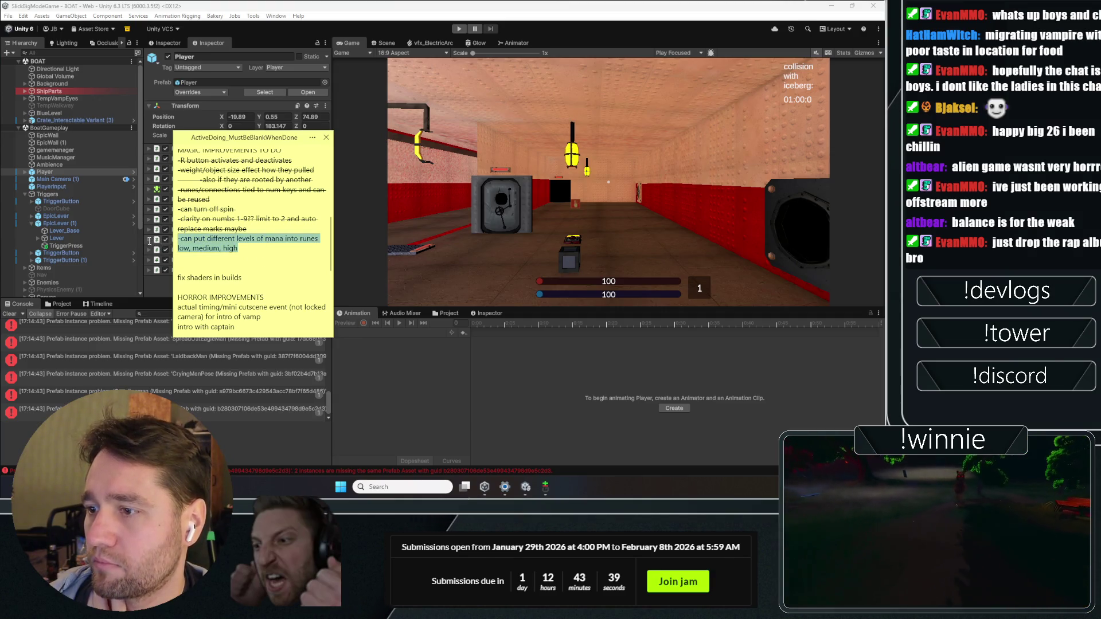
left_click(238, 247)
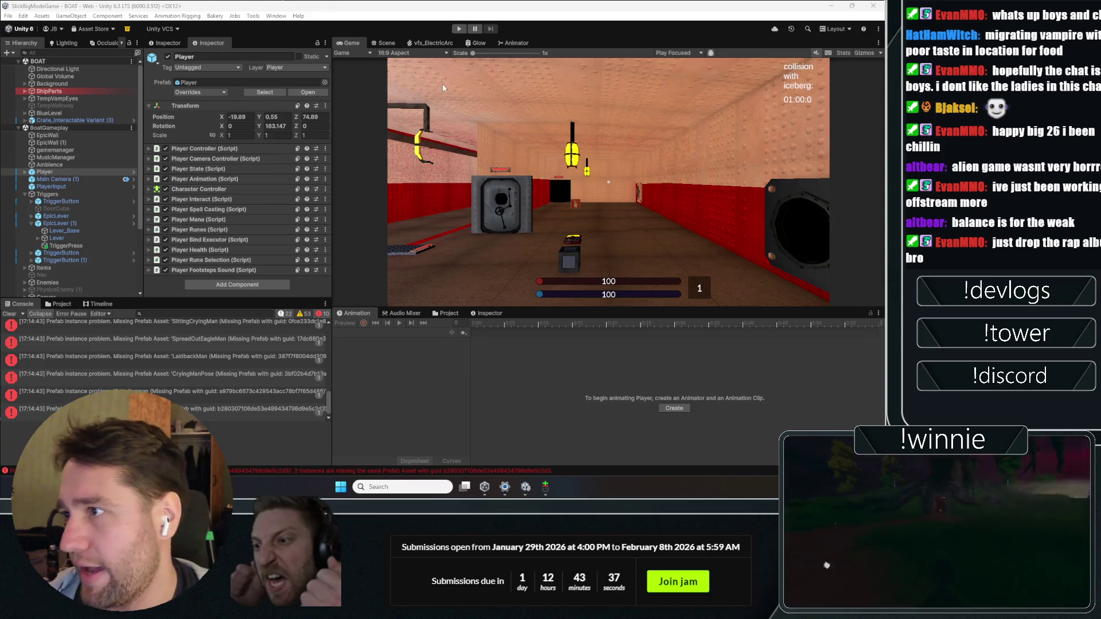
- Switch to the Scene view, fly in close to the red room's door and lever, then pull back
left_click(382, 42)
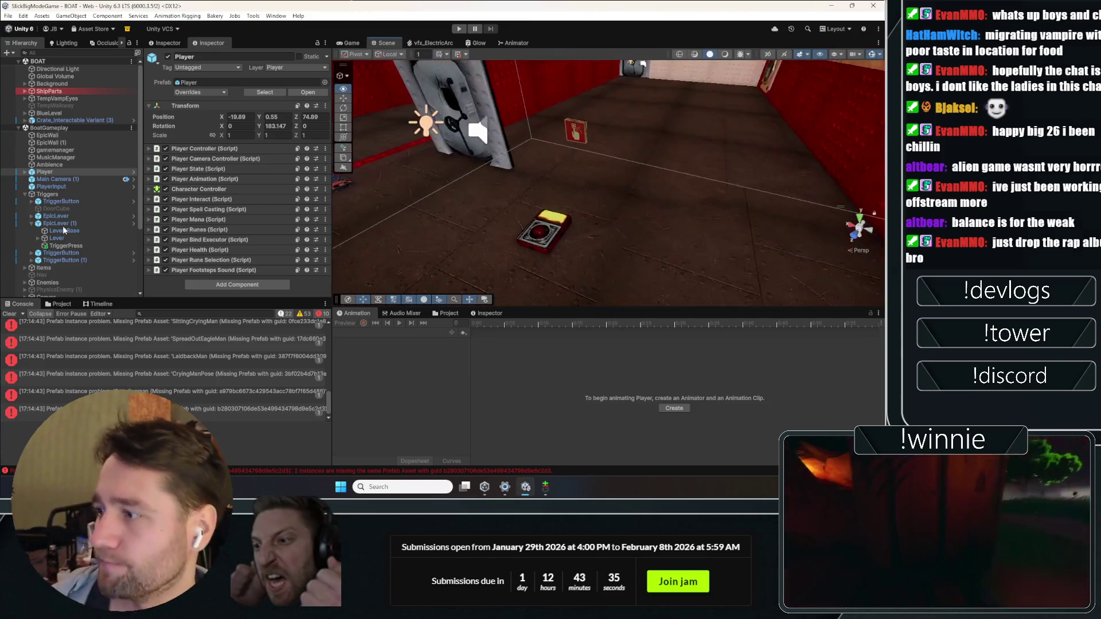
key("w")
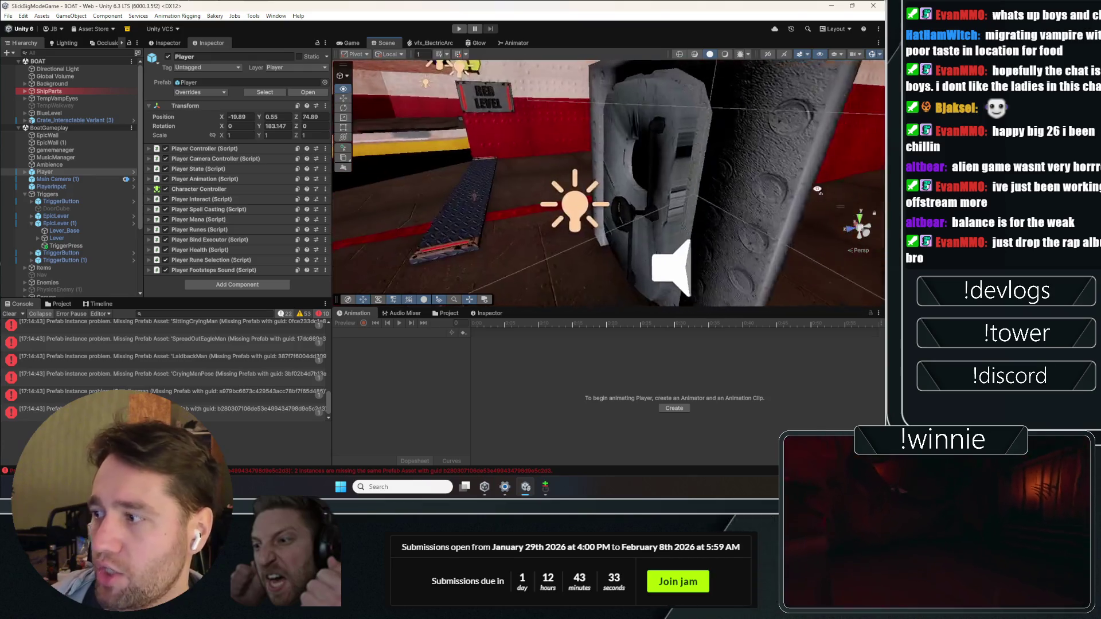
key("w")
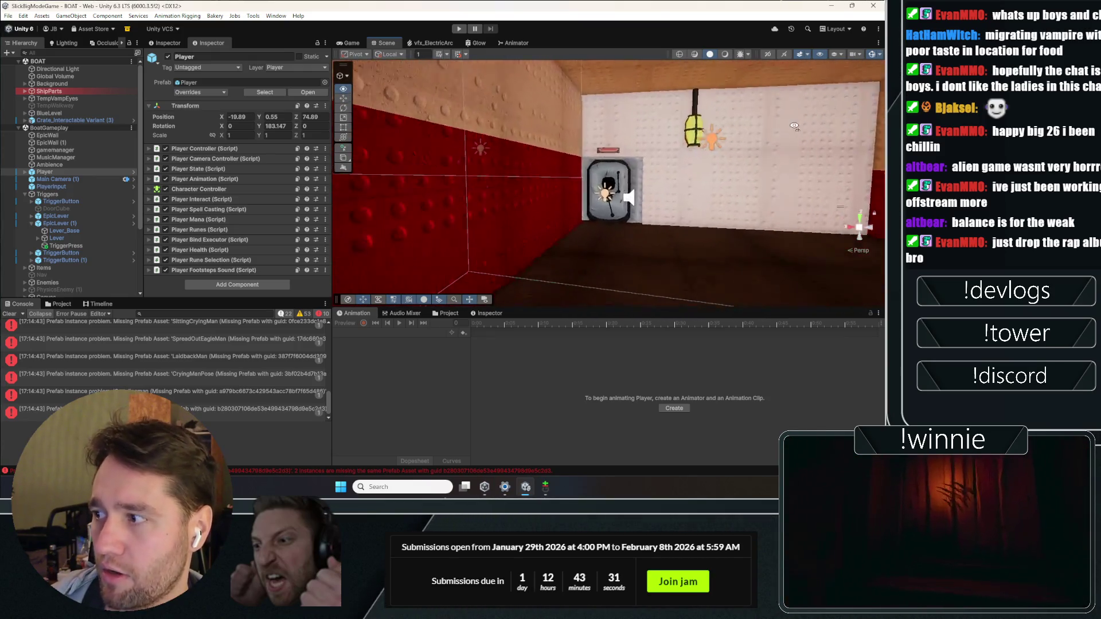
key("s")
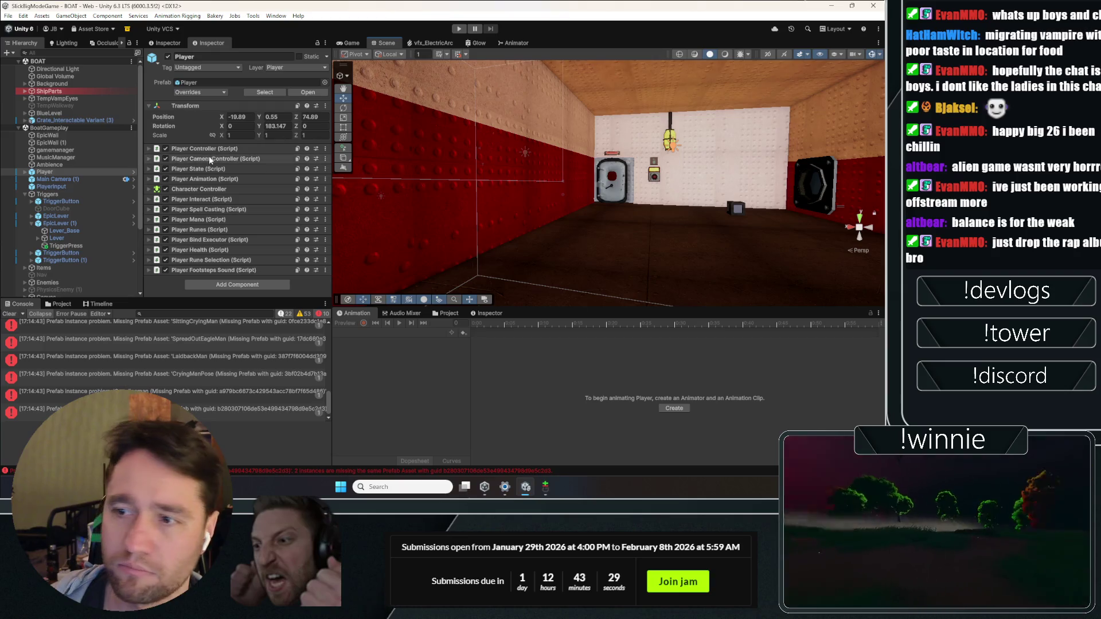
scroll(140, 143, "down", 3)
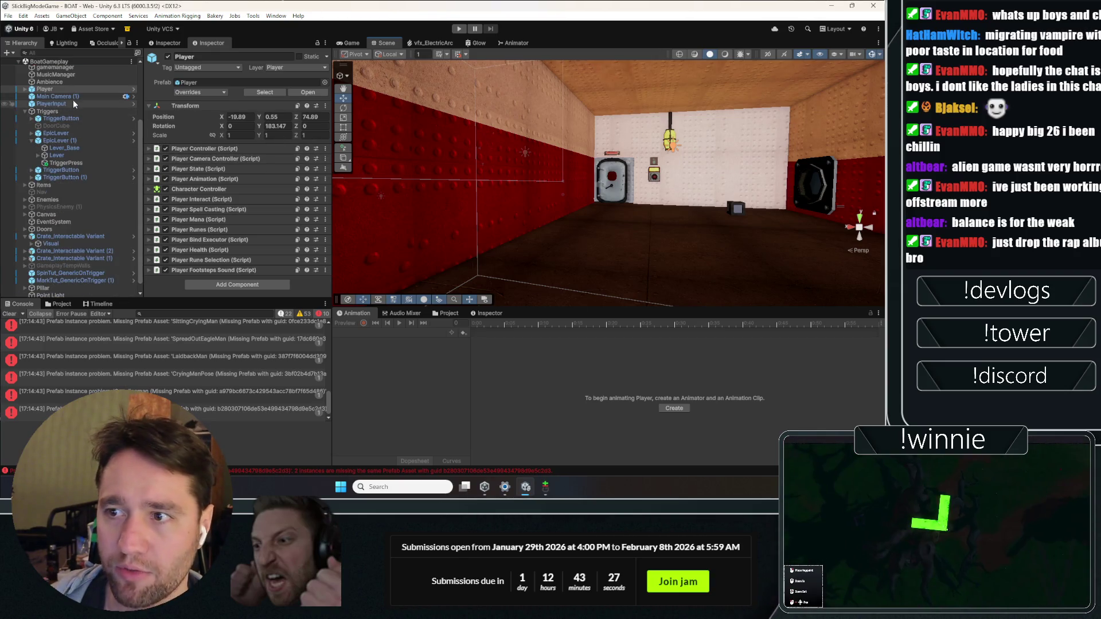
scroll(75, 238, "down", 1)
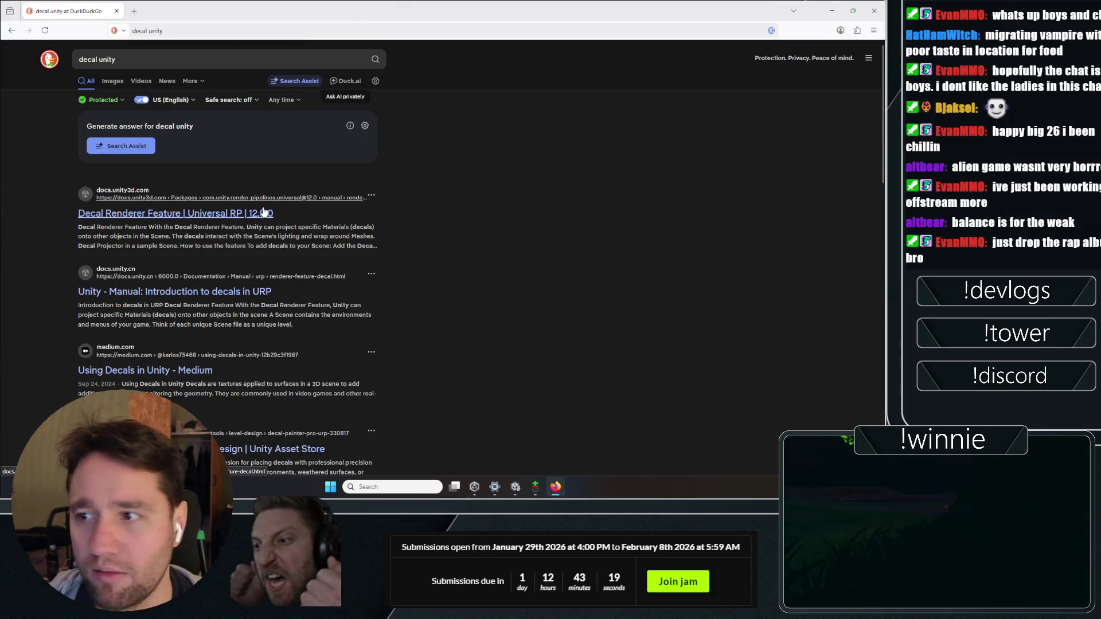
- Open the Decal Renderer Feature docs result in a new tab and go back to the search results
right_click(264, 212)
left_click(281, 219)
left_click(172, 11)
left_click(69, 11)
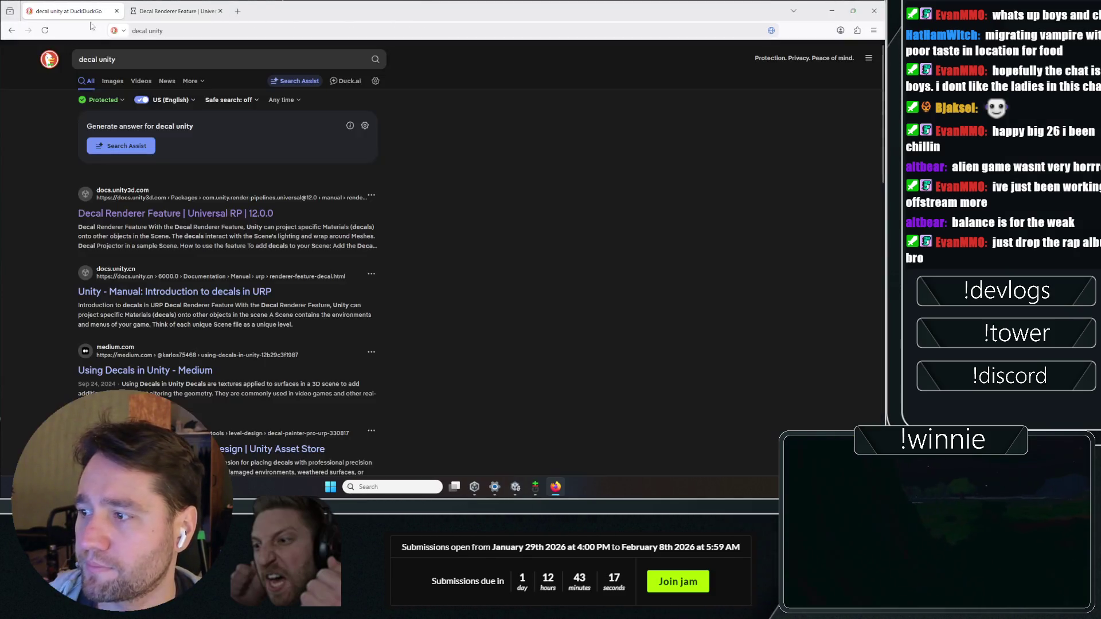
- Open the Medium 'Using Decals in Unity' article in a new tab, dismissing its sign-in popups
right_click(132, 375)
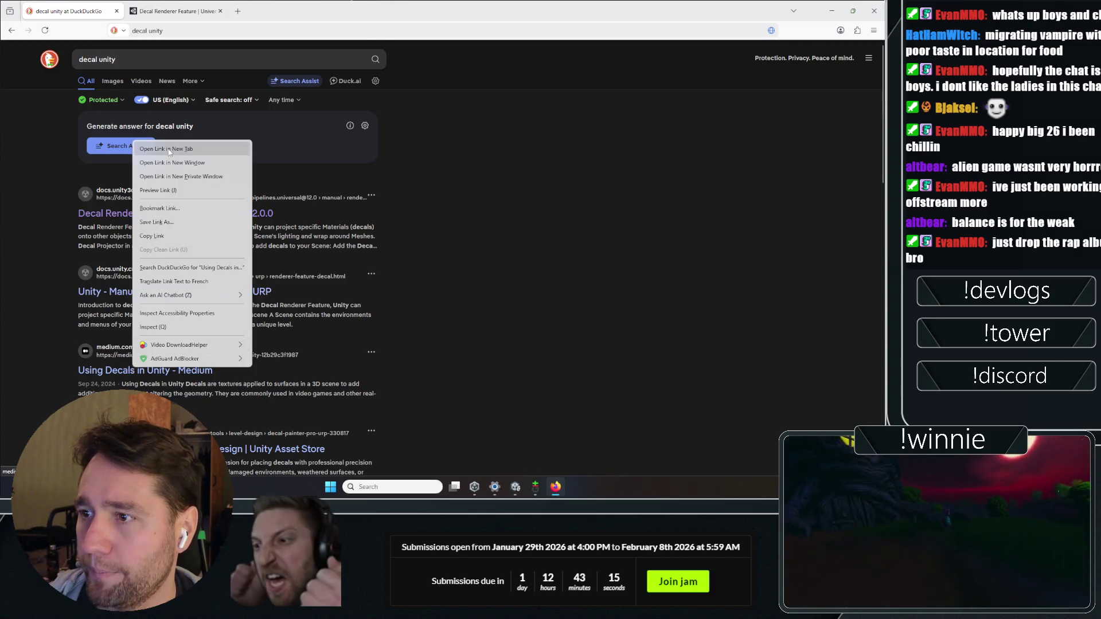
left_click(172, 176)
left_click(183, 11)
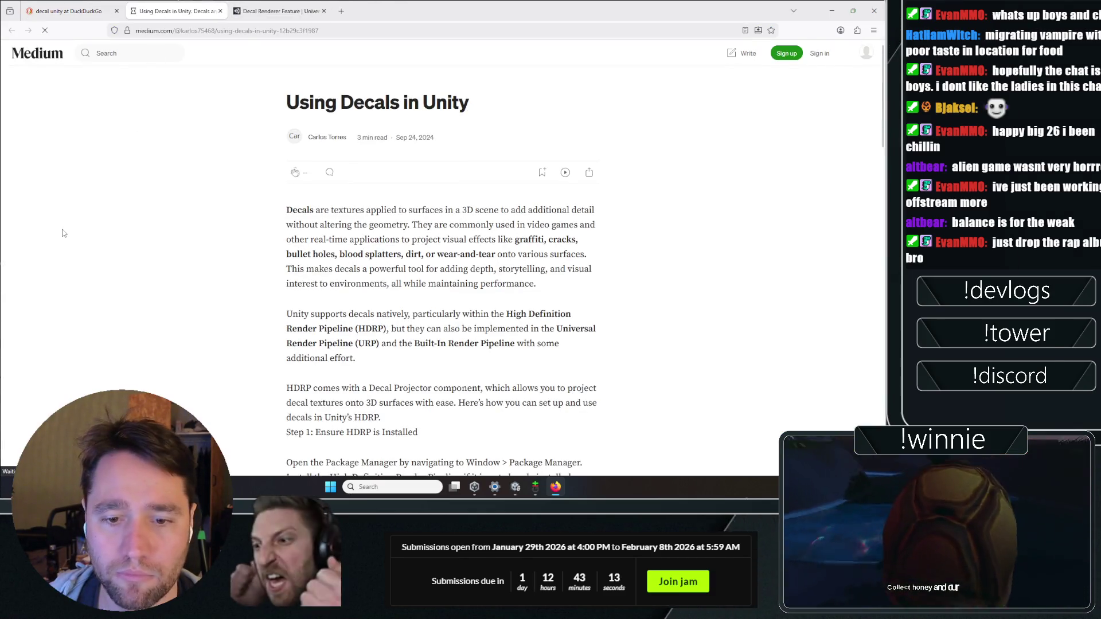
scroll(189, 171, "down", 3)
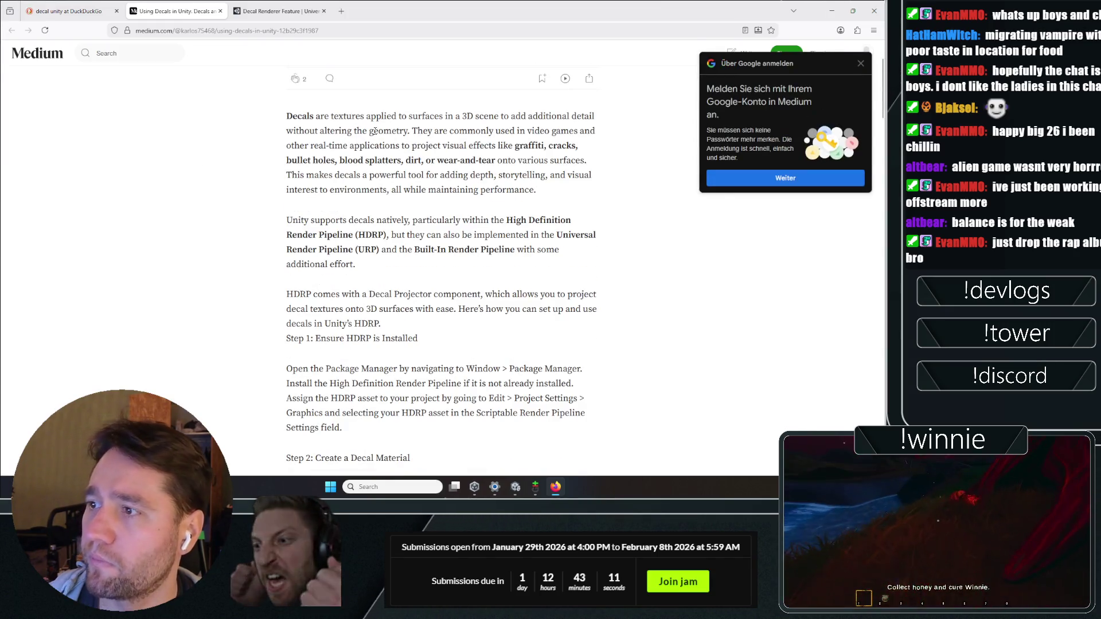
left_click(866, 67)
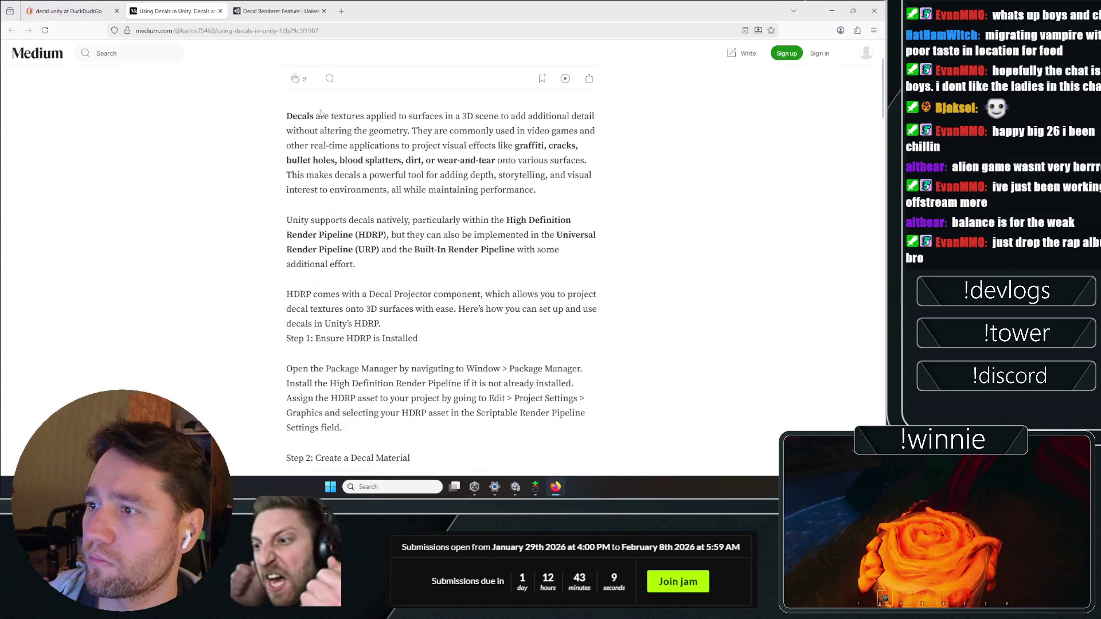
scroll(279, 219, "down", 5)
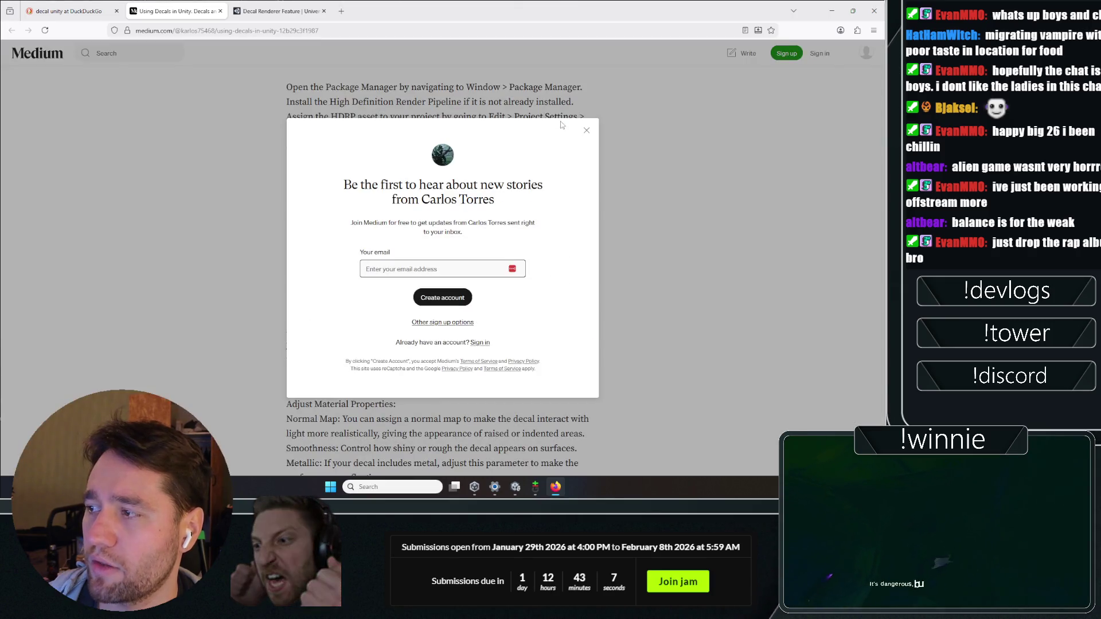
left_click(587, 132)
scroll(293, 156, "down", 10)
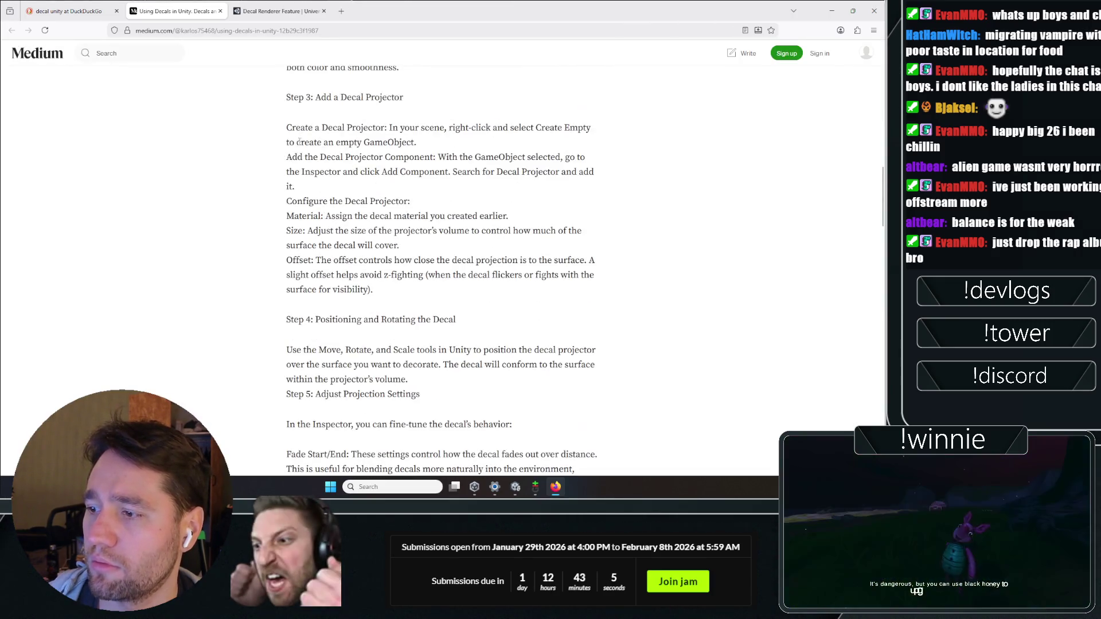
- Read through the article's setup steps, then return to the Decal Renderer Feature docs
middle_click(247, 264)
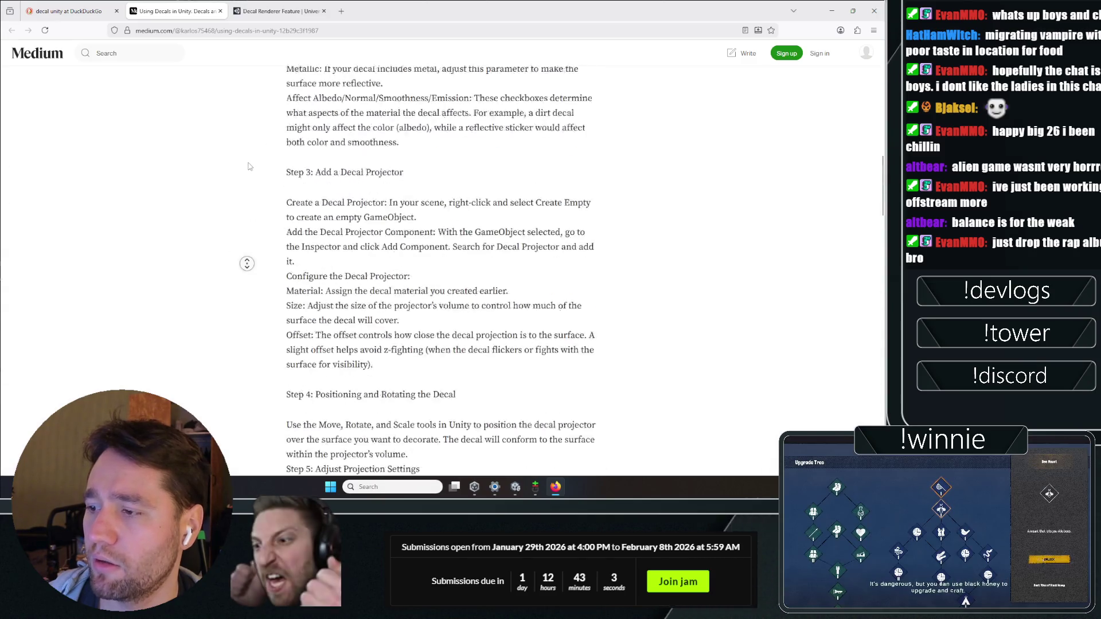
left_click(240, 261)
left_click(261, 4)
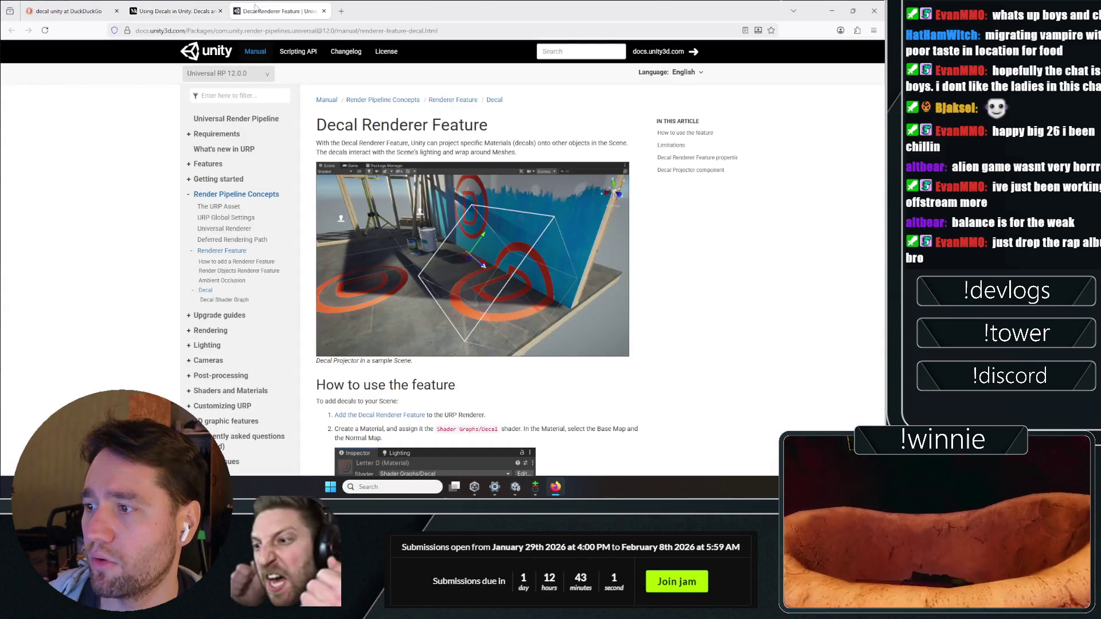
scroll(116, 185, "down", 2)
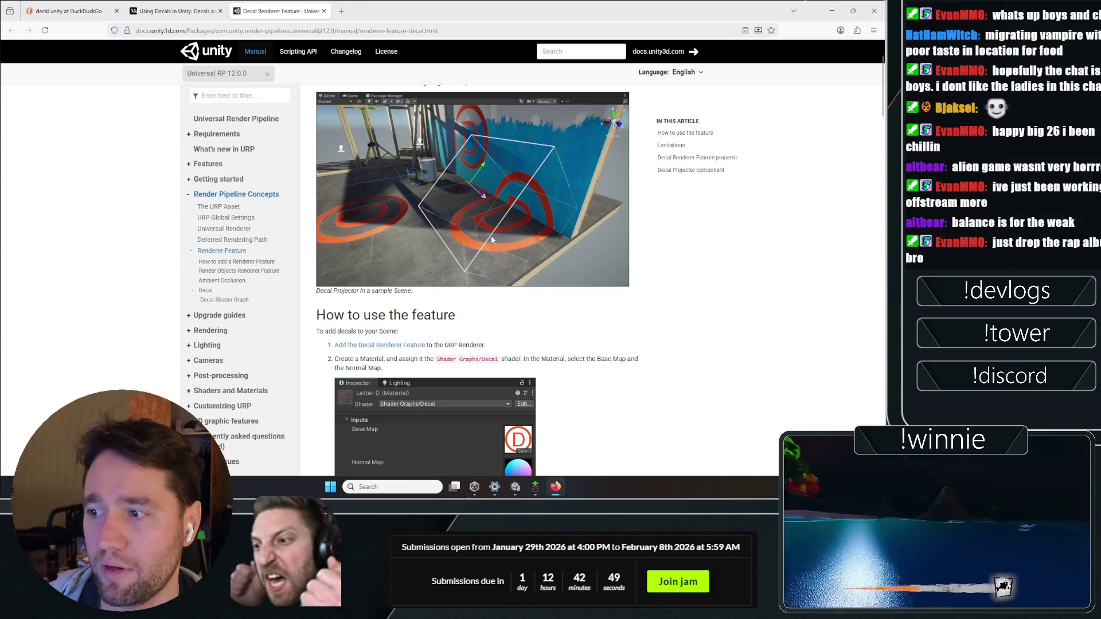
scroll(602, 289, "down", 3)
scroll(601, 289, "down", 10)
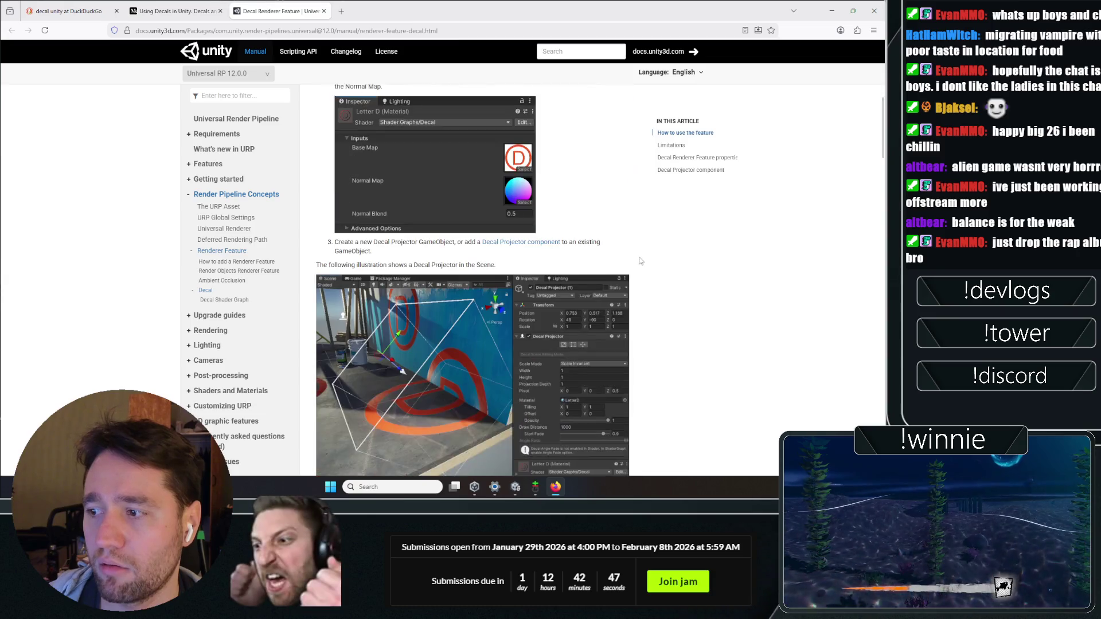
scroll(443, 259, "up", 15)
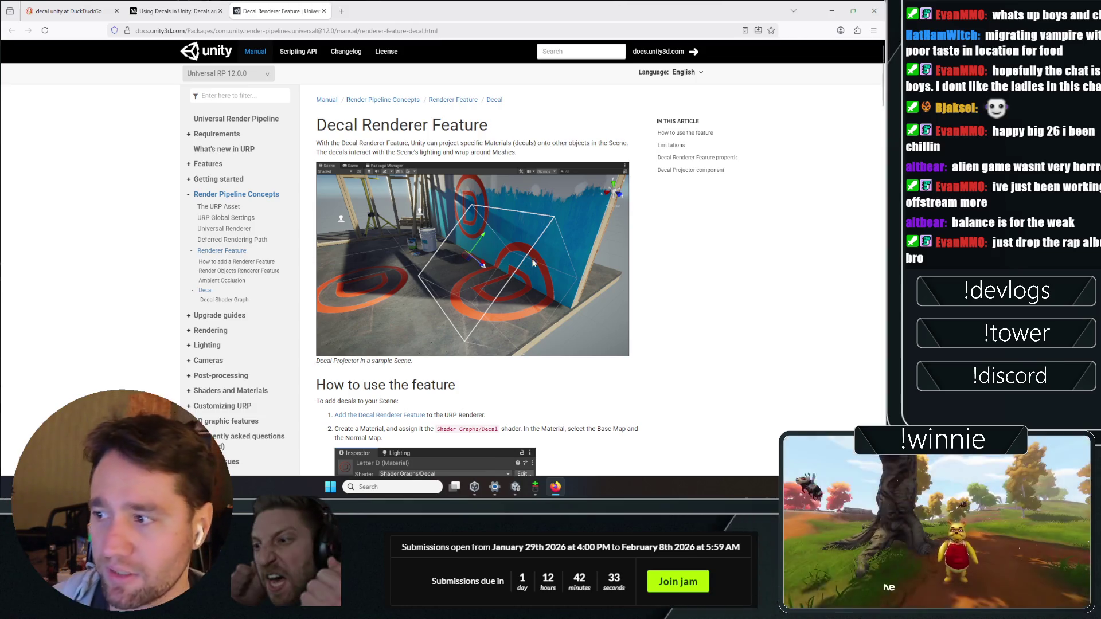
scroll(527, 237, "down", 2)
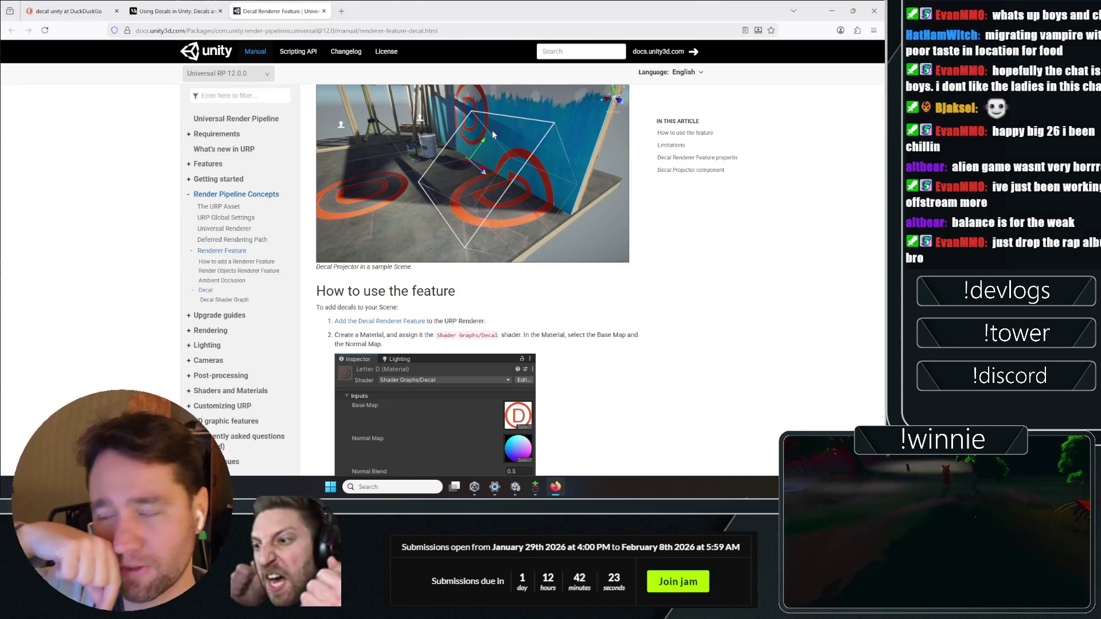
scroll(521, 194, "up", 2)
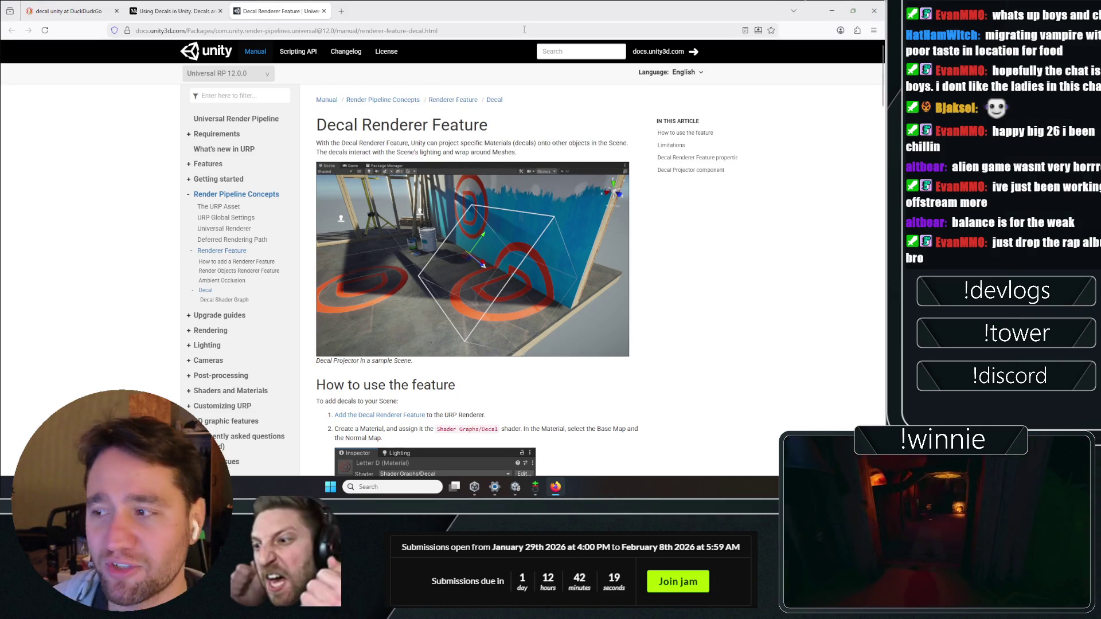
scroll(570, 181, "down", 15)
scroll(609, 218, "down", 15)
scroll(501, 178, "down", 15)
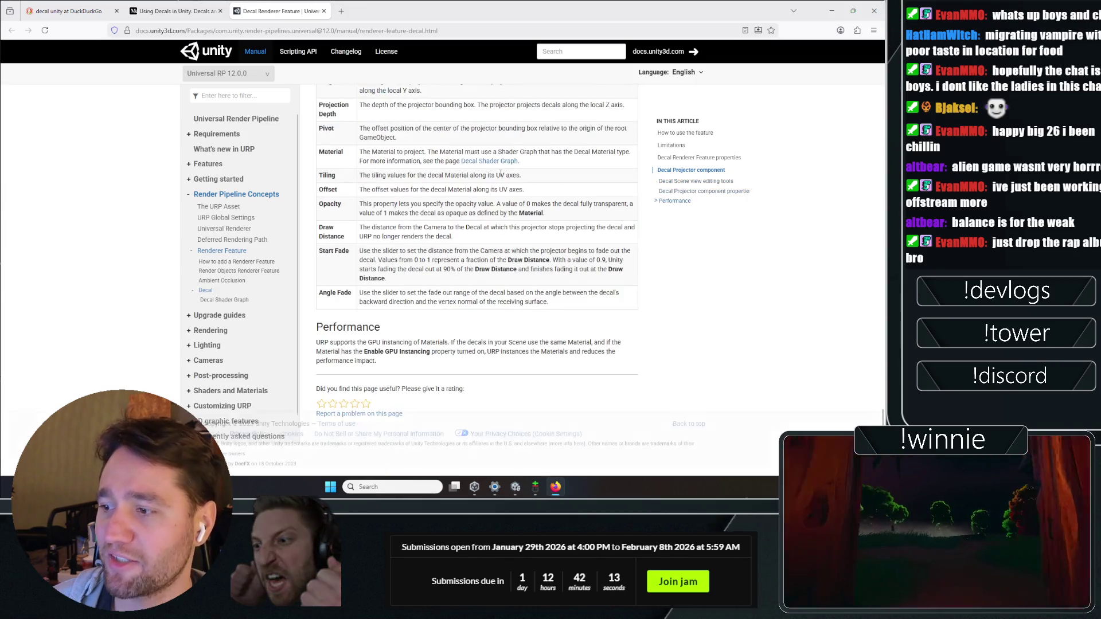
scroll(500, 174, "up", 20)
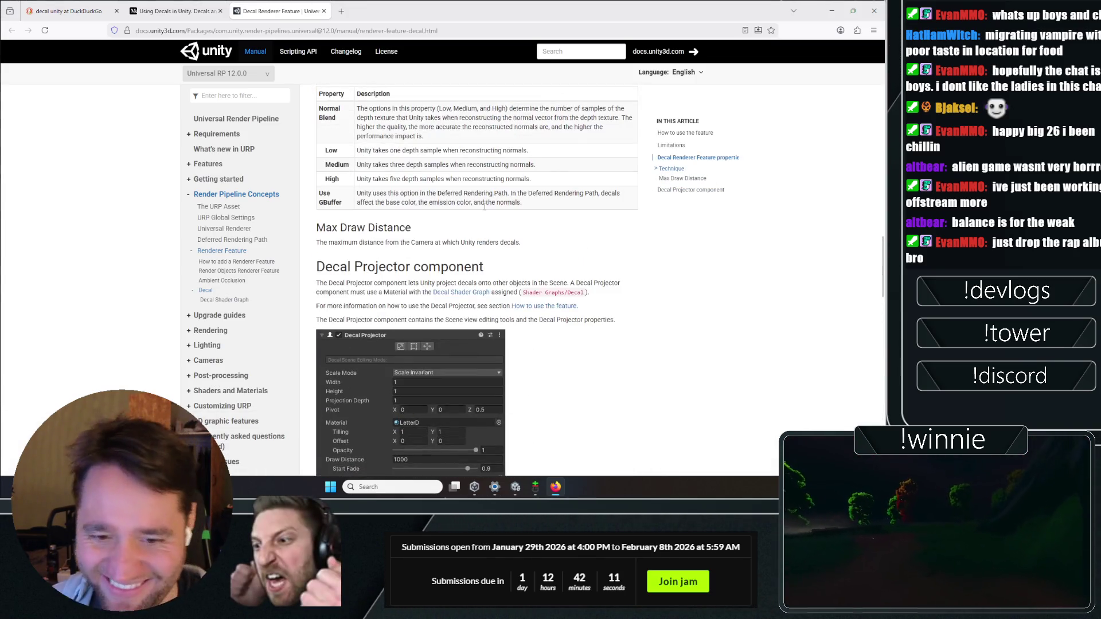
scroll(485, 207, "up", 15)
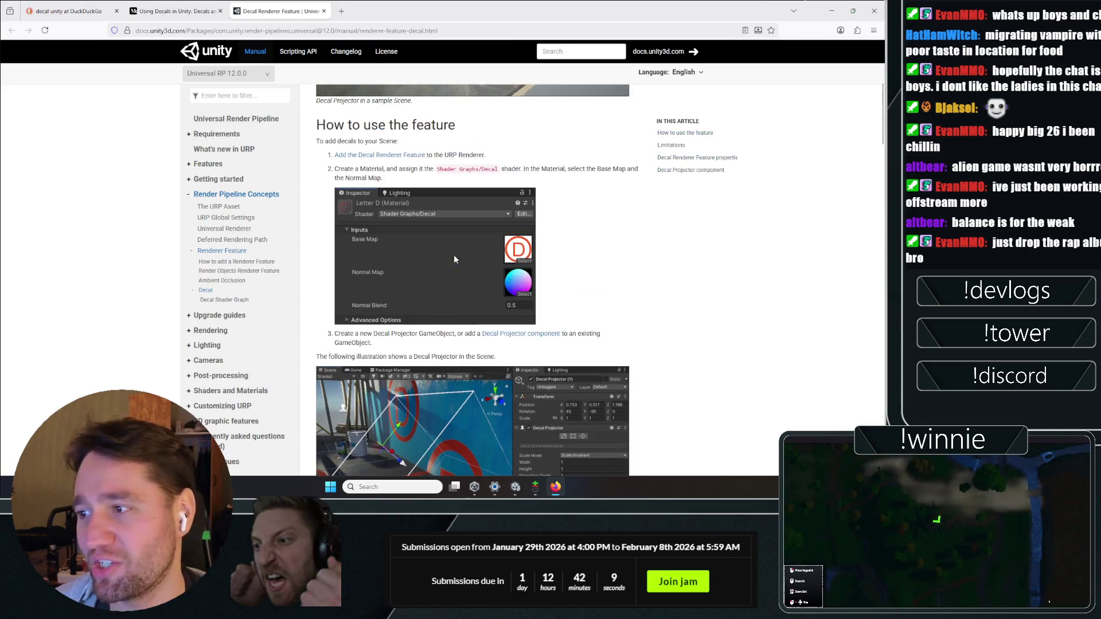
scroll(454, 258, "down", 5)
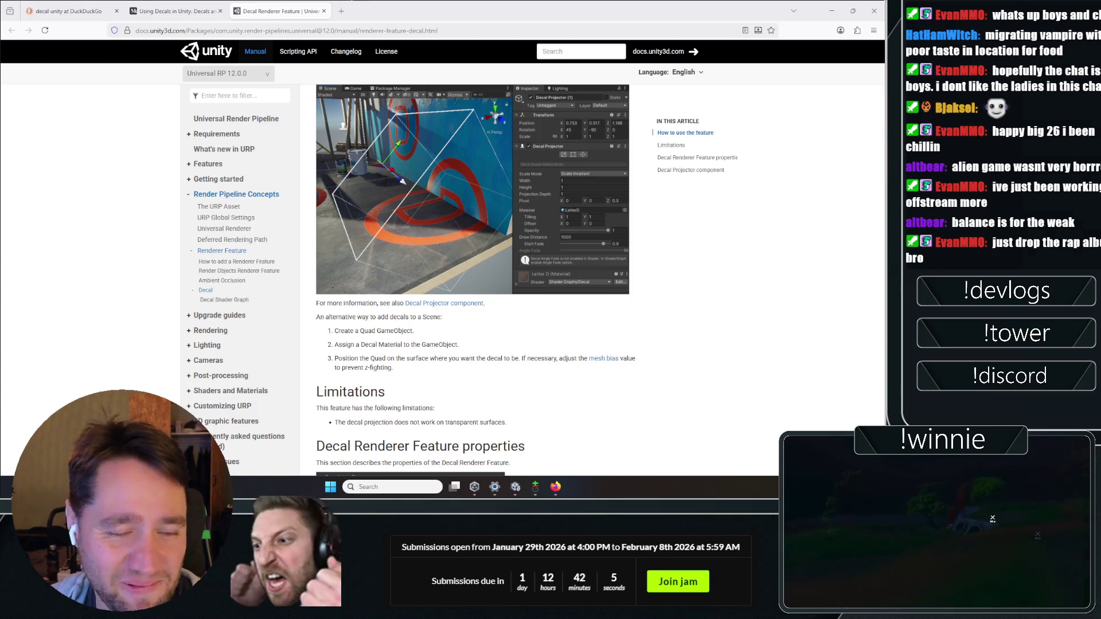
scroll(400, 110, "up", 6)
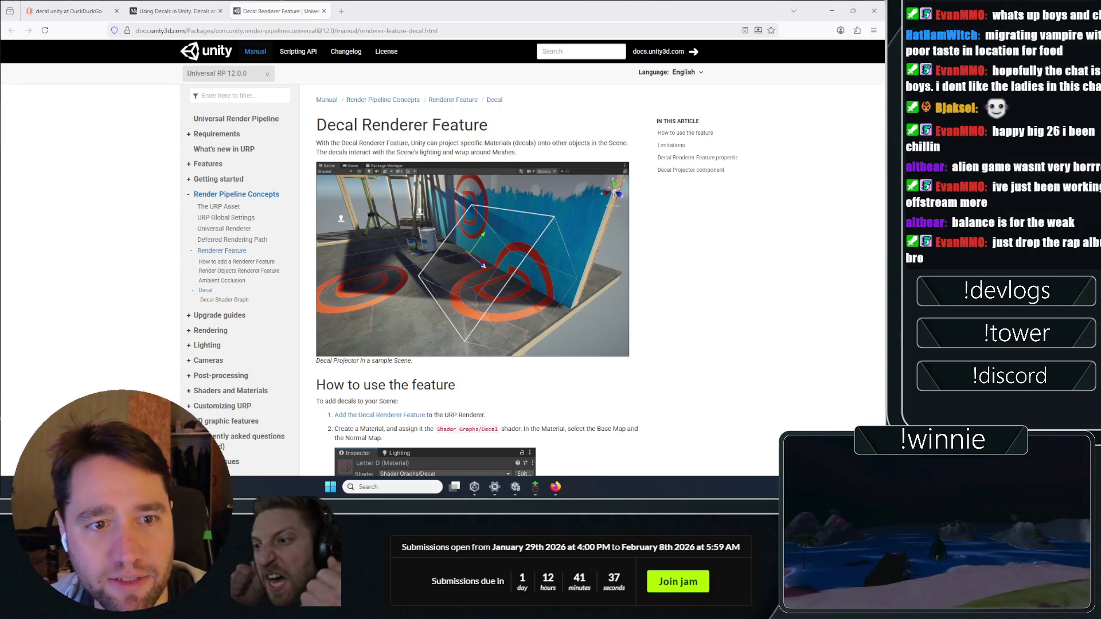
scroll(462, 183, "down", 3)
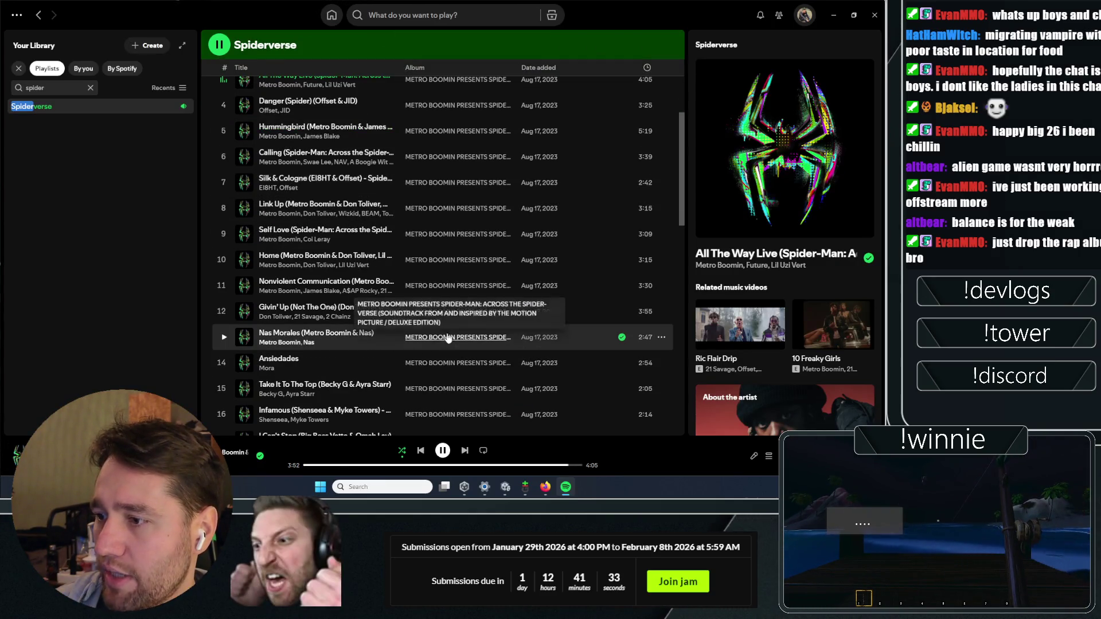
- Copy the Spiderverse playlist link via Share, then close Spotify with Alt+F4
scroll(349, 227, "up", 3)
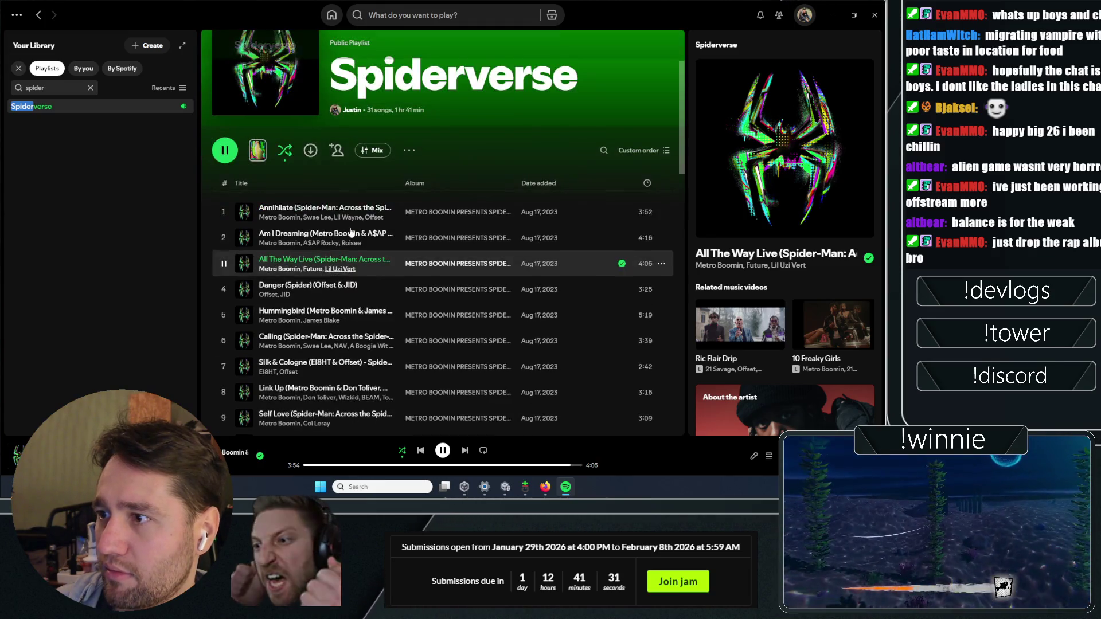
left_click(404, 150)
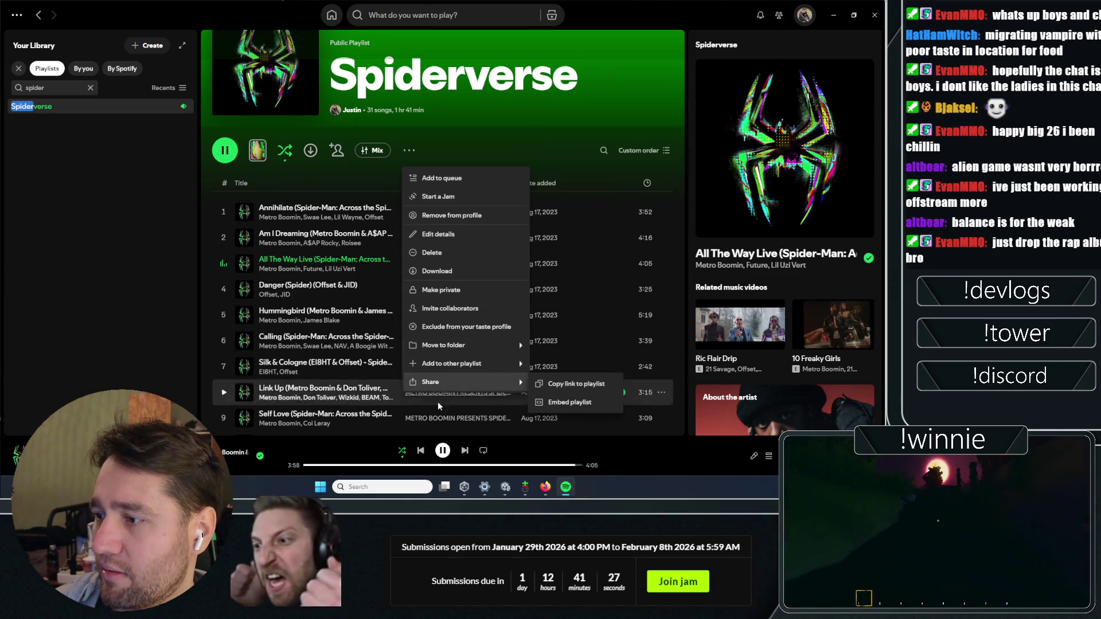
left_click(555, 380)
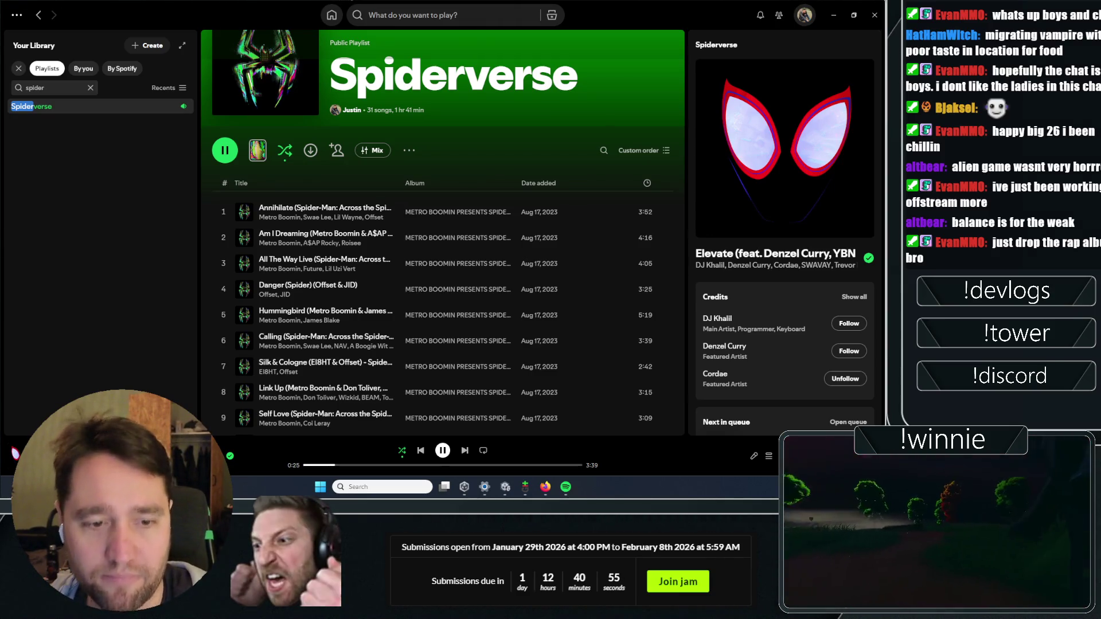
key("alt+F4")
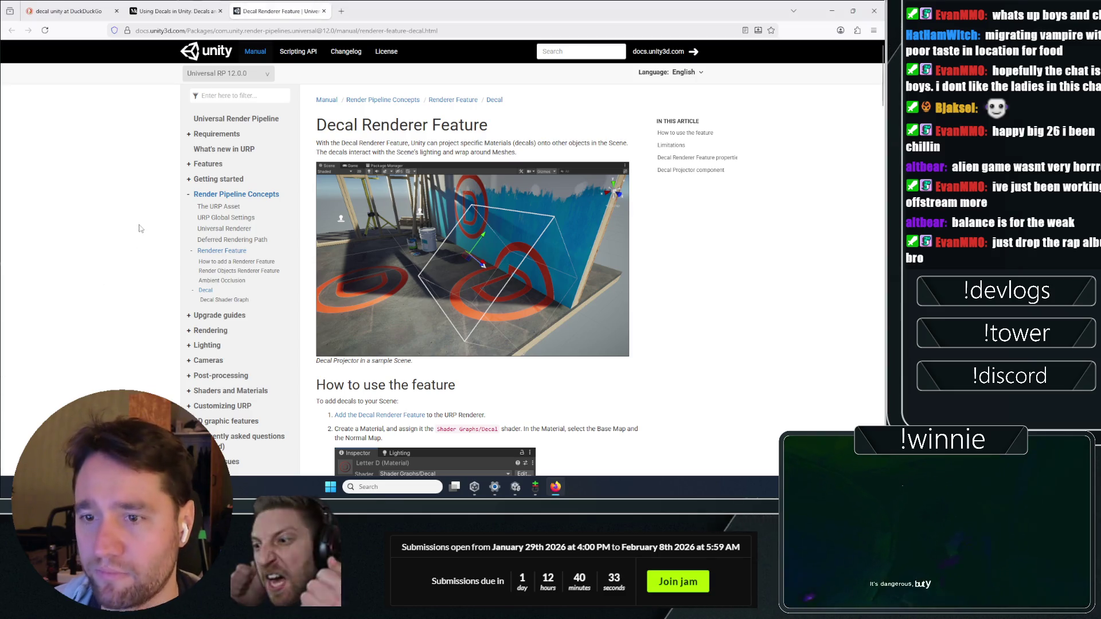
- Bring Unity forward, clear the console, and collapse the Triggers group in the Hierarchy
left_click(515, 488)
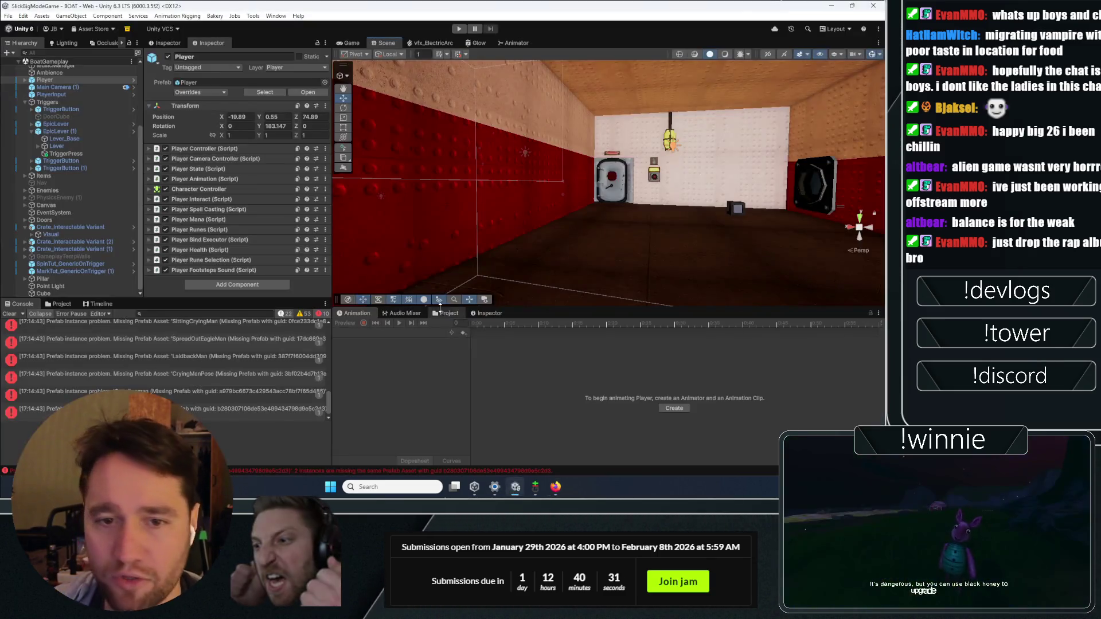
left_click(9, 314)
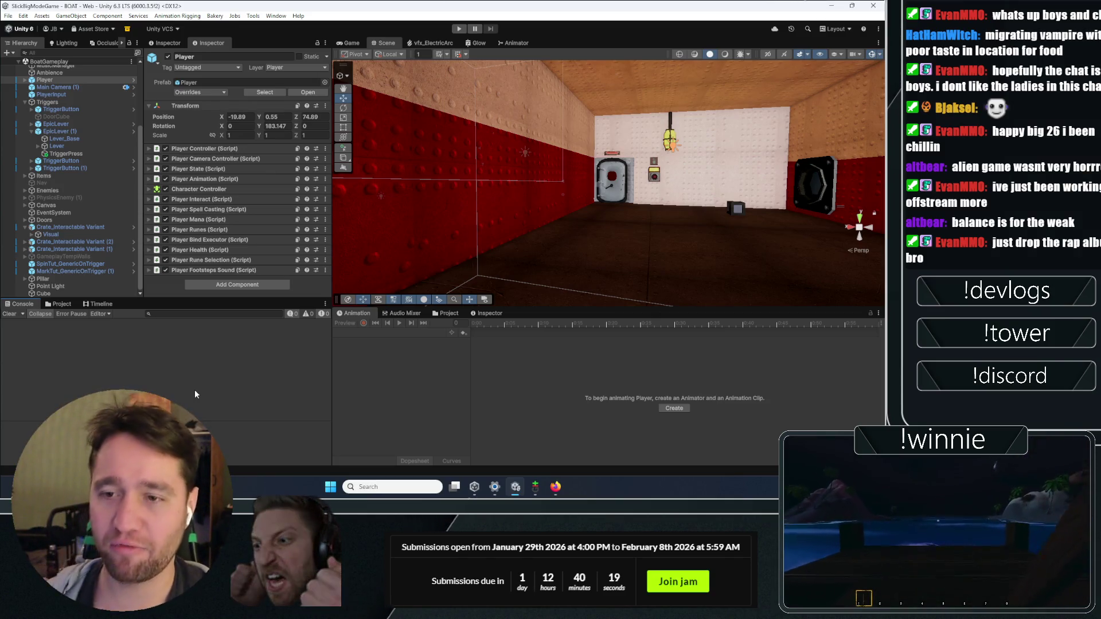
scroll(138, 232, "up", 3)
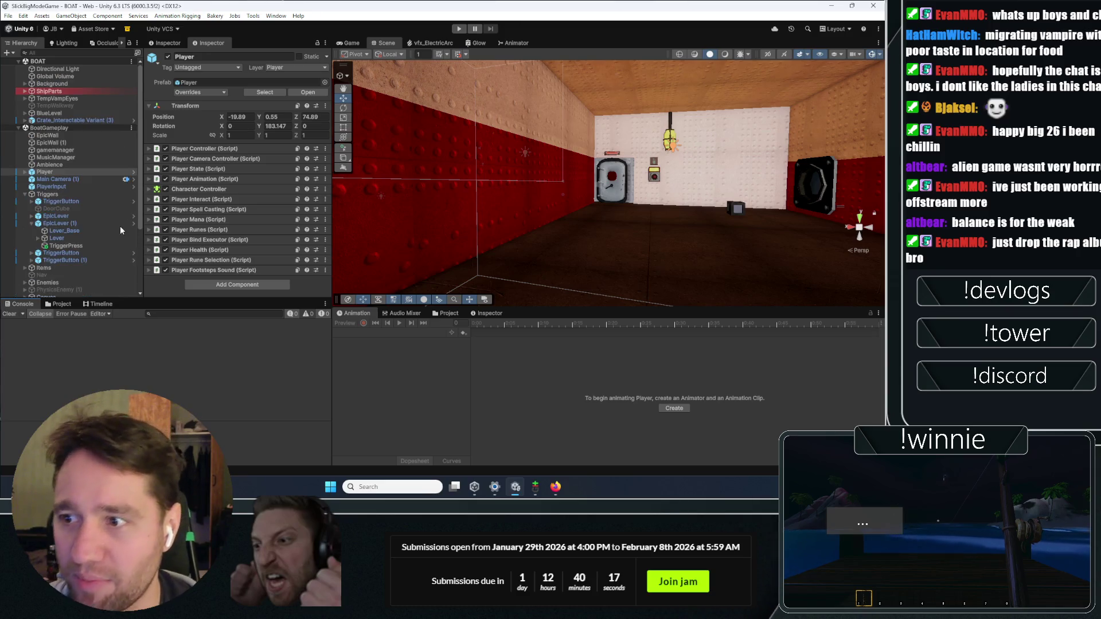
left_click(30, 195)
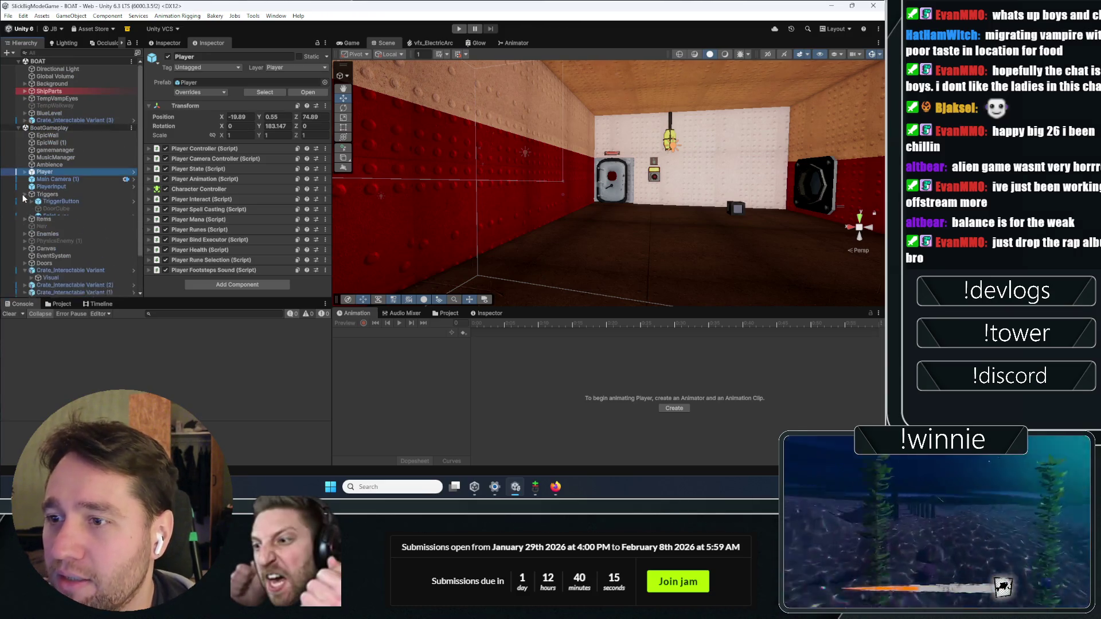
scroll(92, 269, "down", 1)
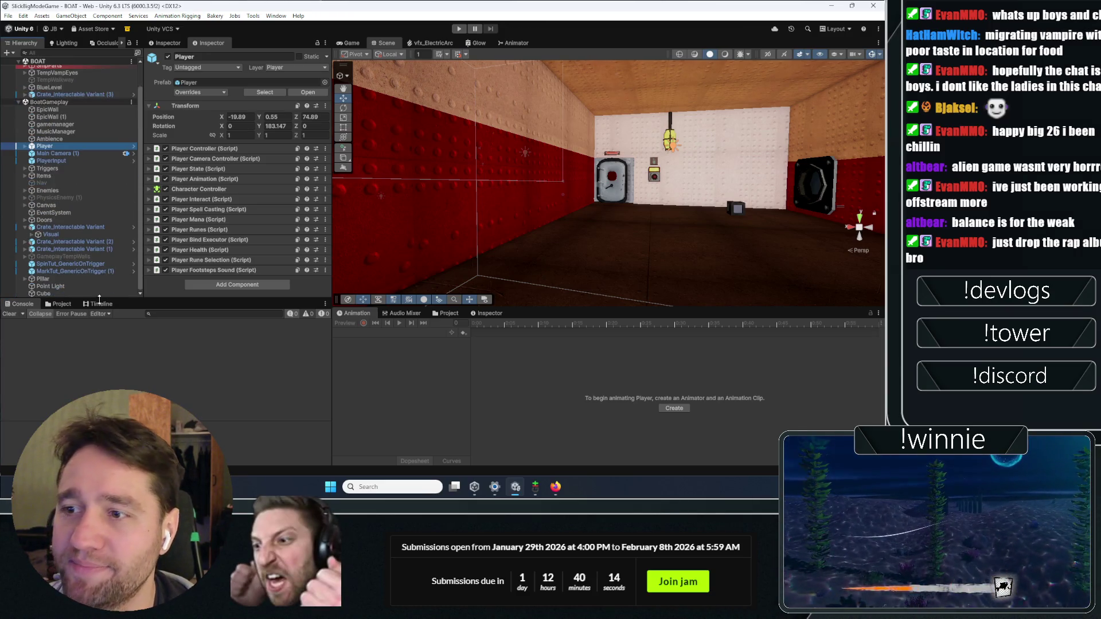
- Reselect the Player, collapse its Transform, frame it, and show the Project window's Scripts folder
left_click(73, 227)
left_click(44, 147)
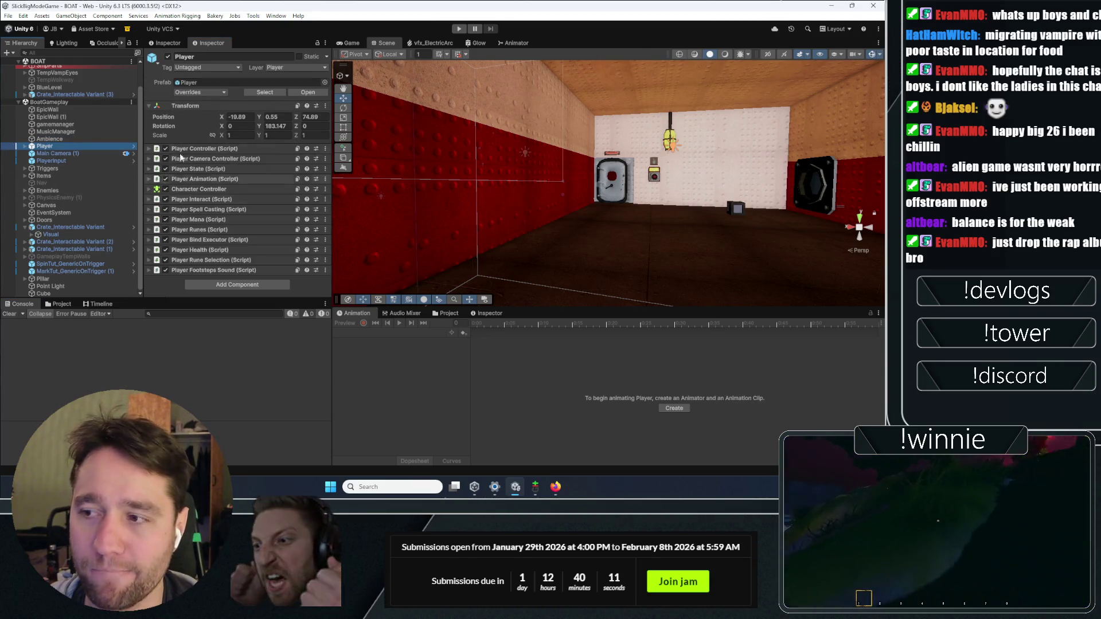
left_click(189, 105)
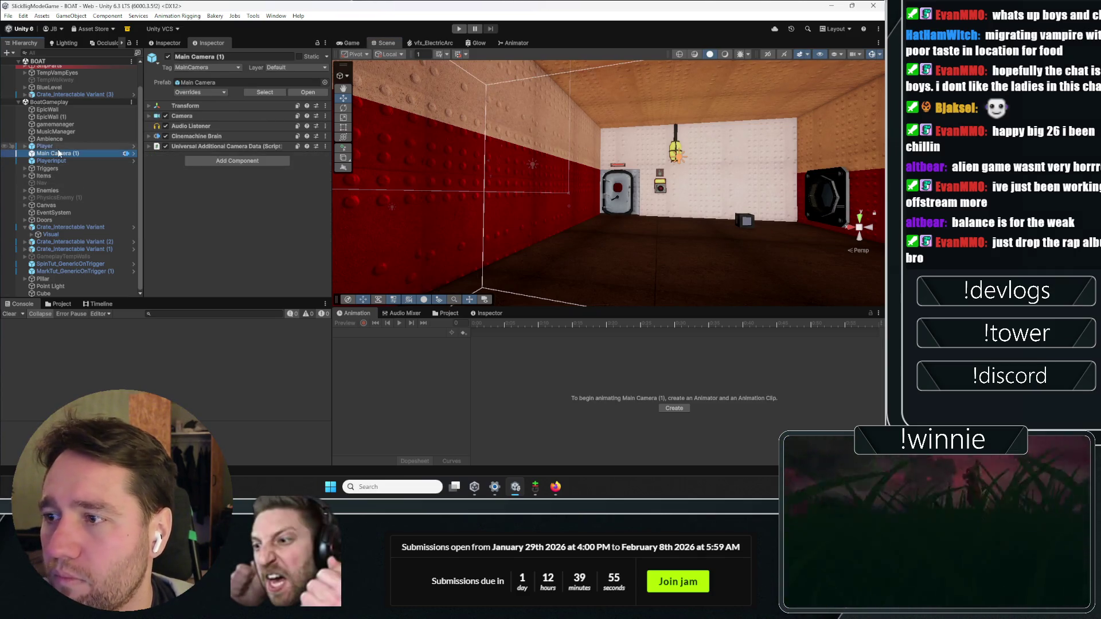
key("f")
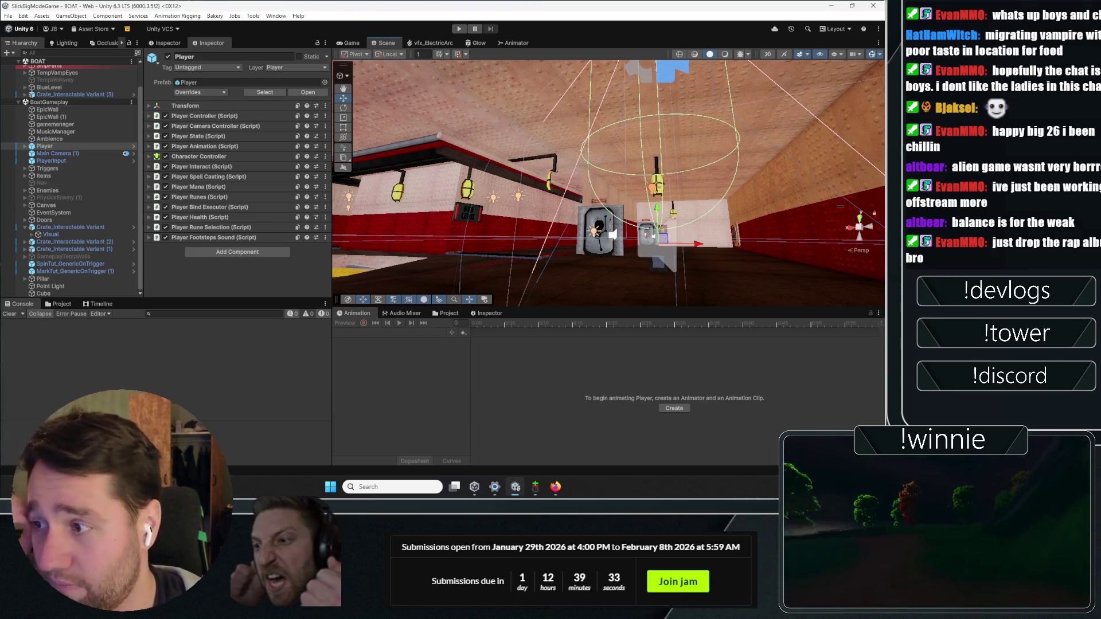
mouse_move(610, 125)
left_mouse_down()
mouse_move(334, 209)
mouse_move(409, 215)
left_mouse_up()
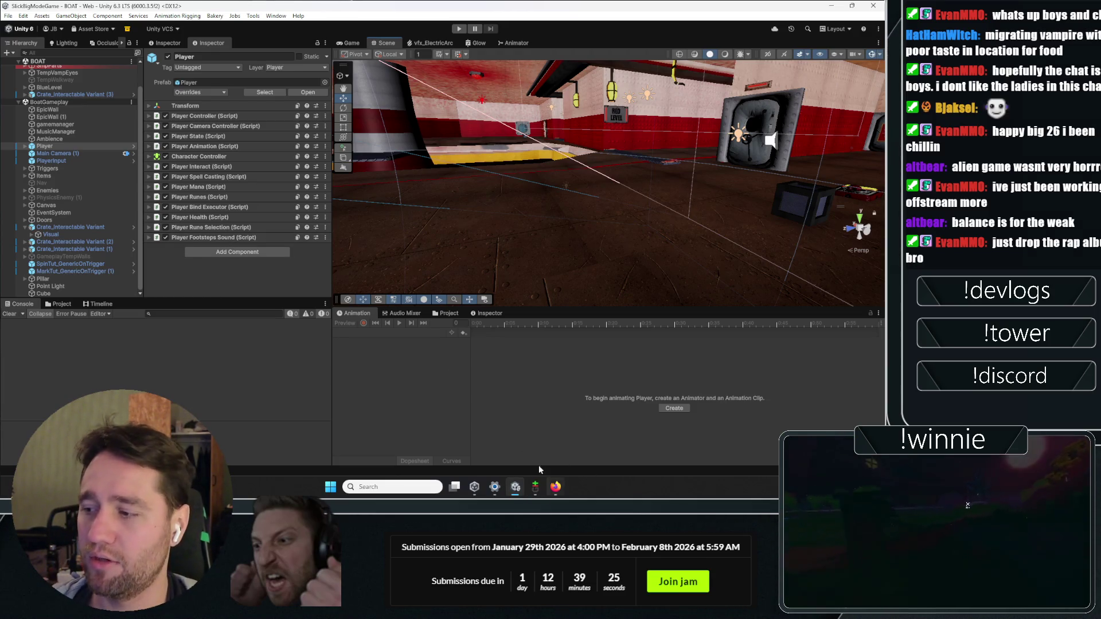
left_click(59, 306)
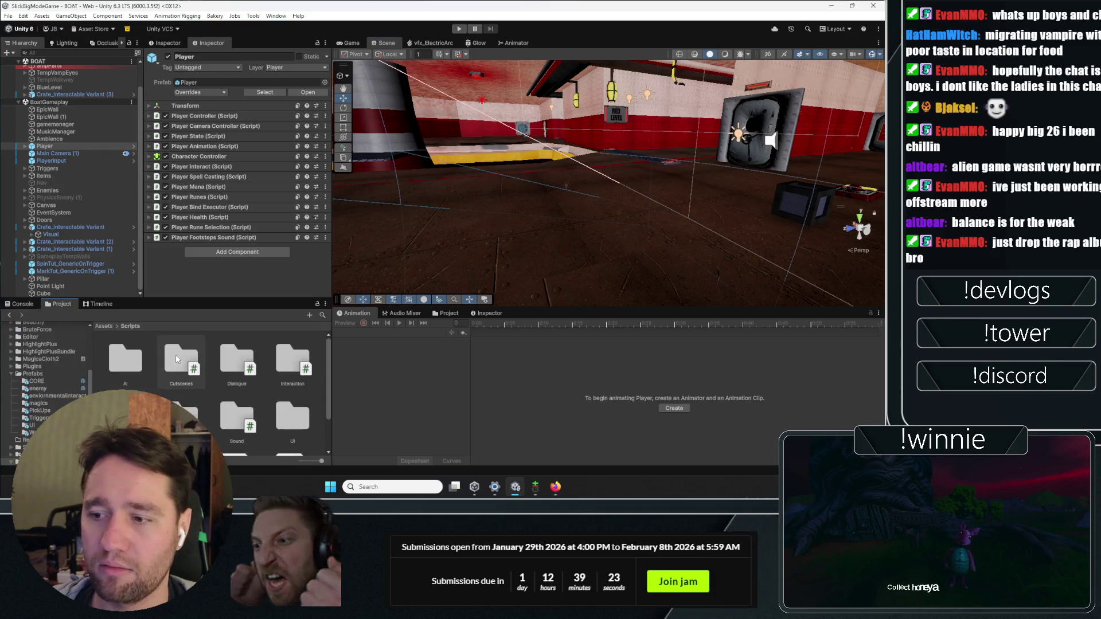
- Show the project files in the lower panel and open the Art folder
scroll(314, 361, "up", 2)
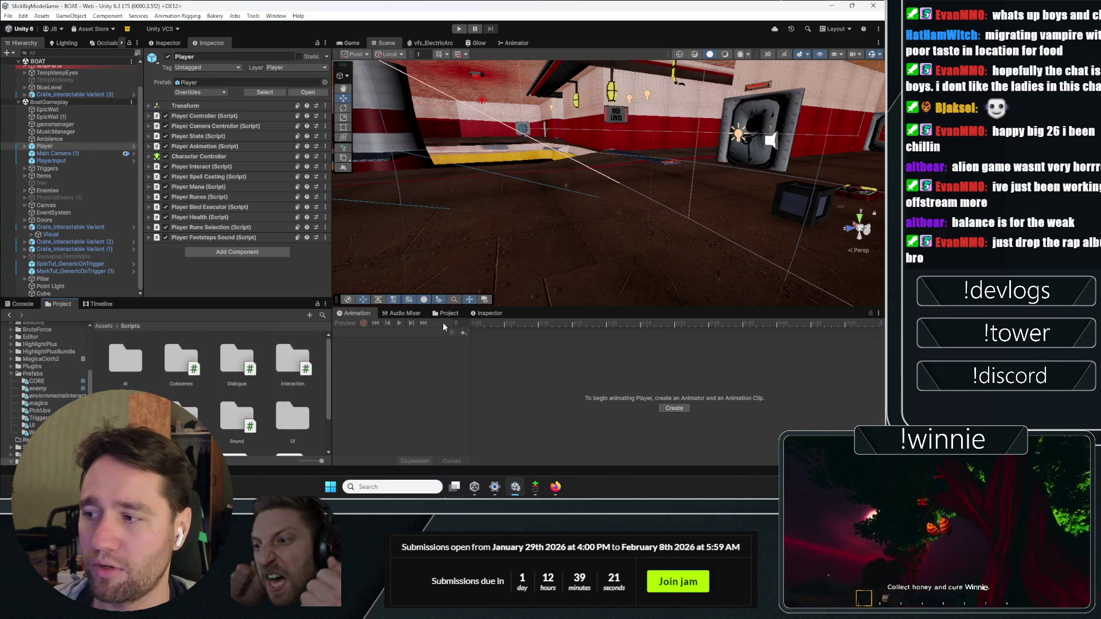
left_click(448, 313)
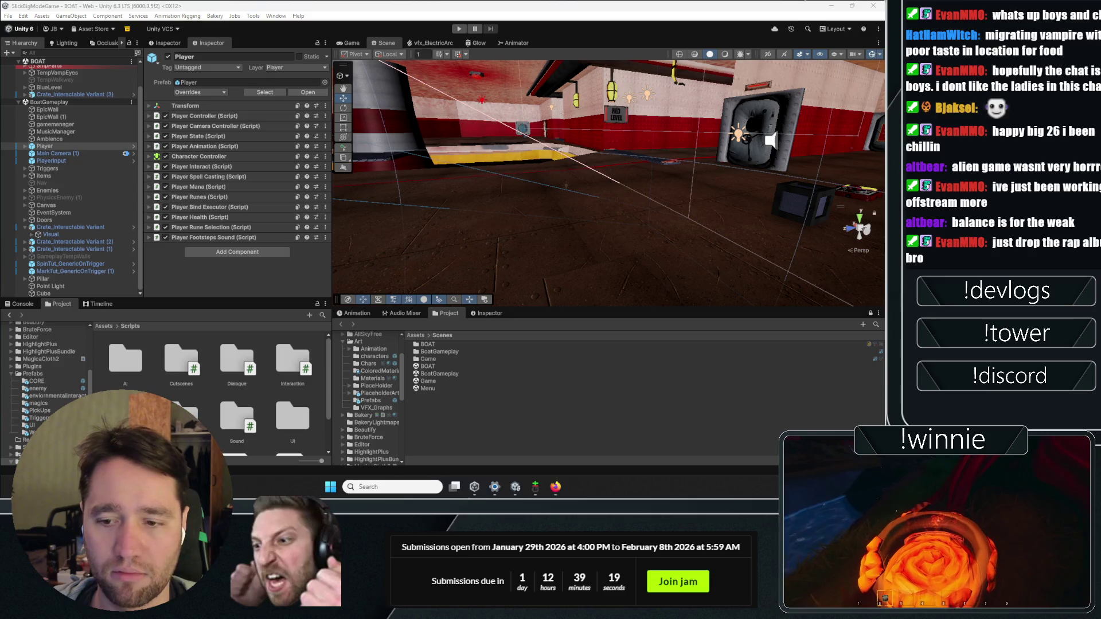
right_click(439, 292)
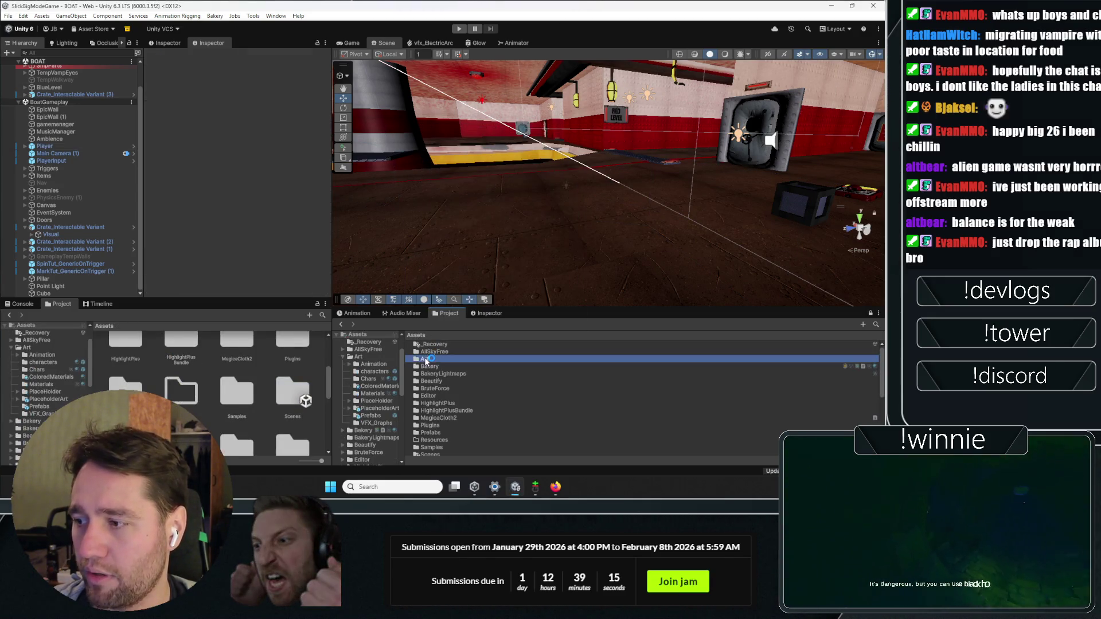
double_click(426, 359)
- Browse the Art folder's Create menu options without creating anything
right_click(436, 399)
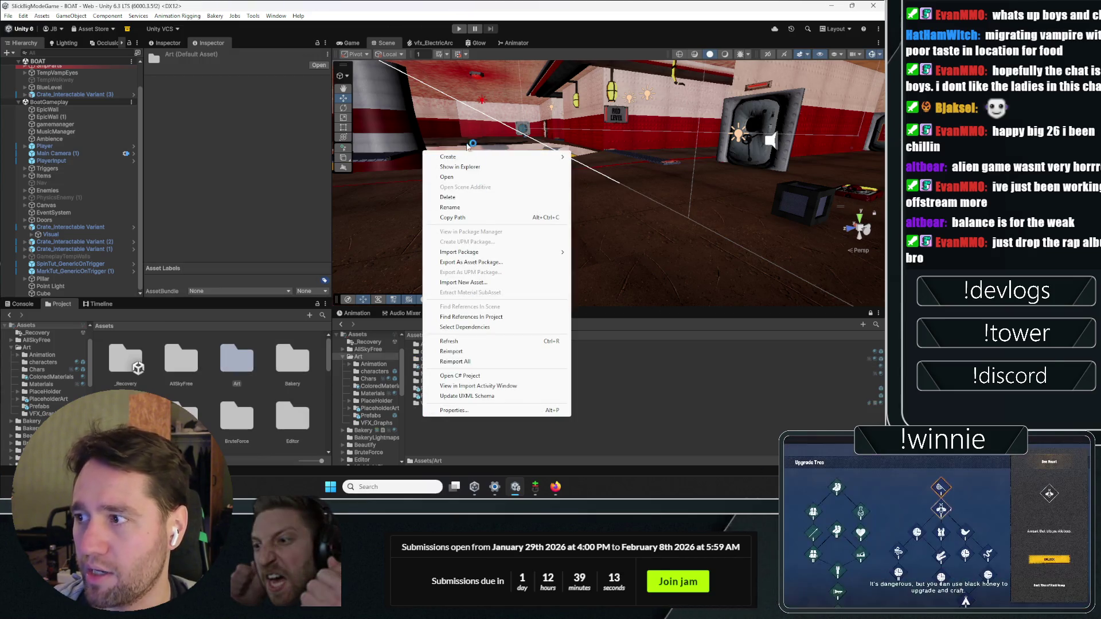
mouse_move(453, 156)
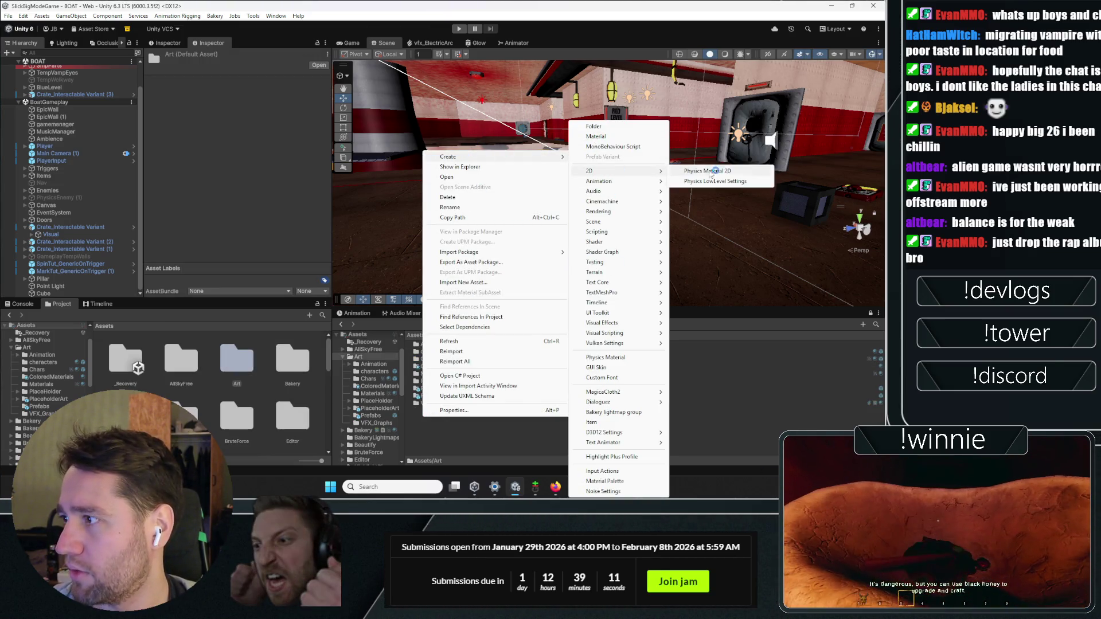
mouse_move(599, 181)
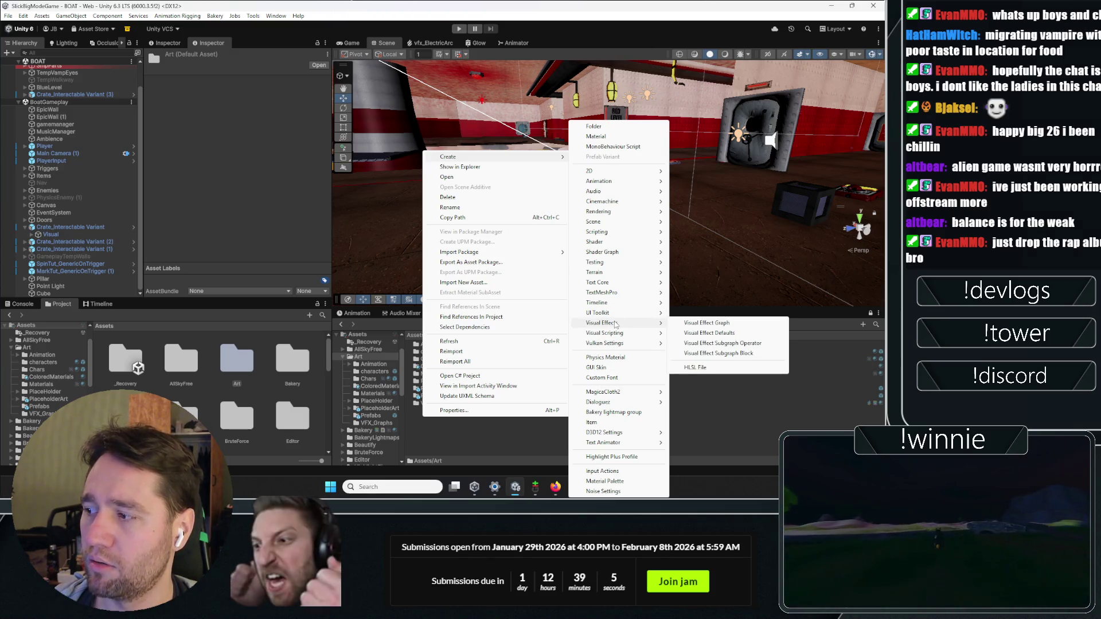
mouse_move(613, 243)
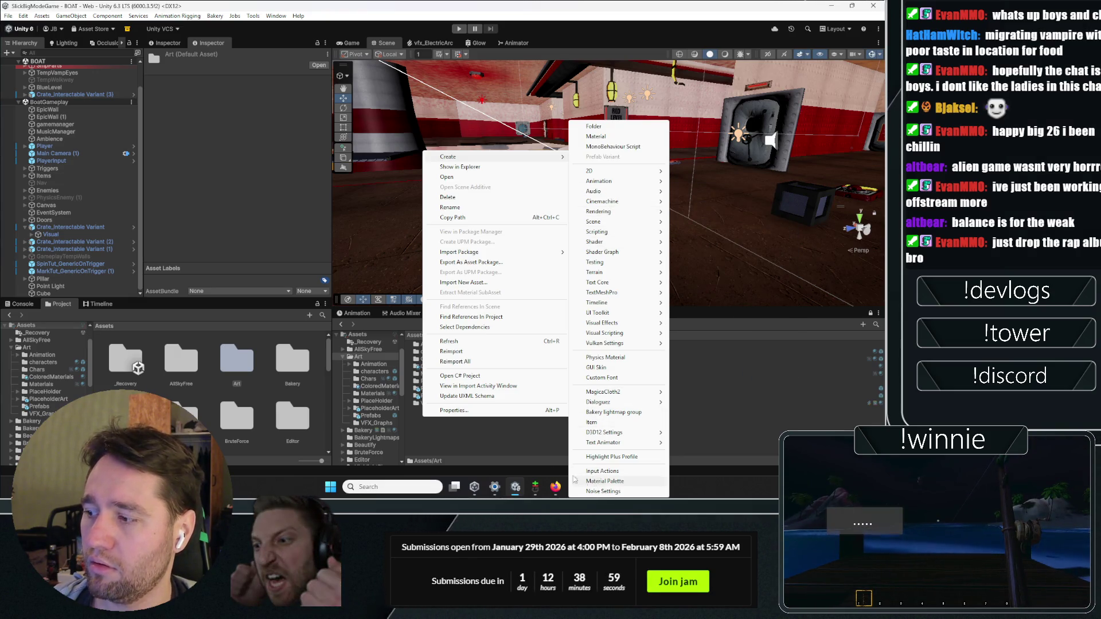
key("Escape")
- Check the decal documentation in the browser, then return to the editor
key("alt+Tab")
scroll(383, 152, "down", 5)
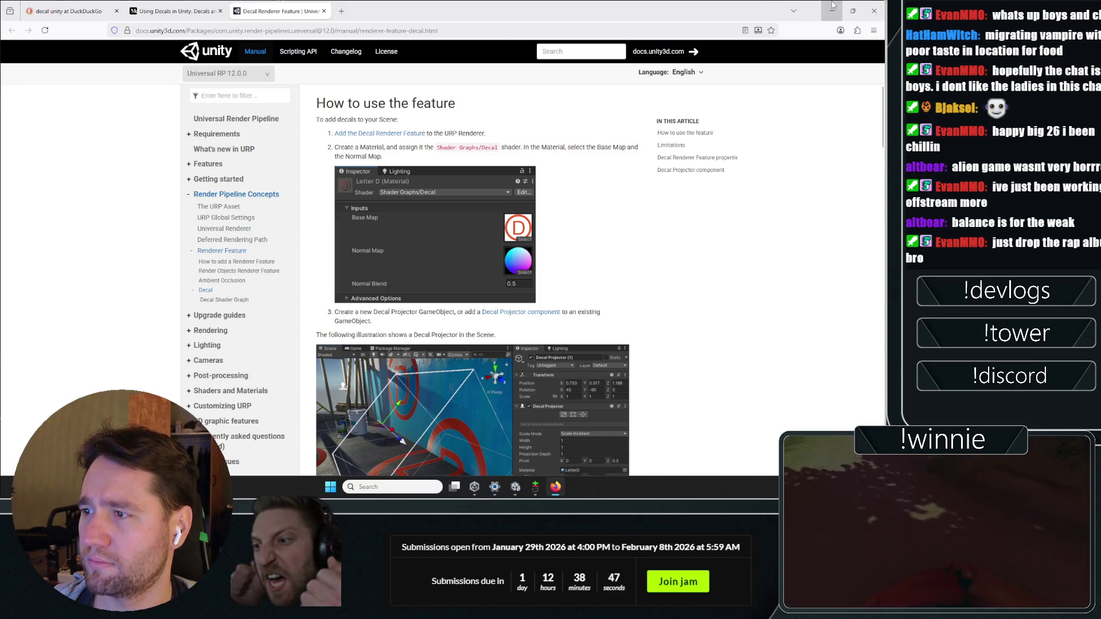
left_click(833, 11)
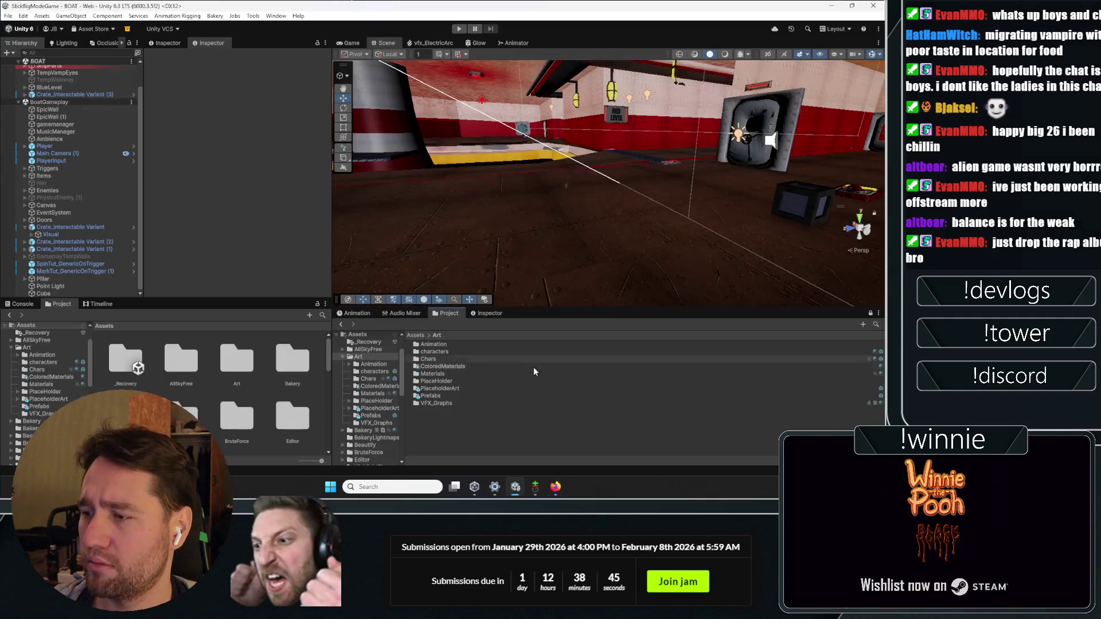
- Create a new material named Decal in the Art folder
right_click(459, 427)
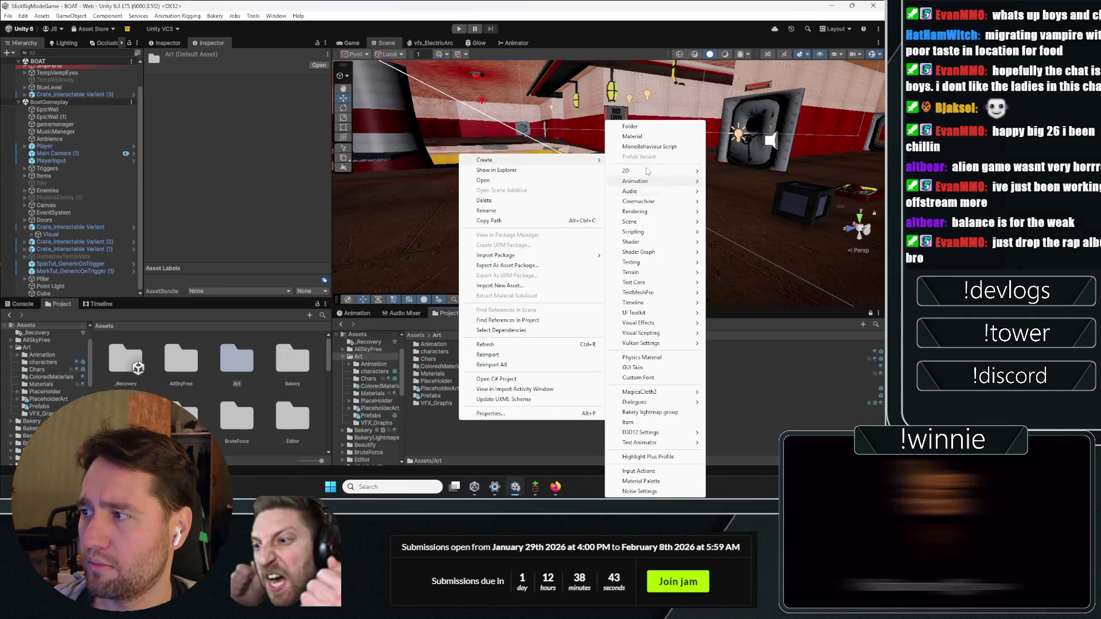
left_click(657, 137)
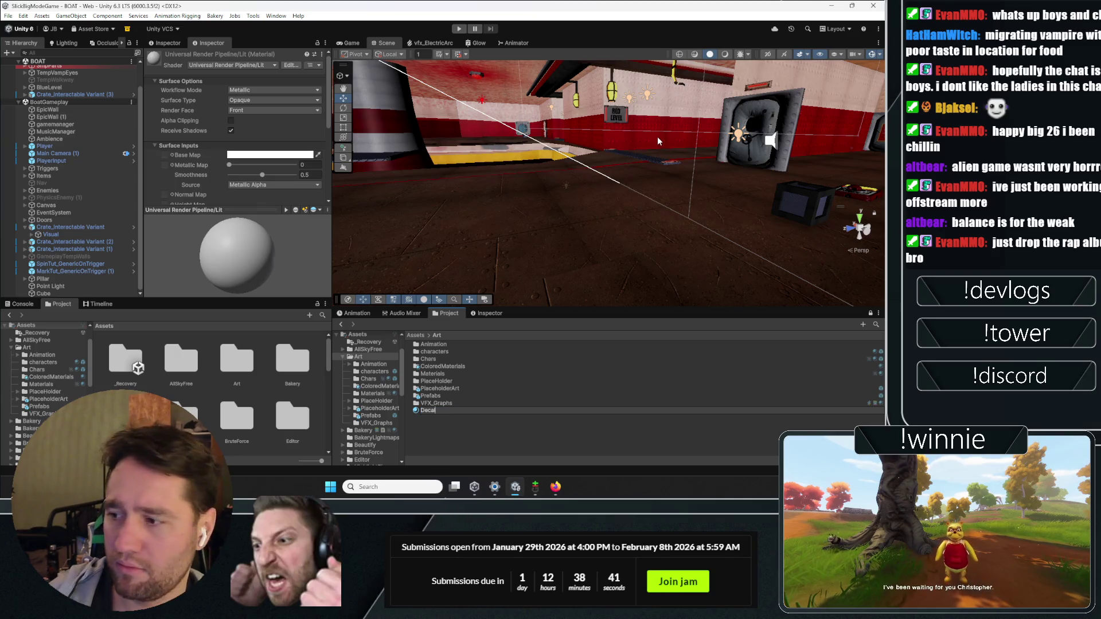
key("Return")
- Set the Decal material's shader to Shader Graphs/Decal by searching 'decal'
left_click(241, 65)
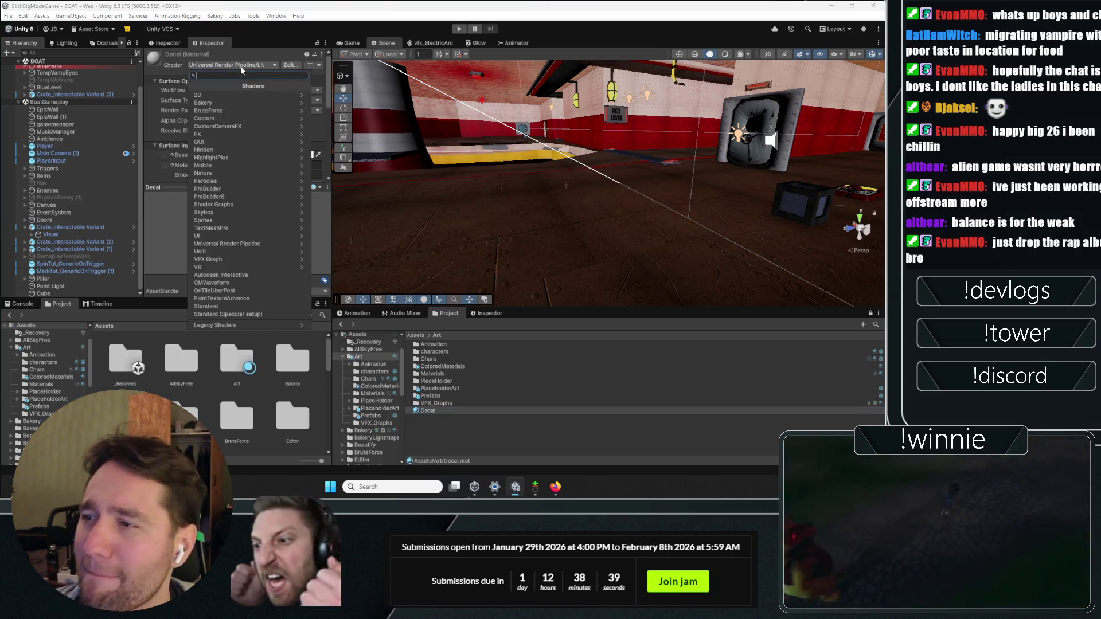
type("decal")
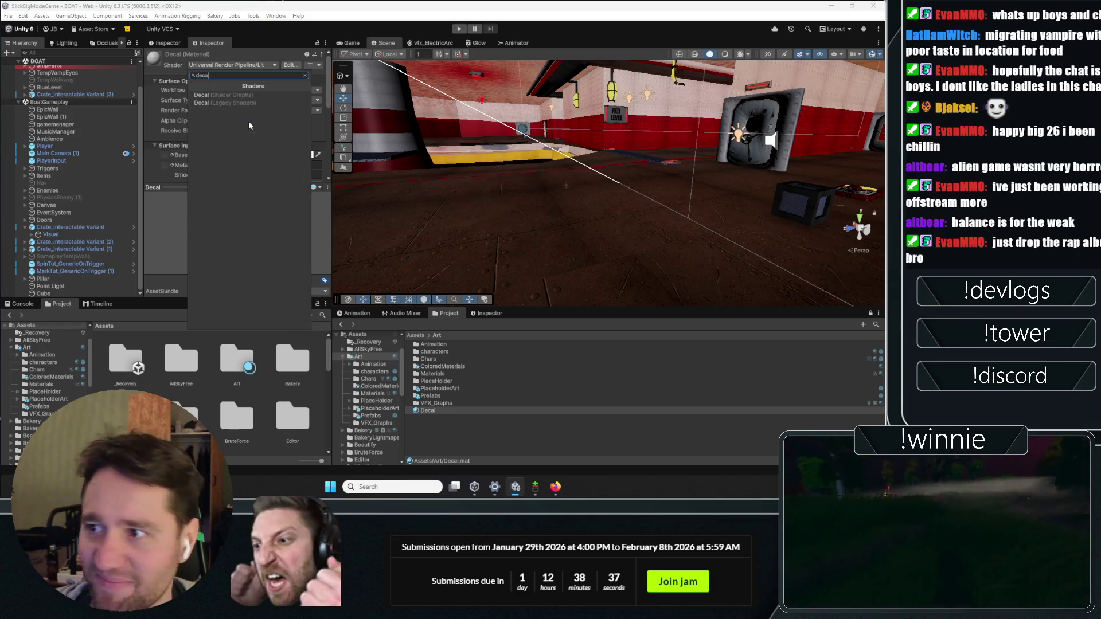
left_click(240, 95)
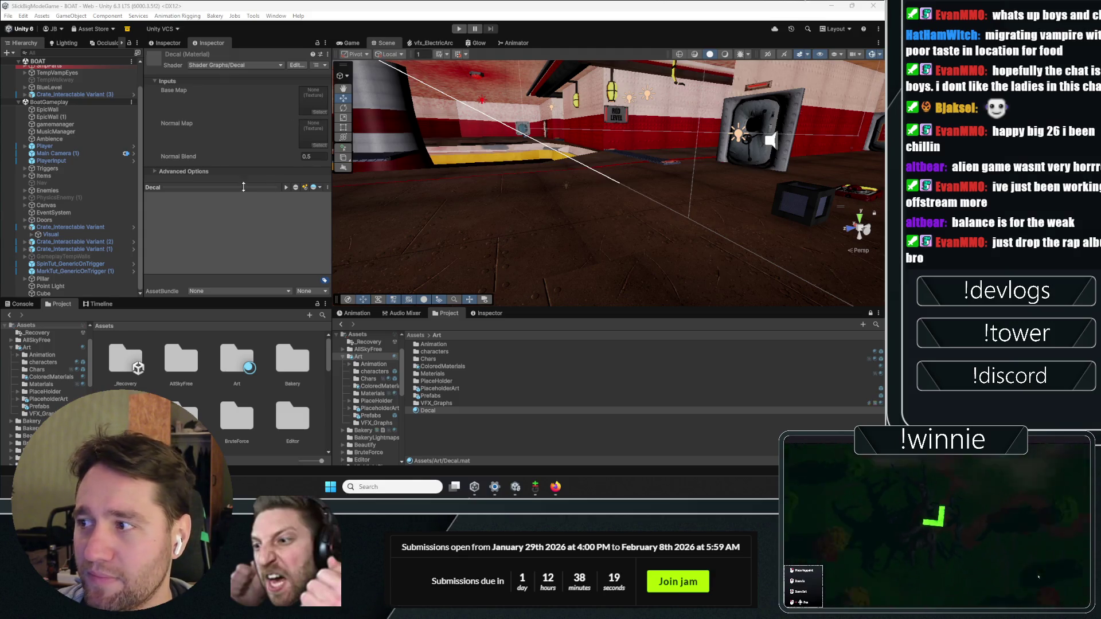
key("alt+Tab")
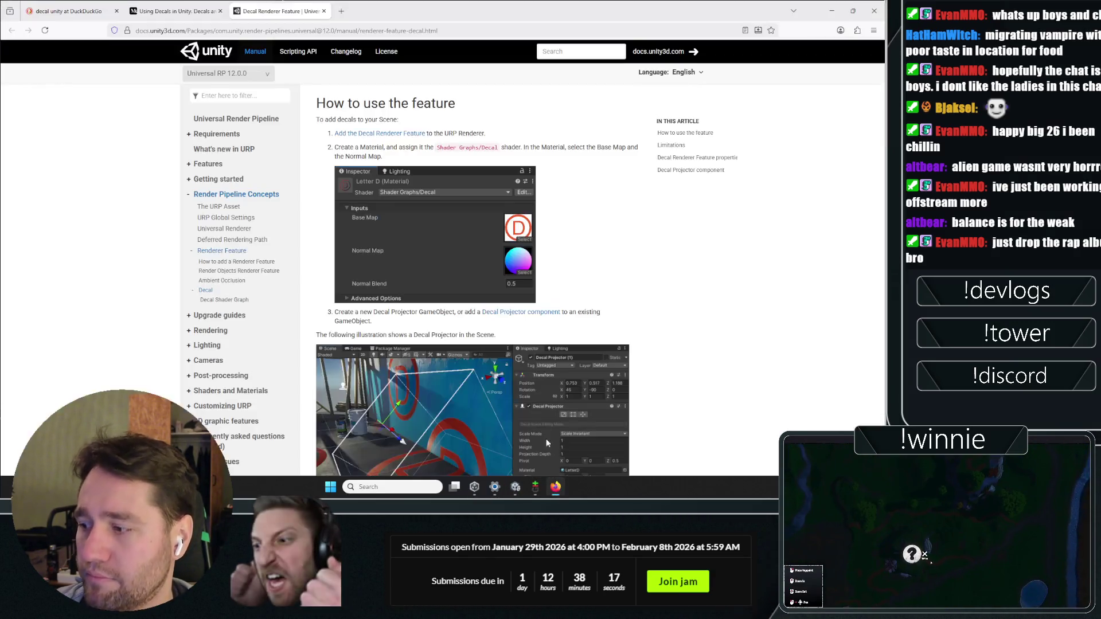
- Scroll through the Decal Renderer Feature manual's setup steps, then return to the Unity editor
scroll(580, 248, "down", 3)
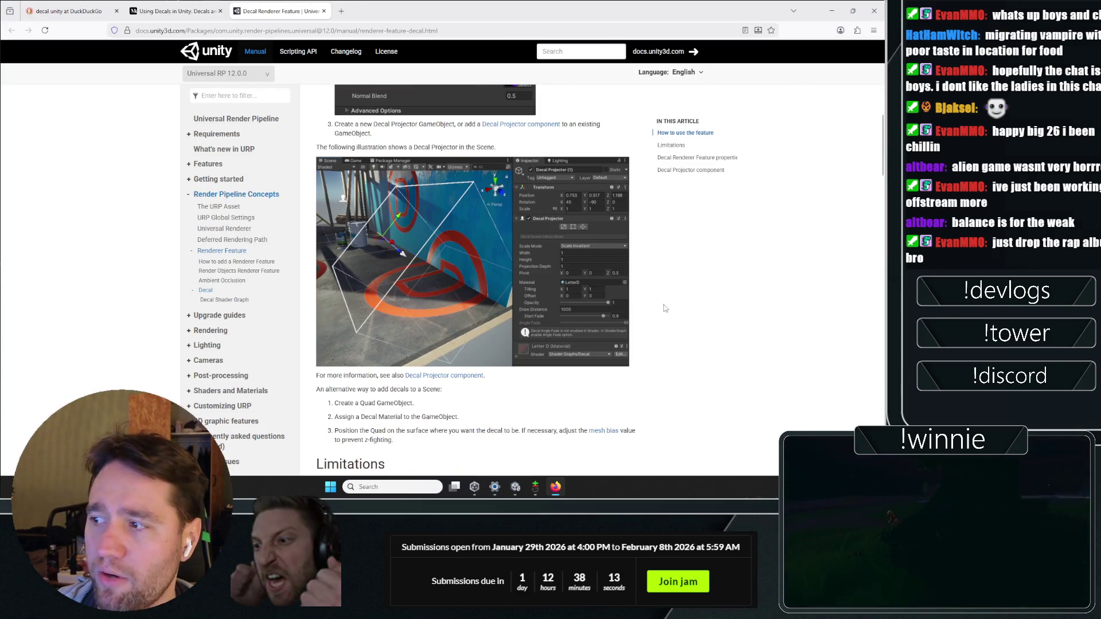
scroll(660, 310, "up", 2)
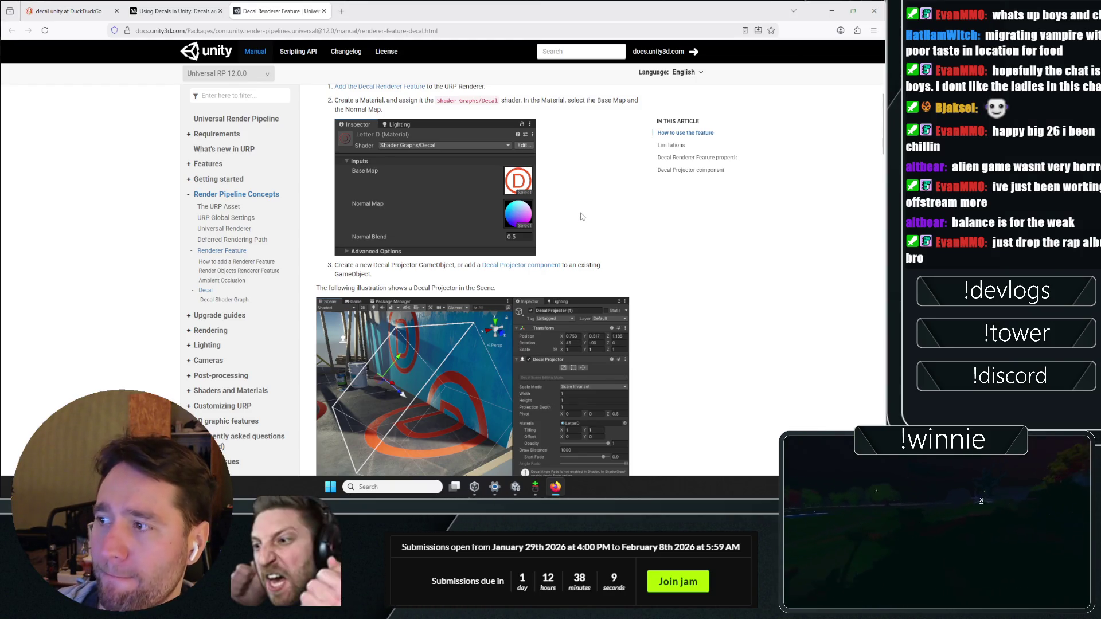
scroll(571, 204, "down", 5)
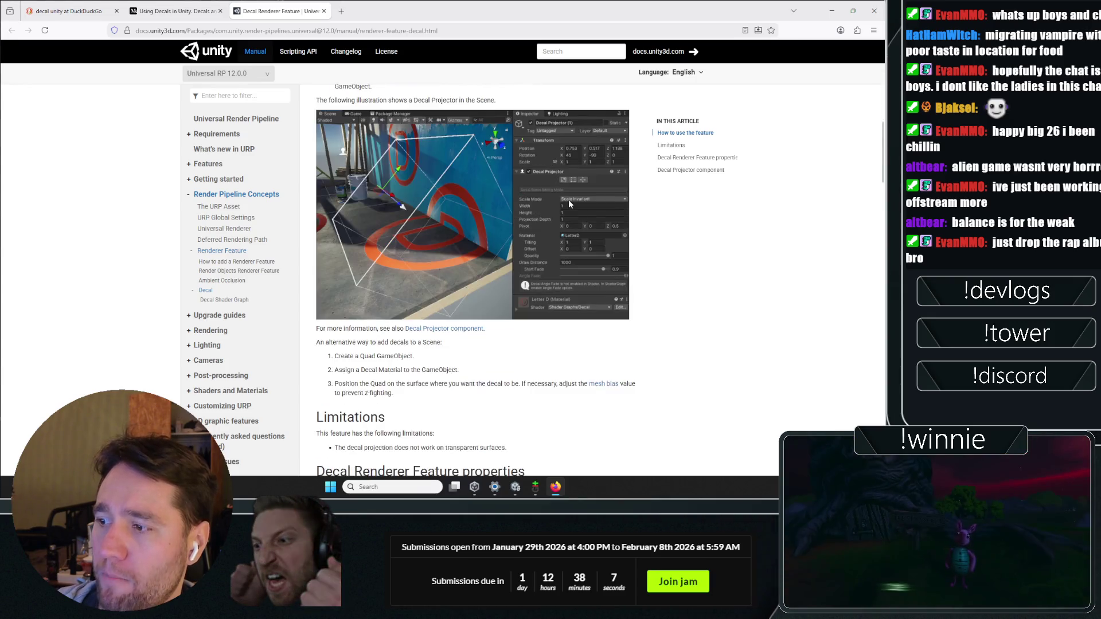
scroll(569, 204, "down", 10)
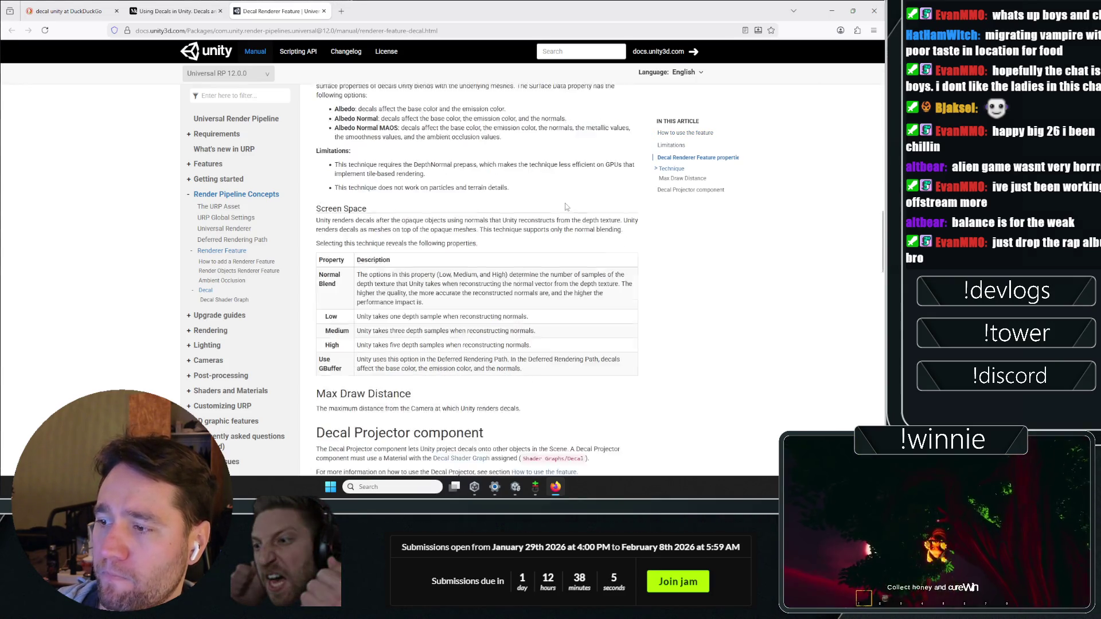
scroll(565, 207, "down", 15)
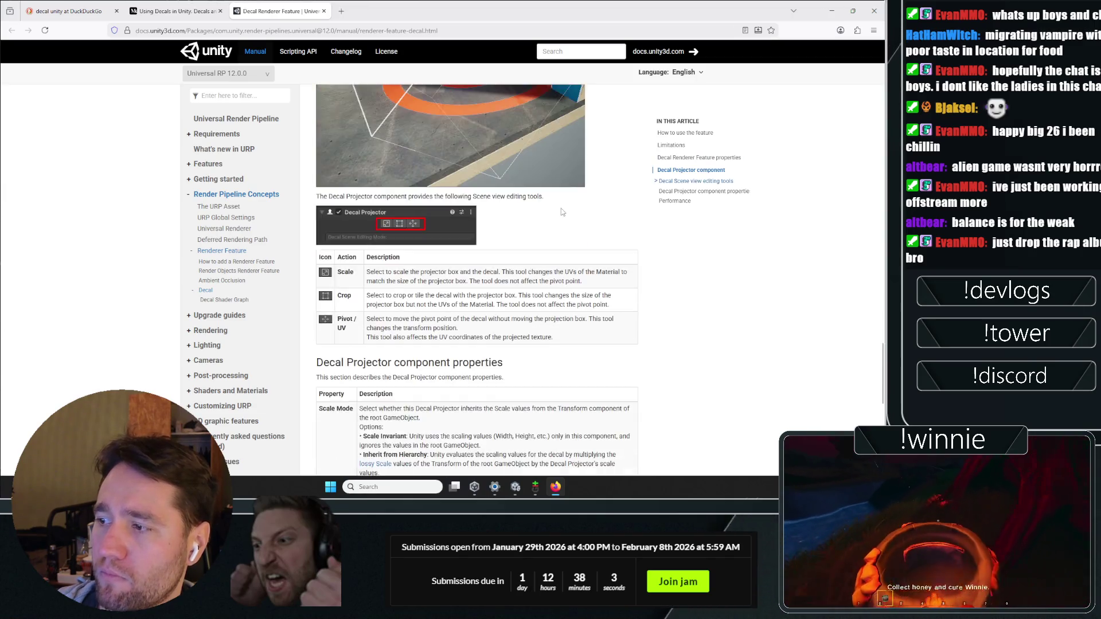
scroll(561, 206, "down", 5)
scroll(524, 246, "up", 12)
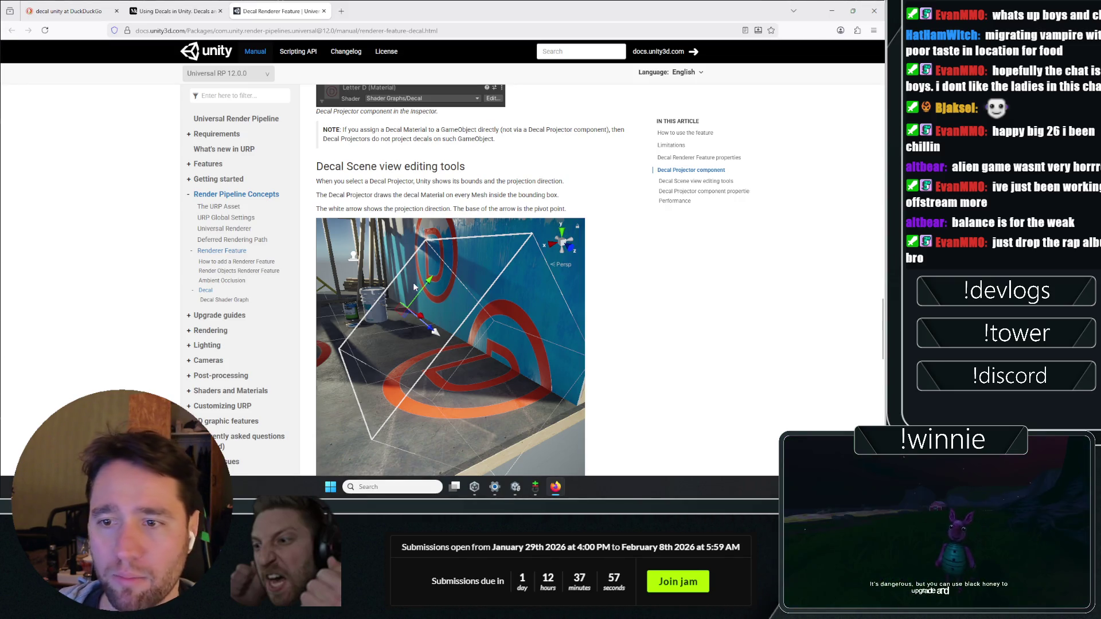
scroll(586, 325, "down", 3)
scroll(631, 322, "up", 15)
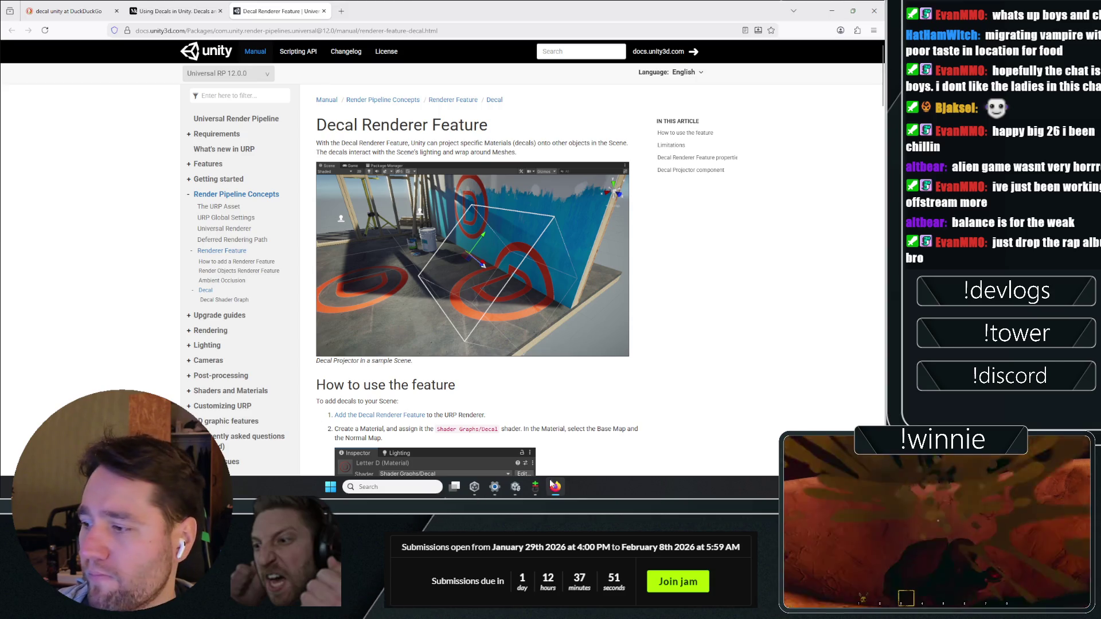
left_click(515, 487)
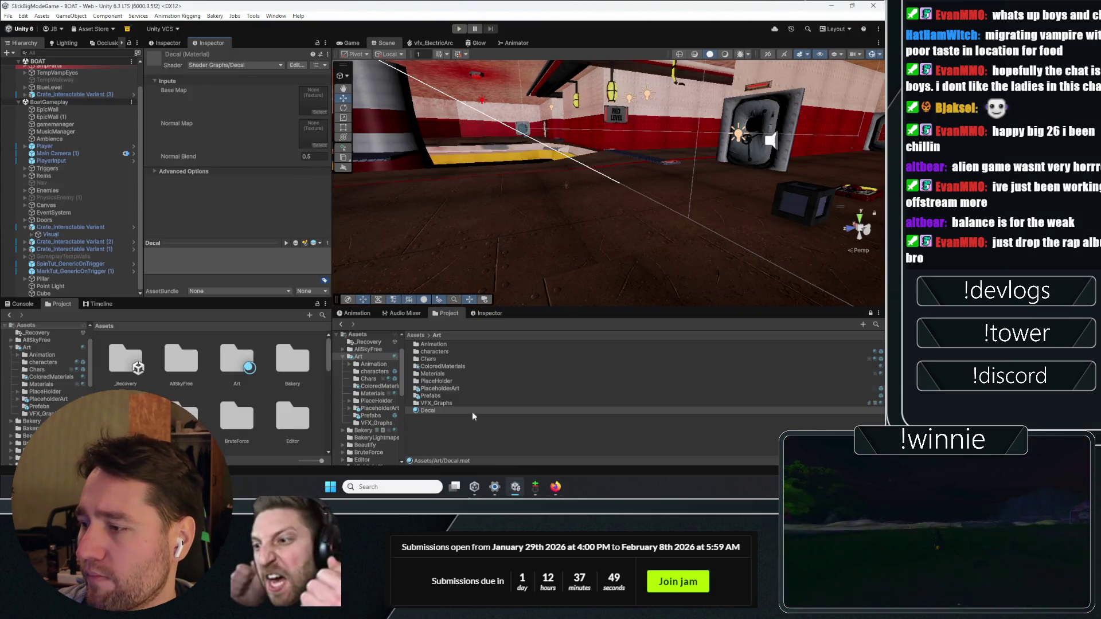
- Browse the Decal material's Base Map texture picker, then close it without choosing anything
left_click(319, 112)
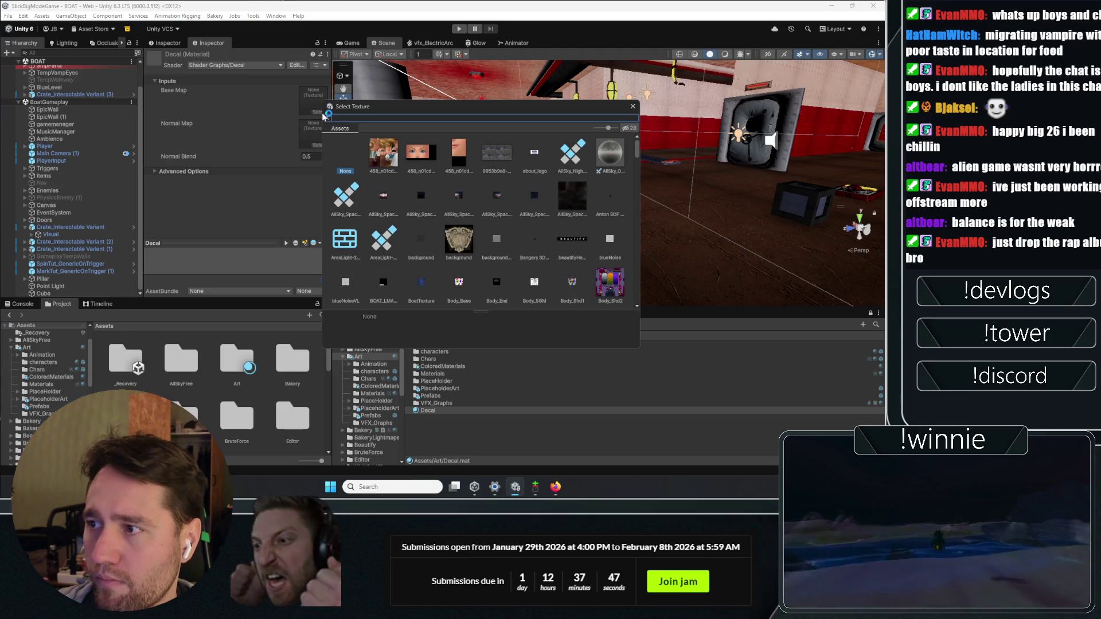
scroll(637, 183, "down", 5)
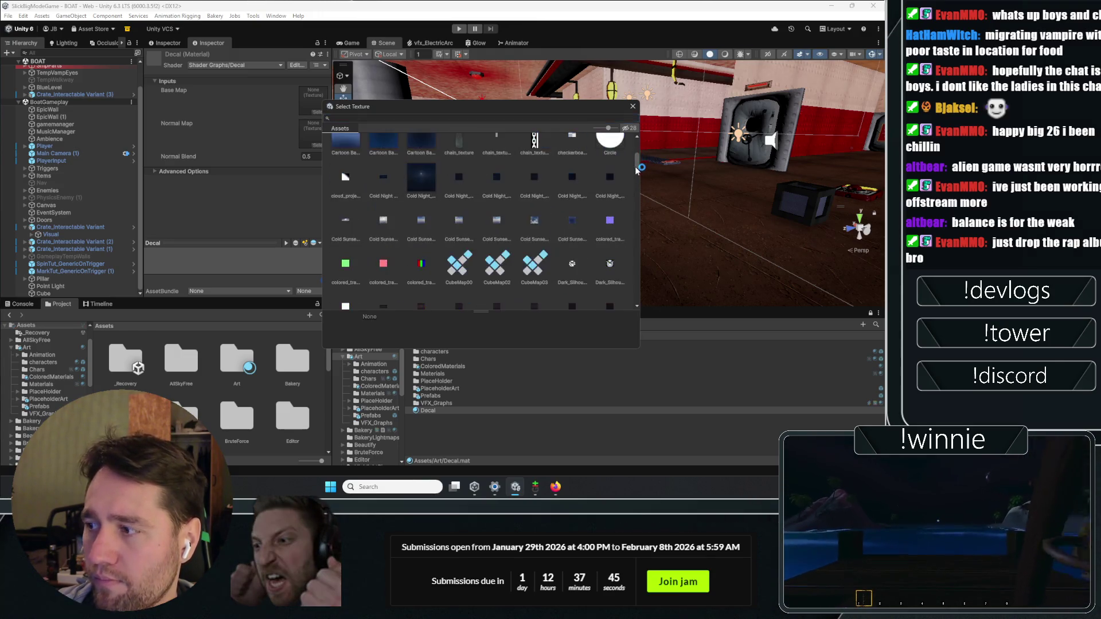
mouse_move(636, 172)
left_mouse_down()
mouse_move(634, 195)
mouse_move(635, 143)
left_mouse_up()
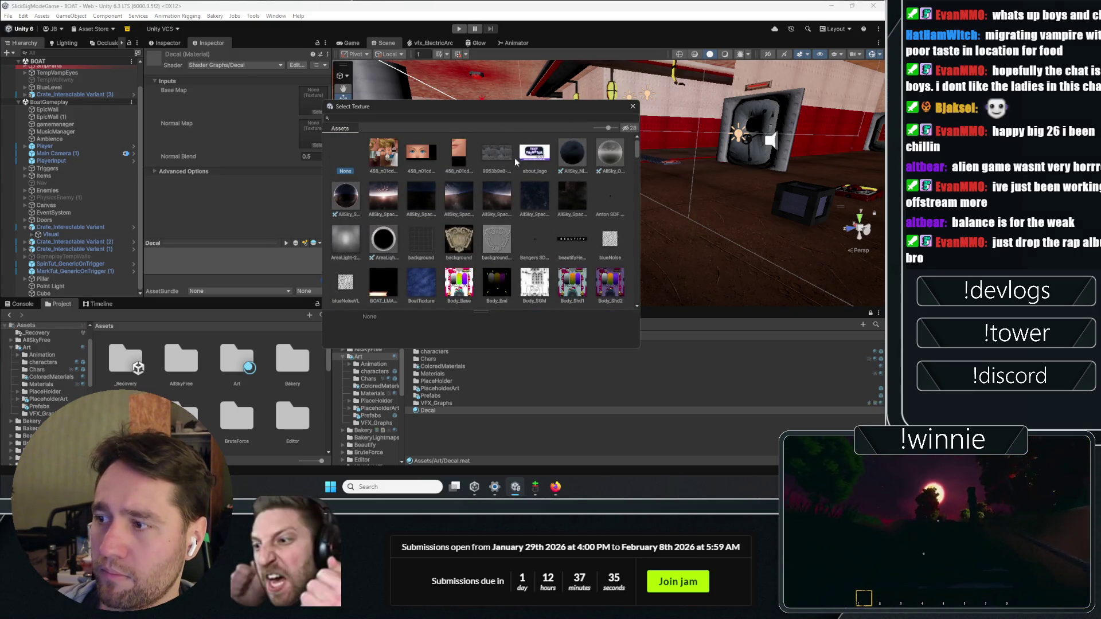
left_click(632, 107)
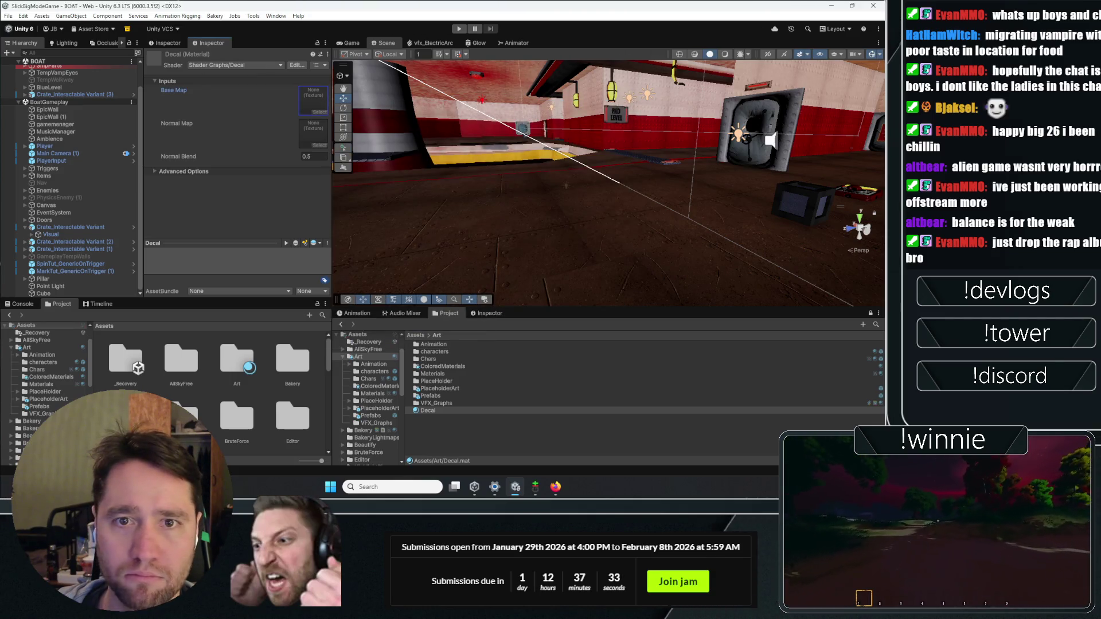
- Filter textures by 'icon' and assign icon-wind as the Base Map, after previewing icon-collider and icon-settings
left_click(316, 113)
left_click_drag(626, 148, 634, 215)
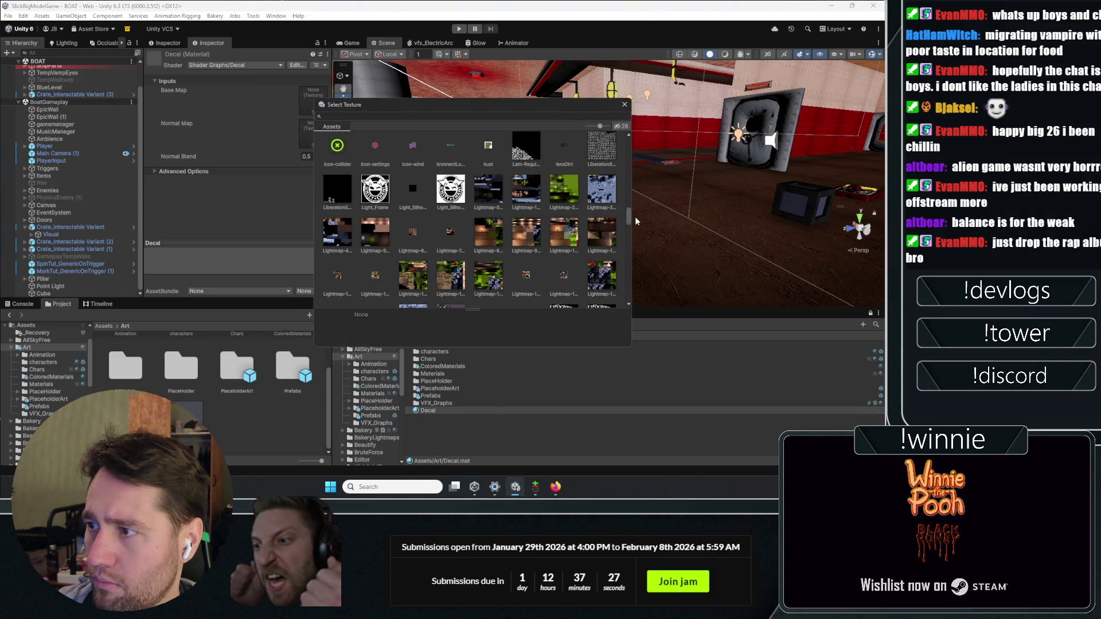
scroll(470, 218, "up", 2)
left_click(338, 207)
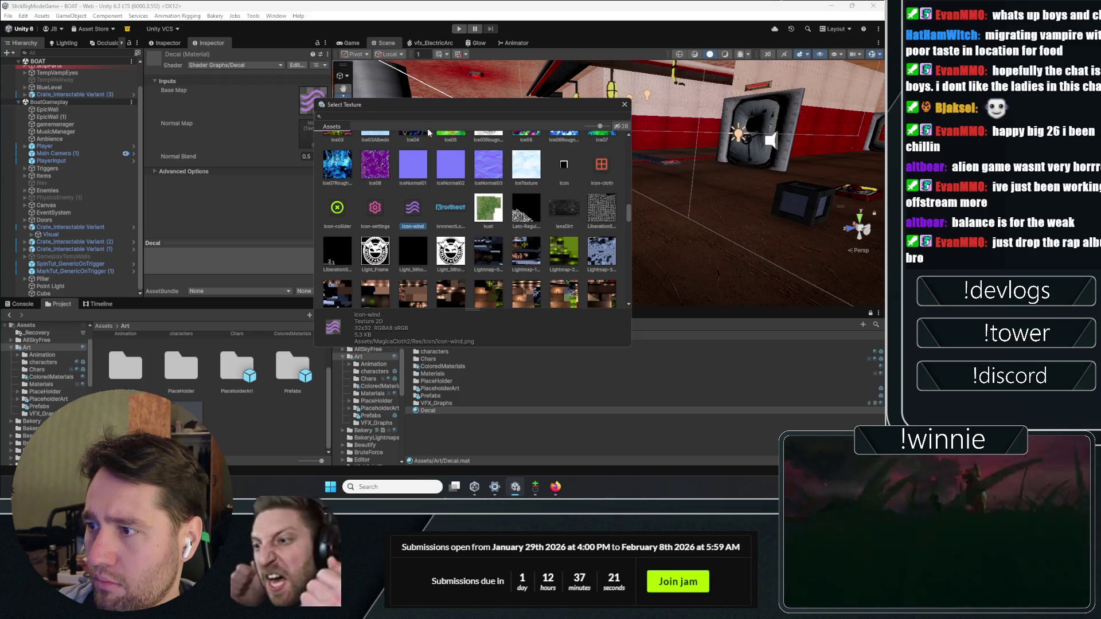
left_click(394, 208)
left_click(402, 116)
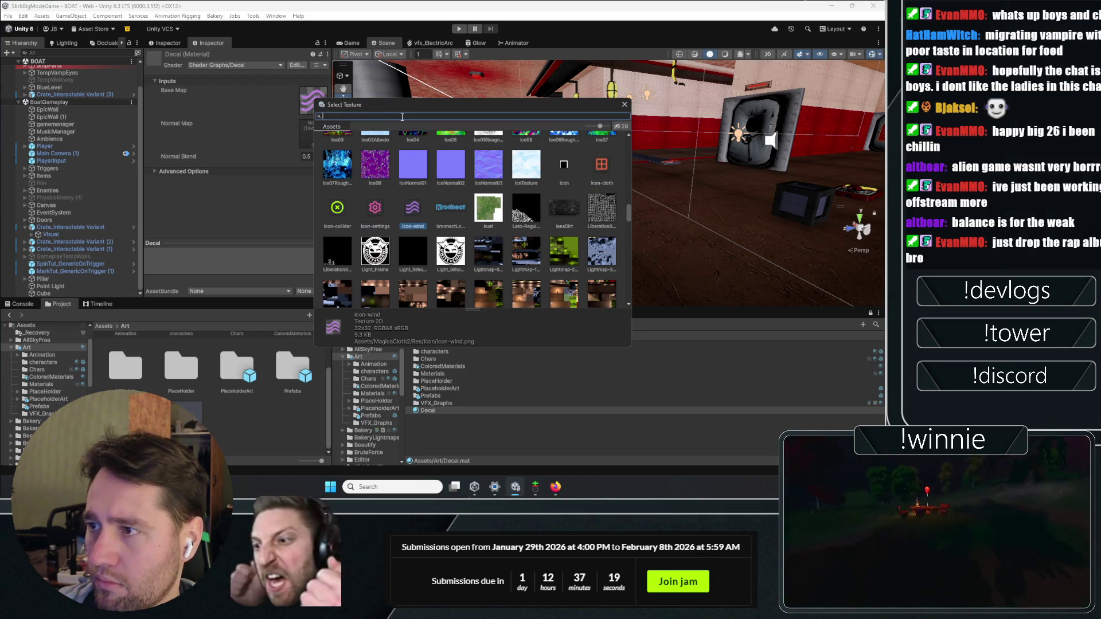
type("icon")
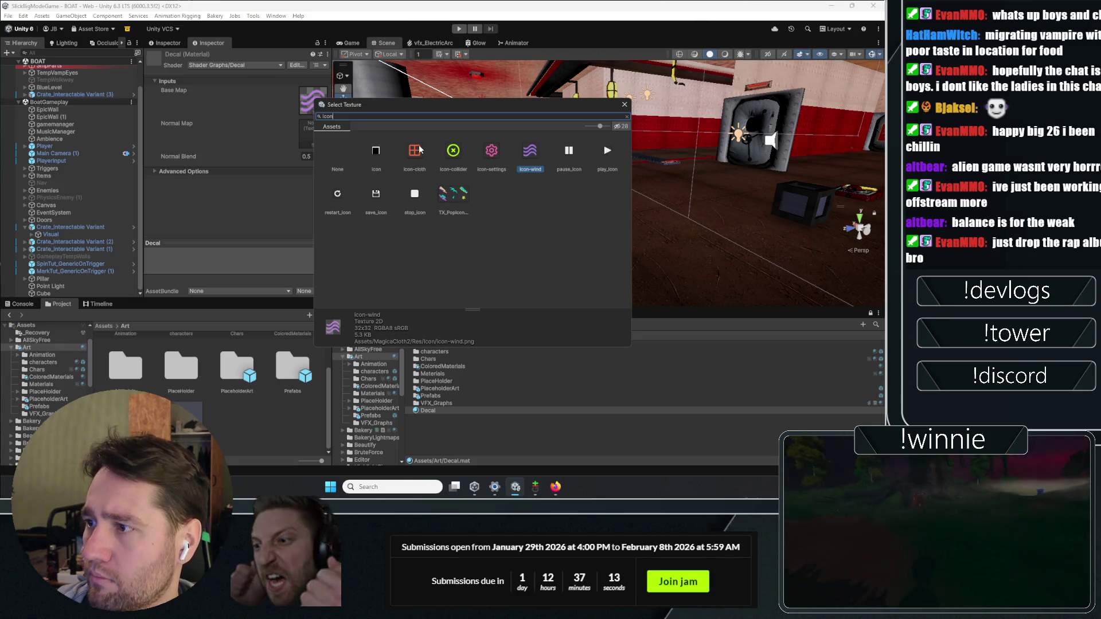
double_click(535, 155)
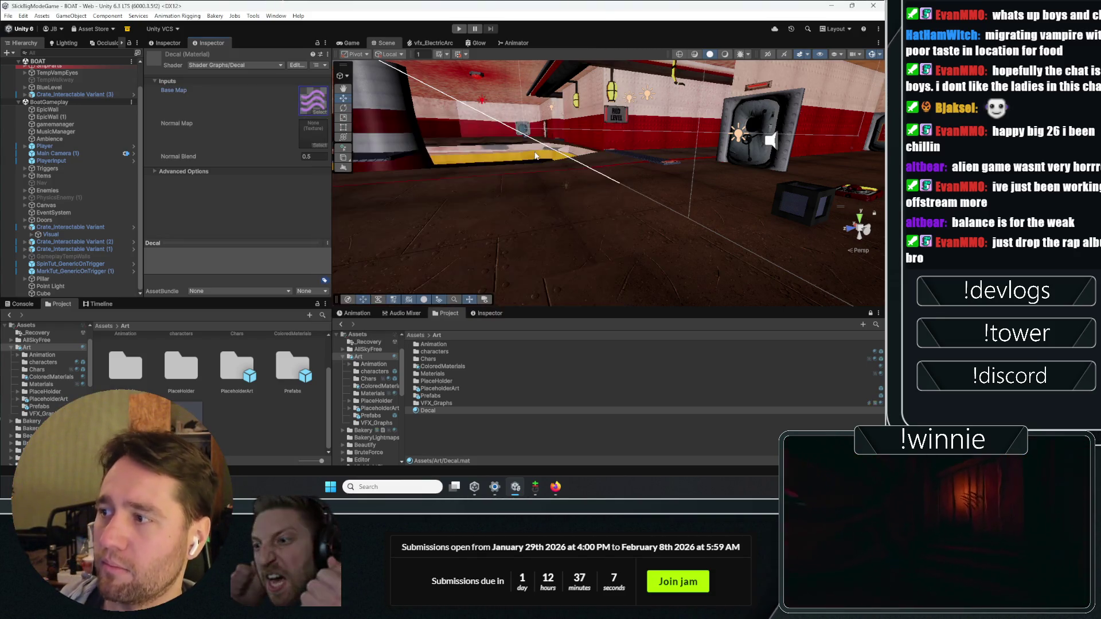
- Open and close the Normal Map picker, then return to the decal manual at step 3
left_click(321, 145)
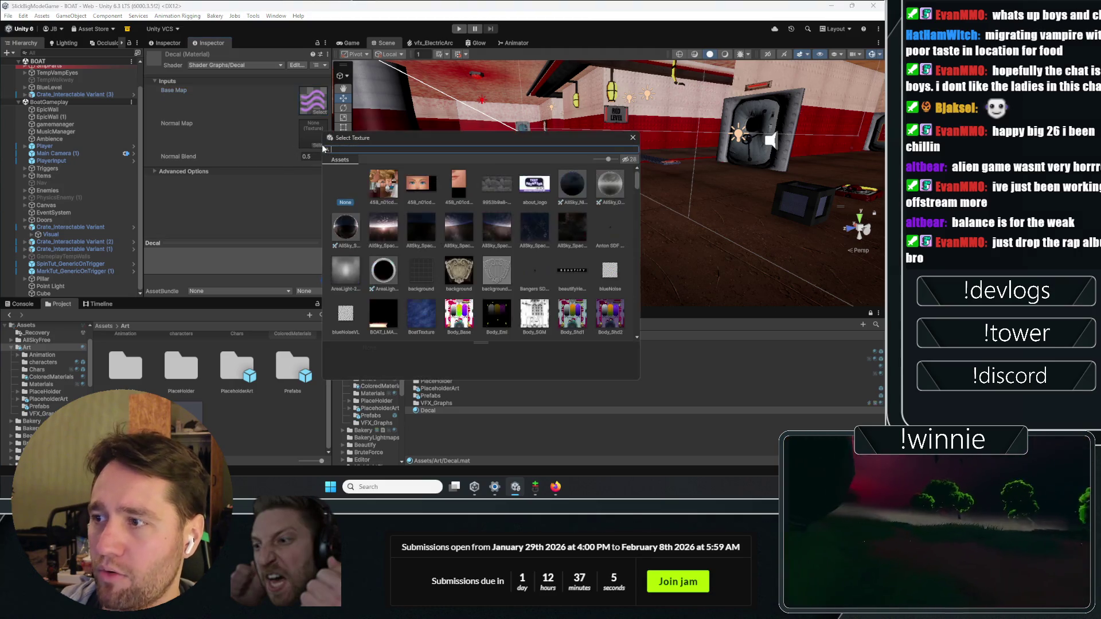
left_click(633, 137)
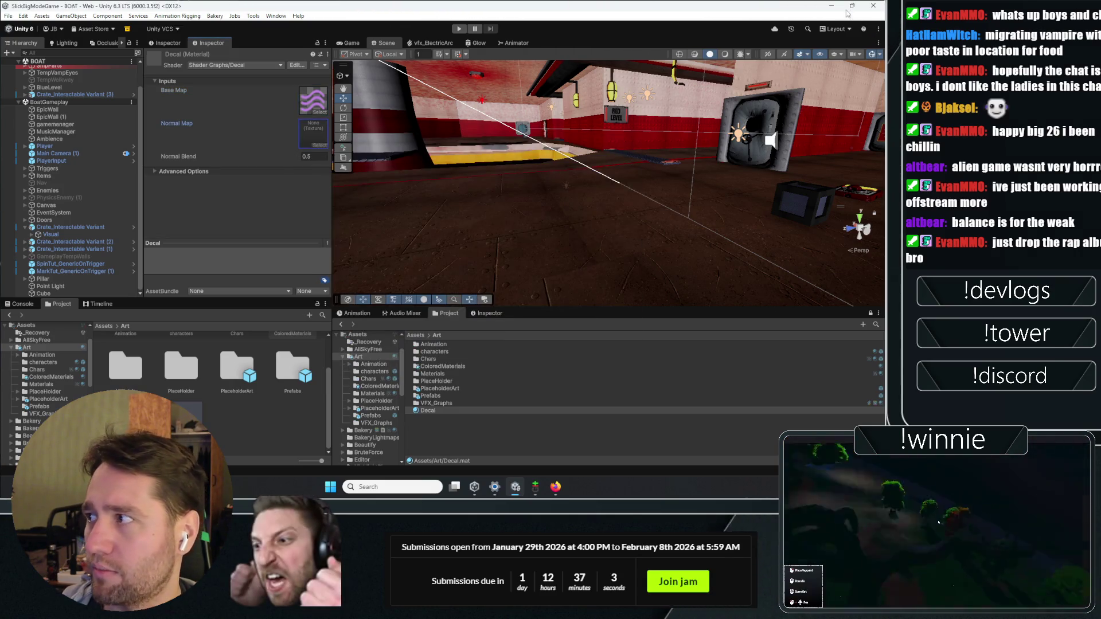
left_click(556, 487)
scroll(431, 287, "down", 6)
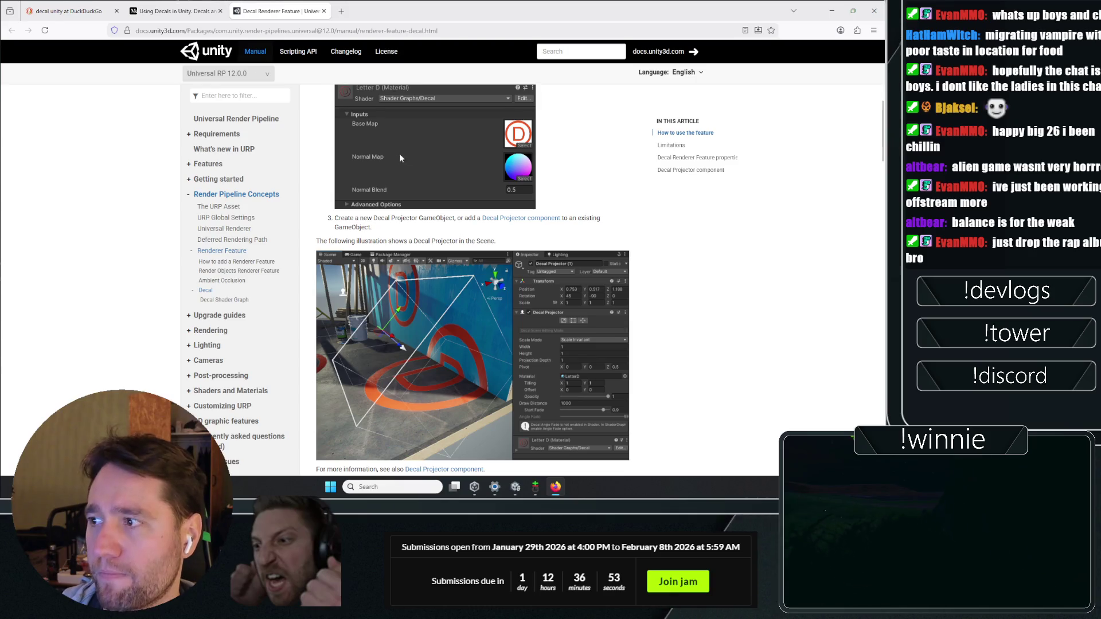
- Search the Decal Renderer Feature docs page for 'normal' and jump to the first match
scroll(390, 184, "down", 8)
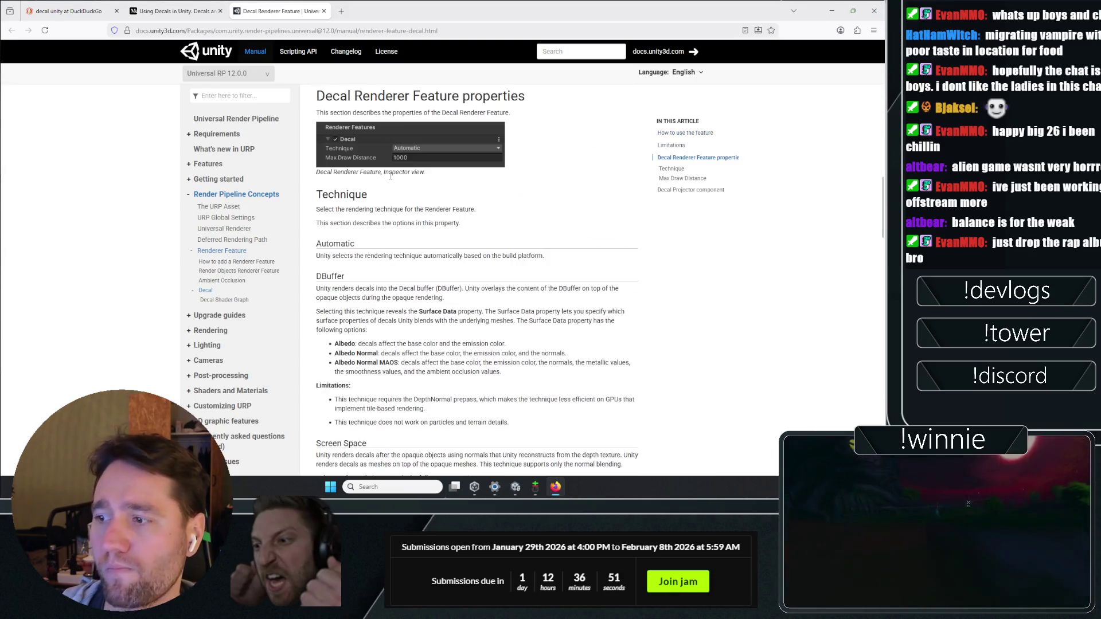
scroll(390, 177, "down", 15)
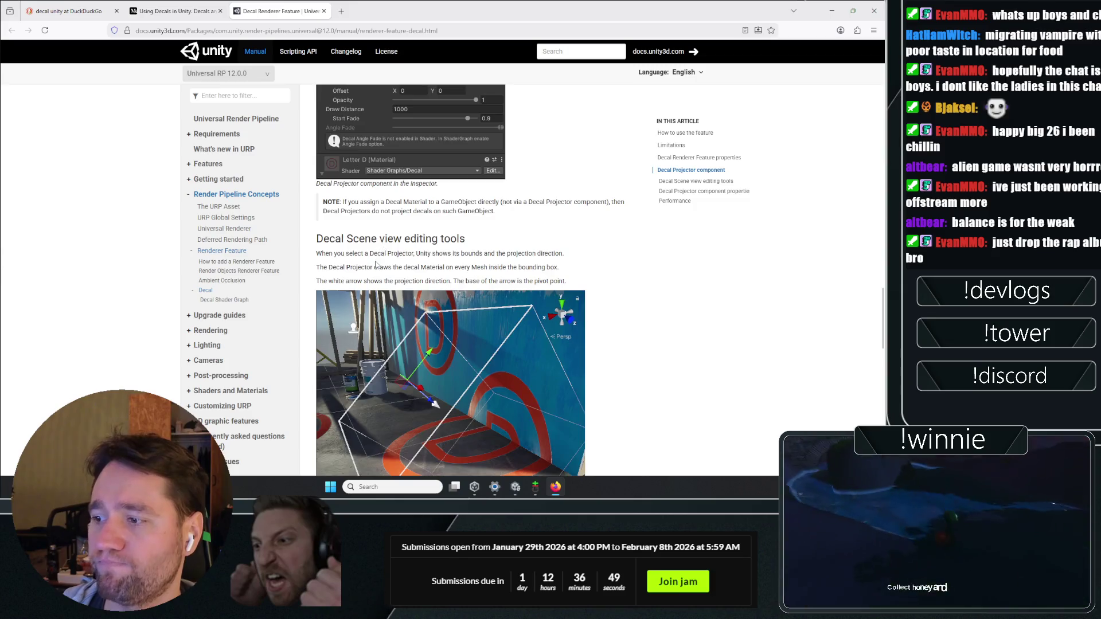
scroll(376, 264, "up", 15)
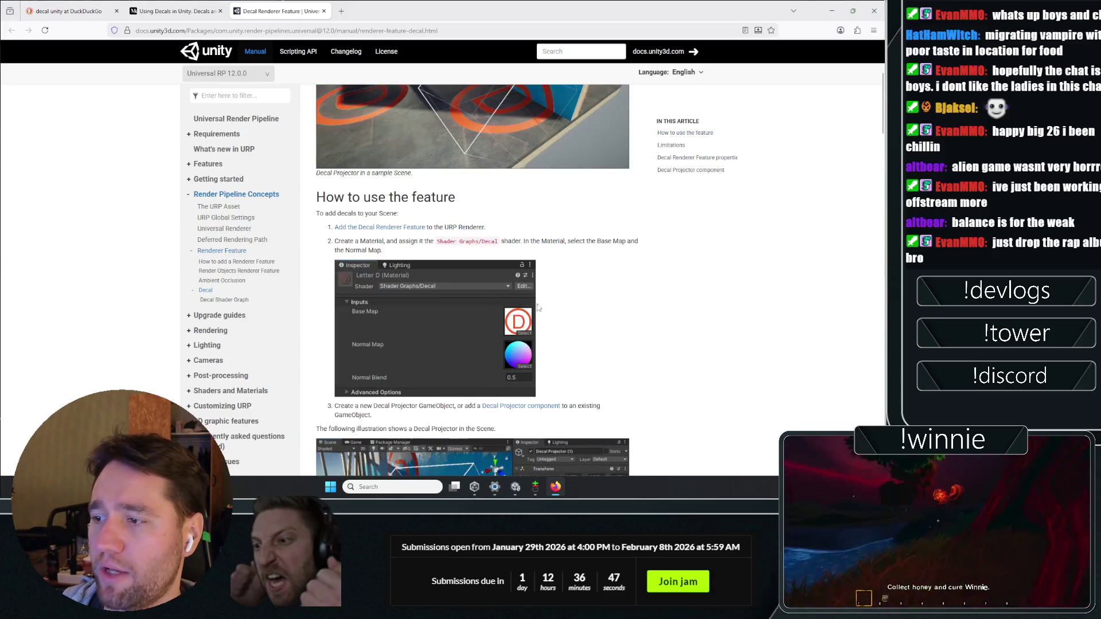
key("ctrl+f")
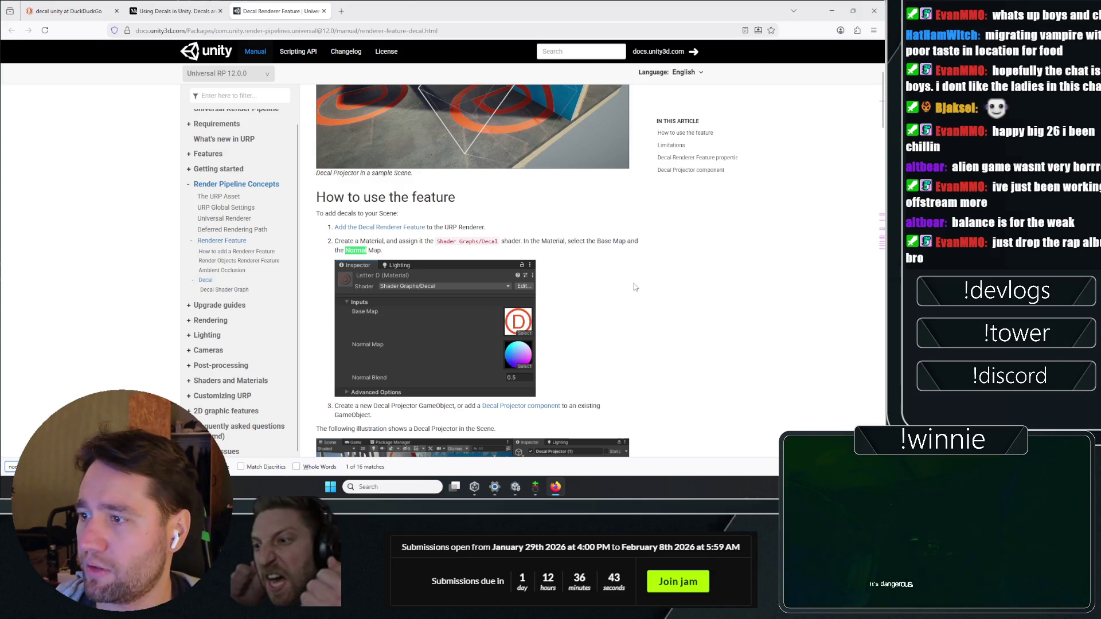
key("Return")
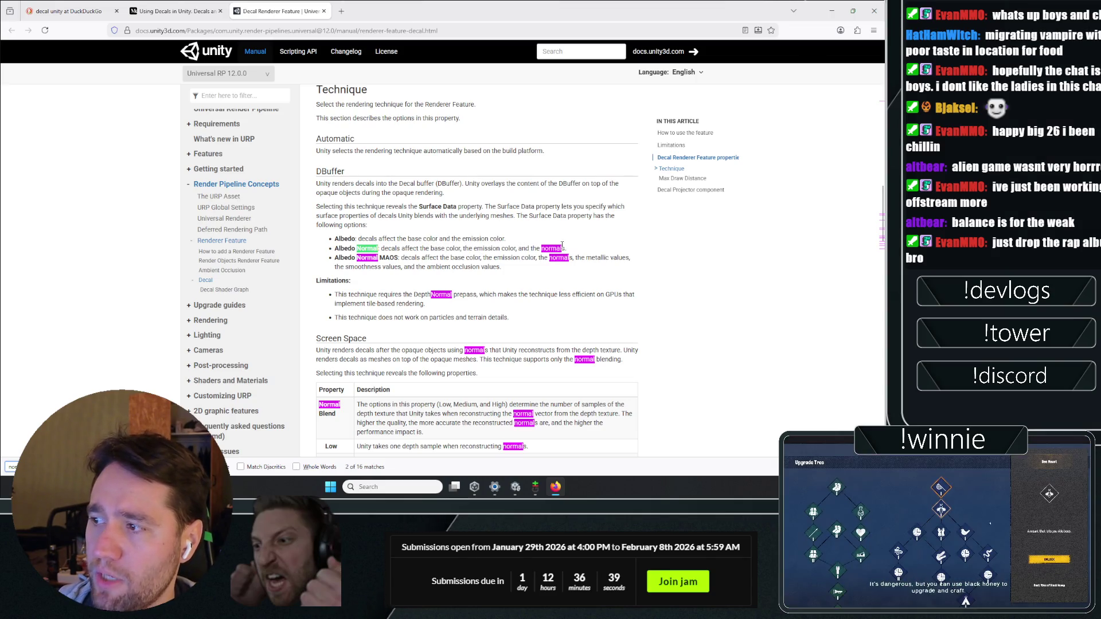
- Step through the remaining 'normal' matches, briefly checking Unity before returning to Firefox
scroll(477, 295, "down", 4)
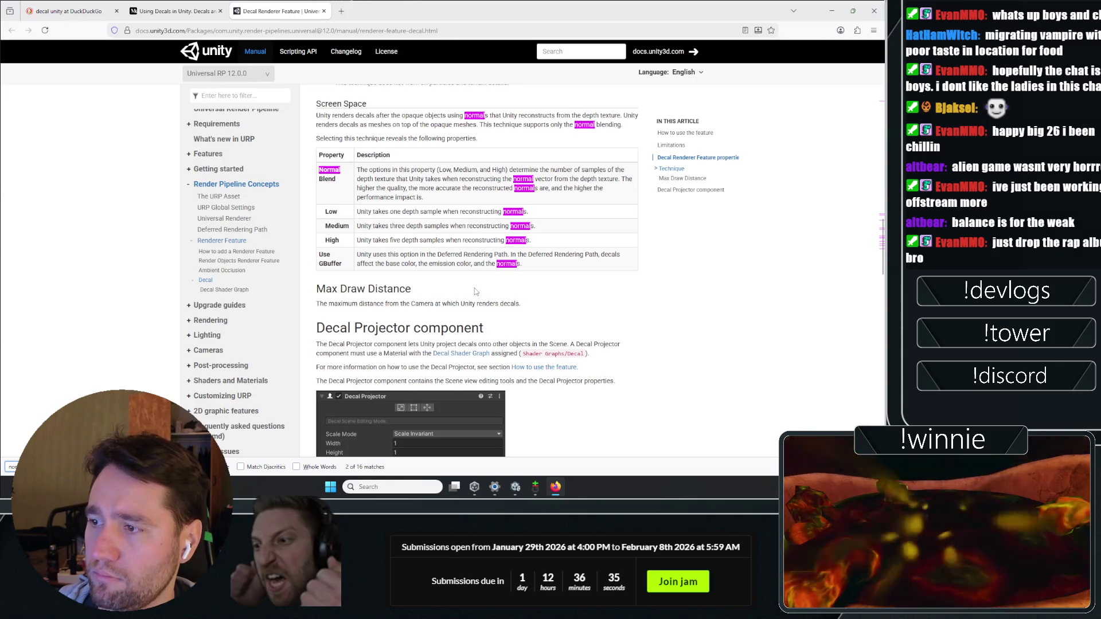
scroll(611, 308, "down", 10)
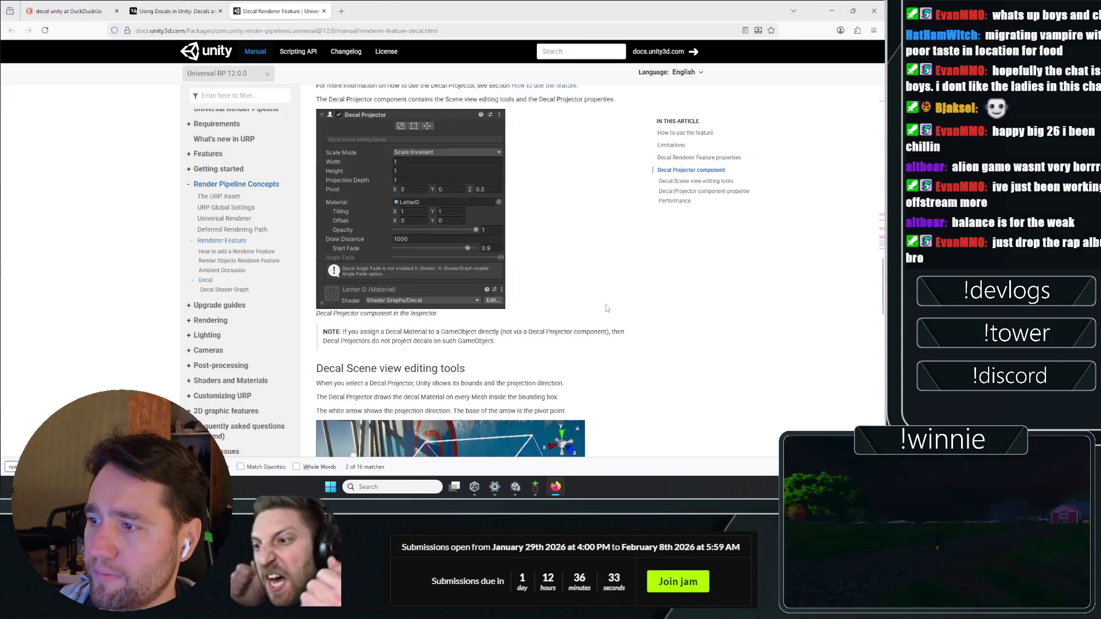
scroll(618, 281, "down", 10)
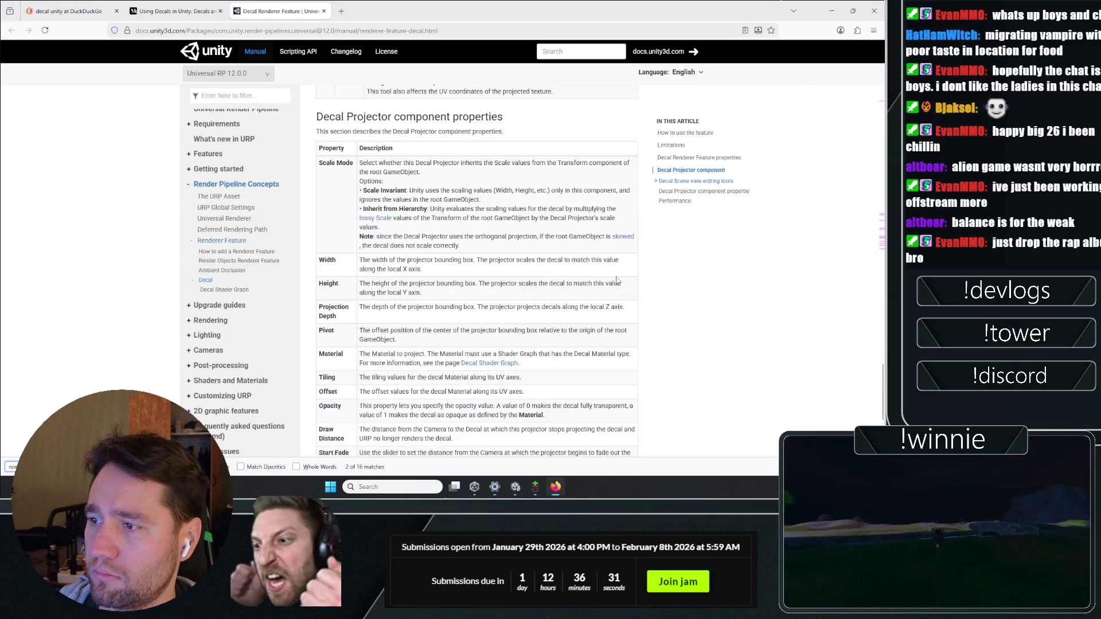
scroll(620, 273, "up", 3)
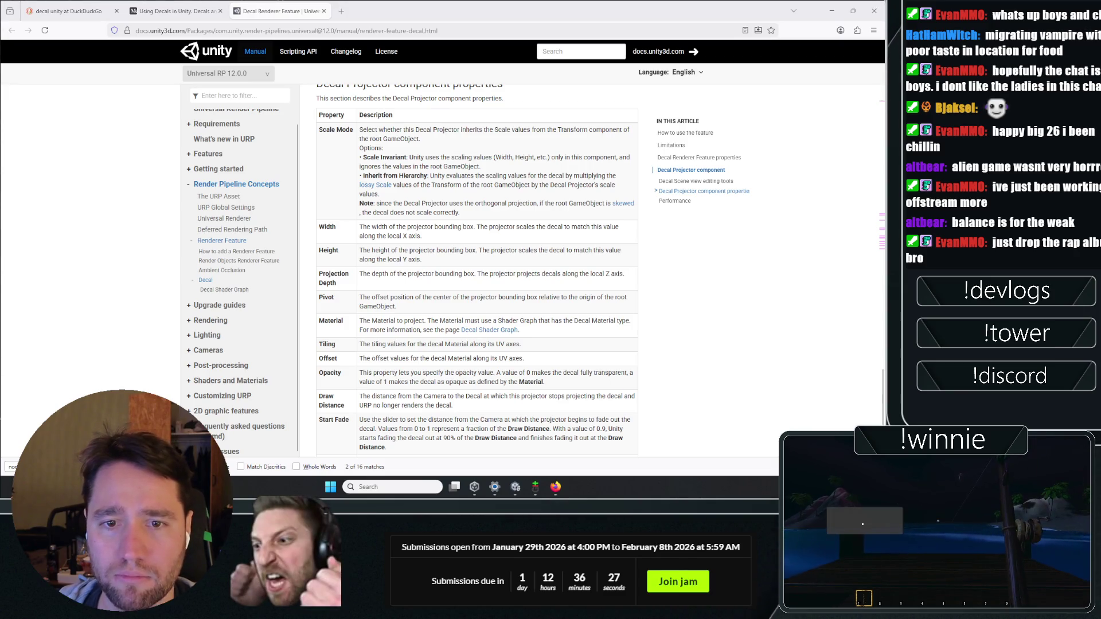
scroll(656, 324, "up", 5)
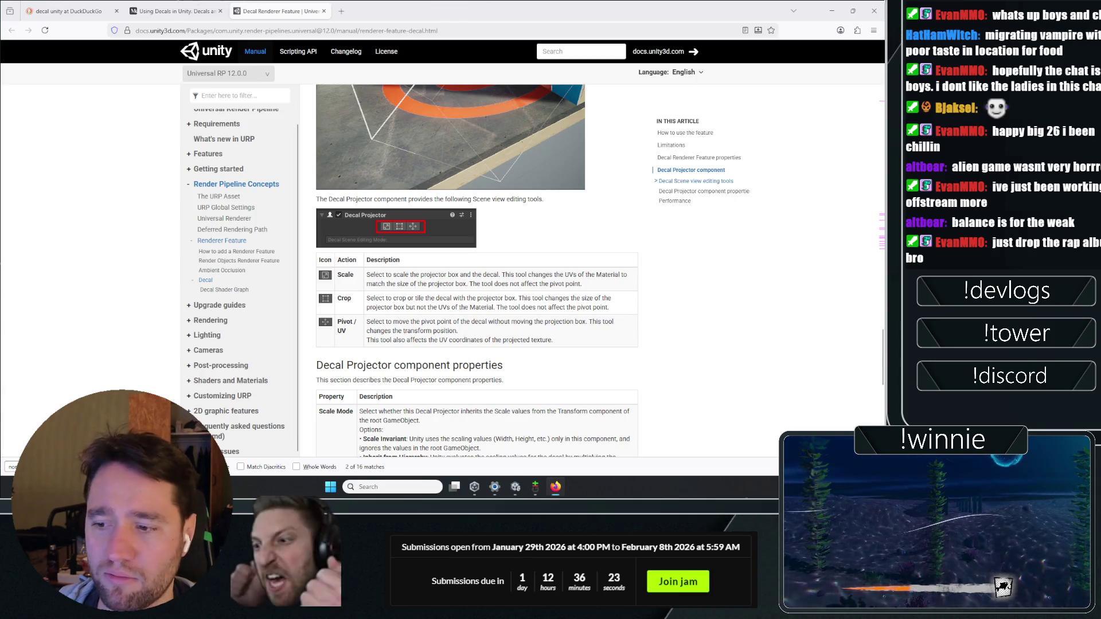
key("shift+Return")
key("shift+Return")
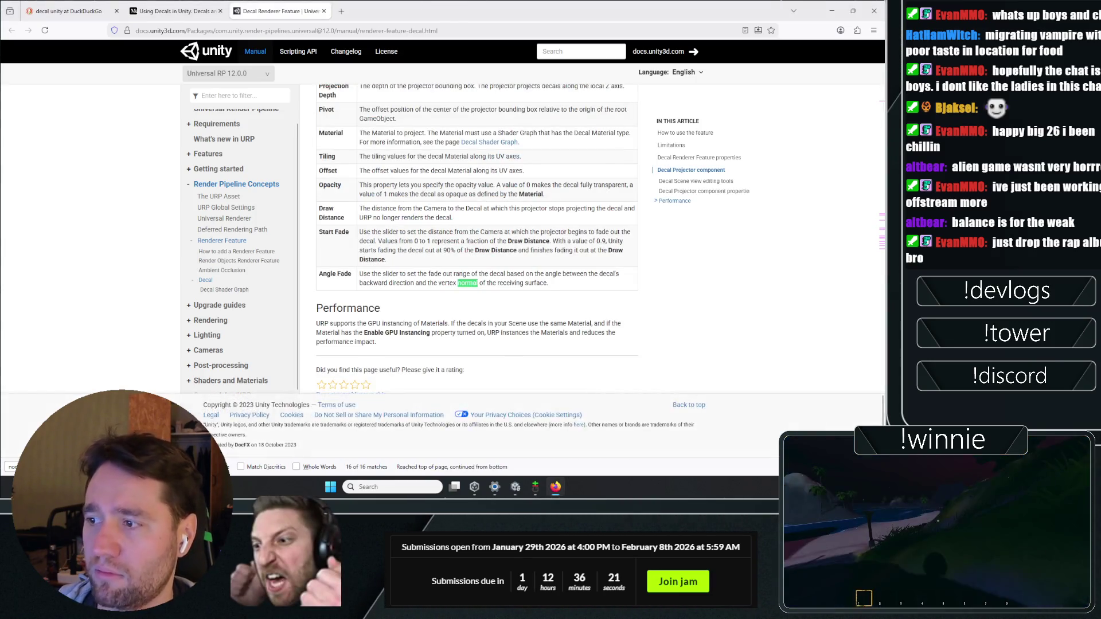
key("shift+Return")
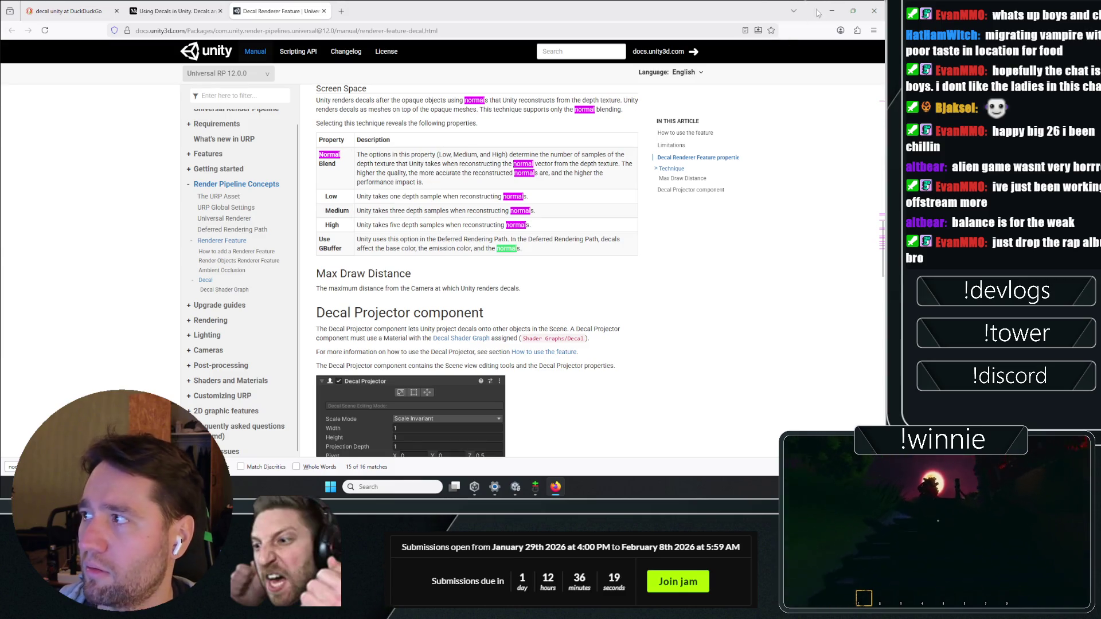
left_click(831, 11)
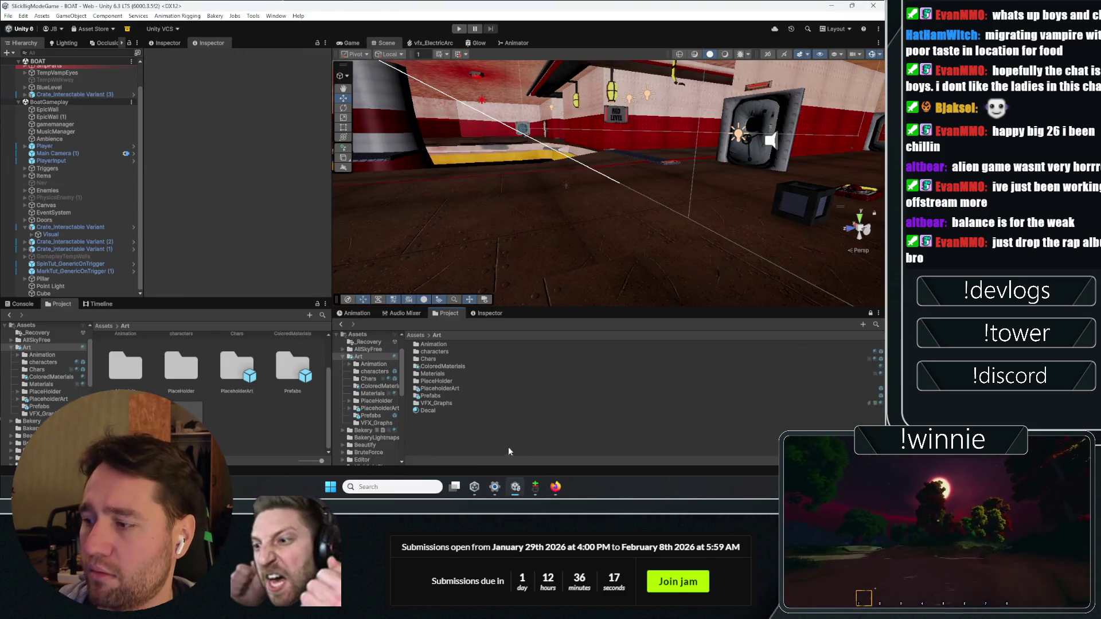
left_click(555, 487)
- Search 'normal map generator' in a new tab and open the XO3D Normal Map Creator
left_click(343, 10)
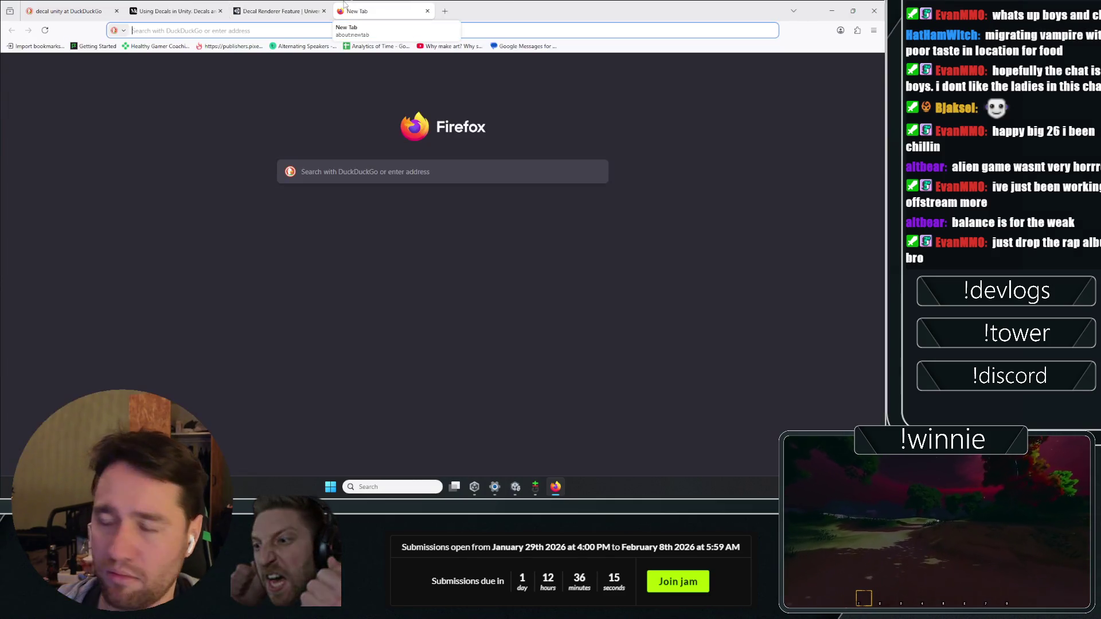
type("normal ma")
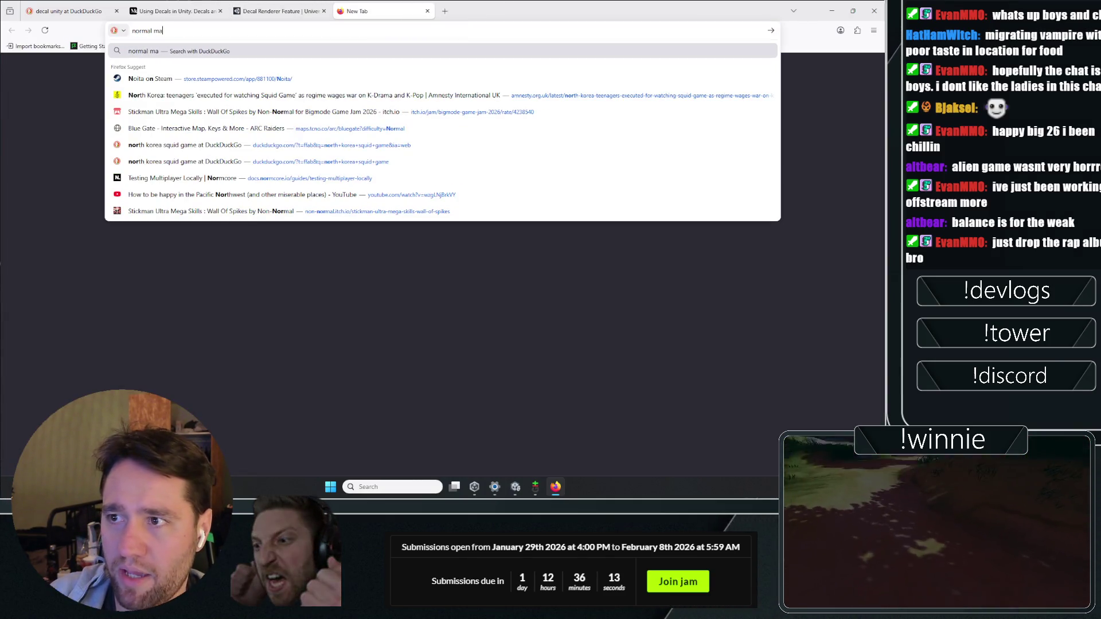
type("p generator")
key("Return")
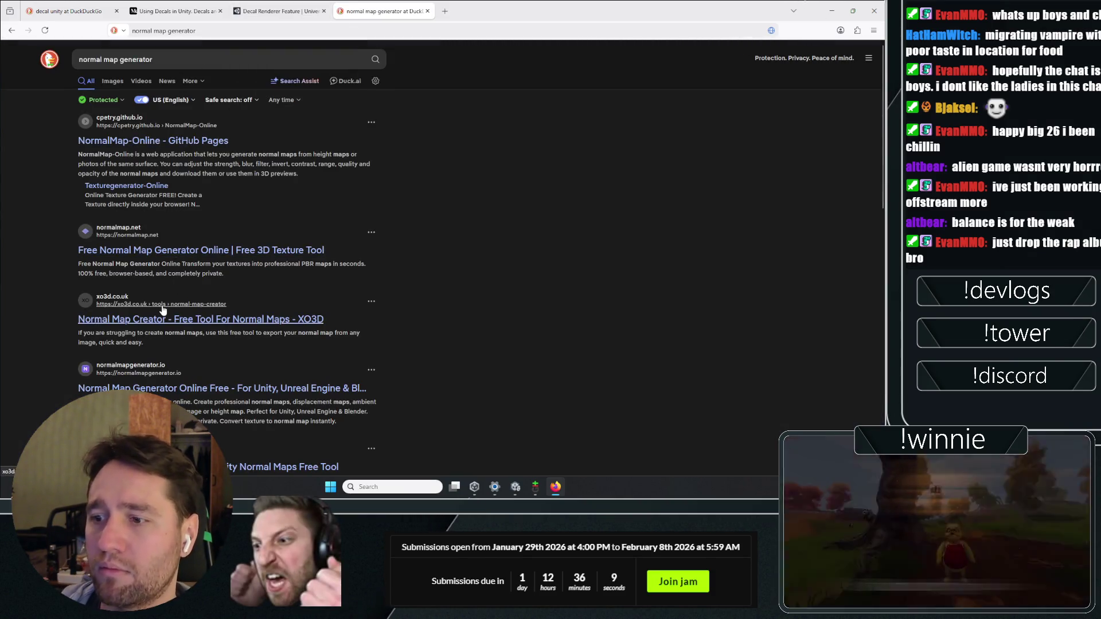
left_click(159, 320)
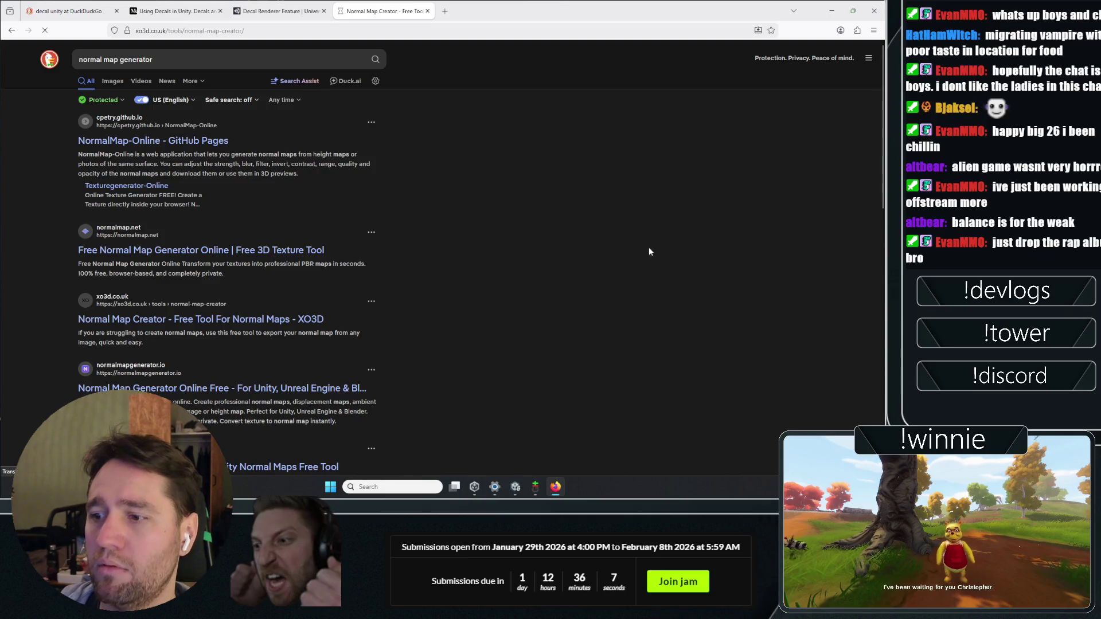
scroll(229, 214, "down", 5)
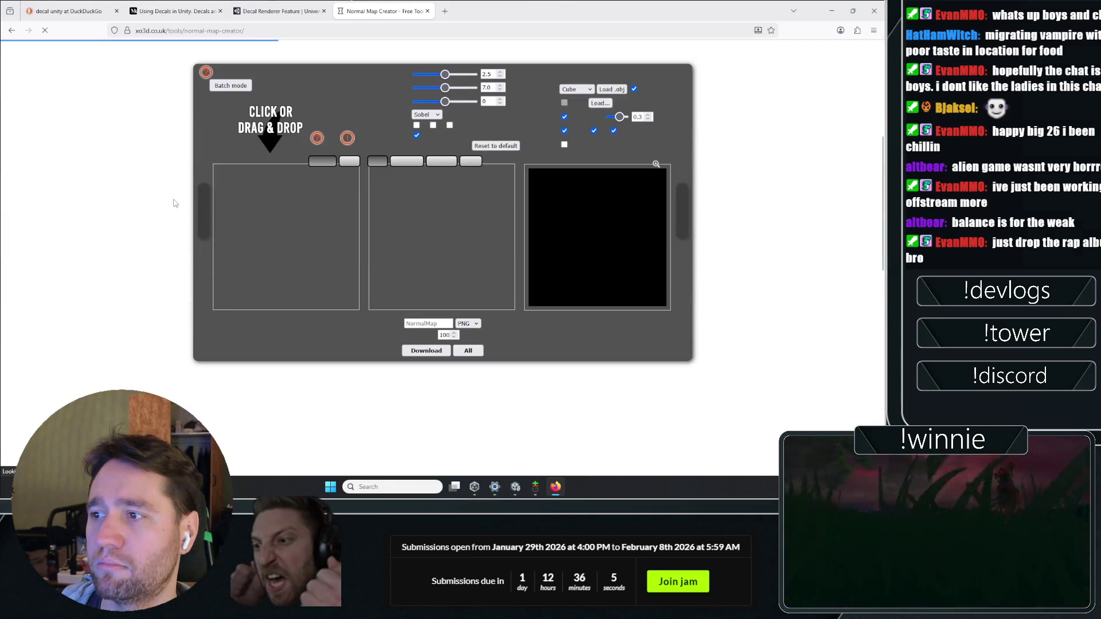
- In Unity, locate the icon-wind texture and reveal its file with Show in Explorer
left_click(516, 487)
right_click(445, 410)
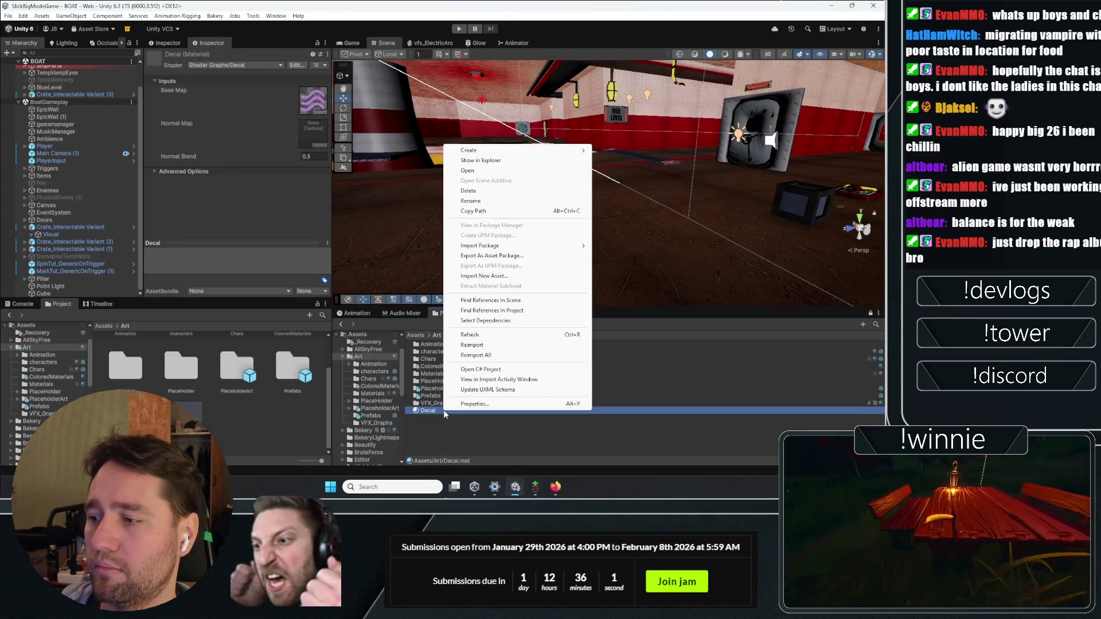
left_click(313, 100)
left_click(313, 100)
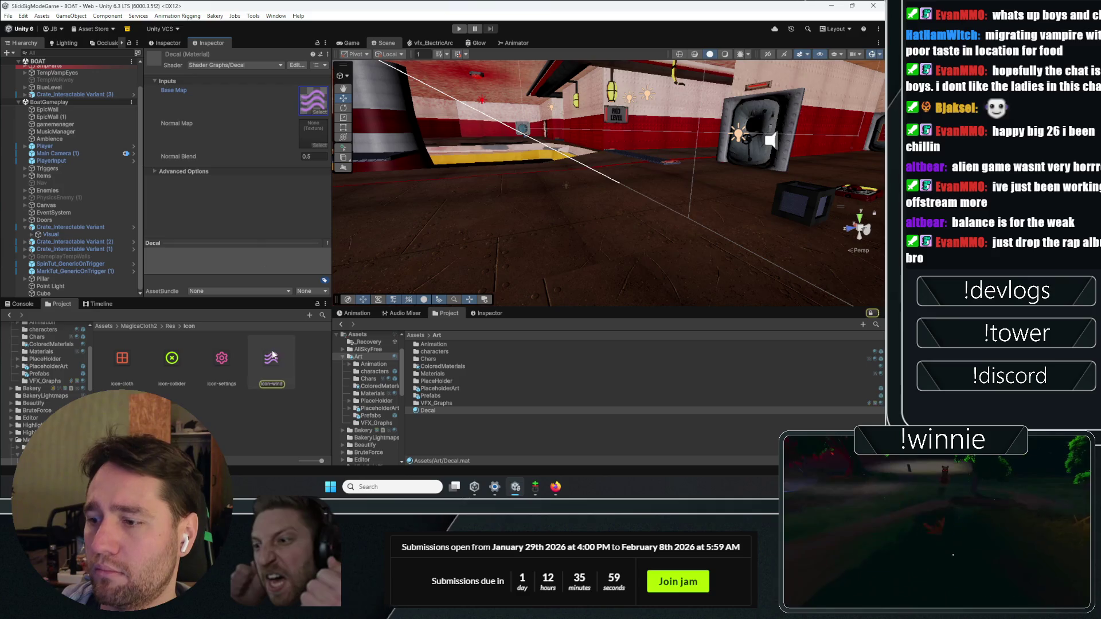
right_click(271, 358)
left_click(319, 123)
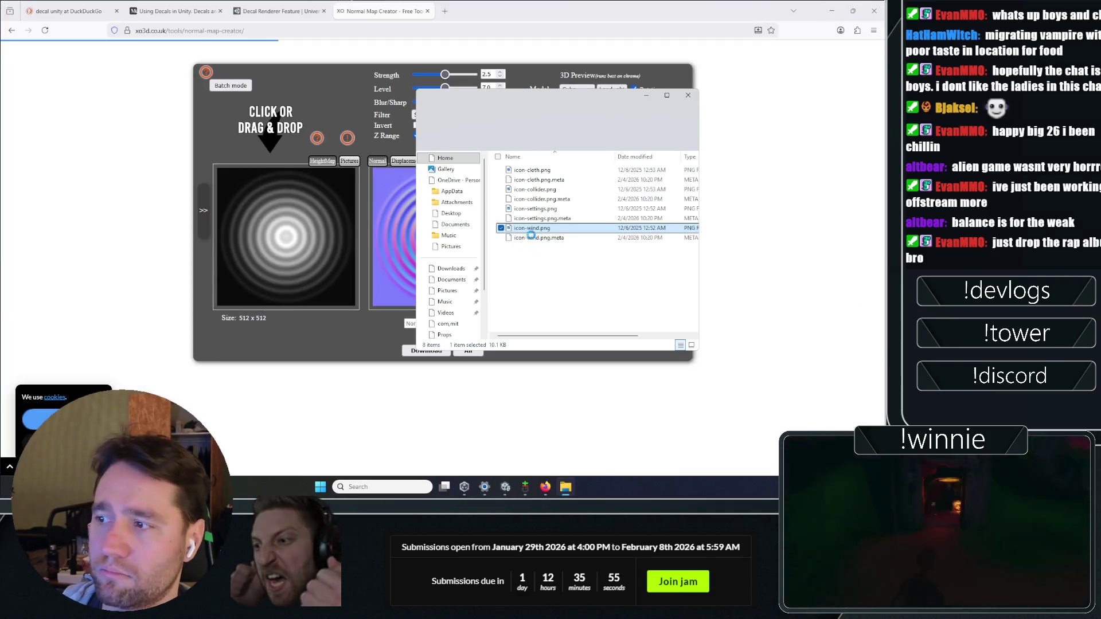
- Load icon-wind.png into XO3D, set normal Level to 4 and Blur/Sharp to 0
left_click_drag(531, 235, 304, 249)
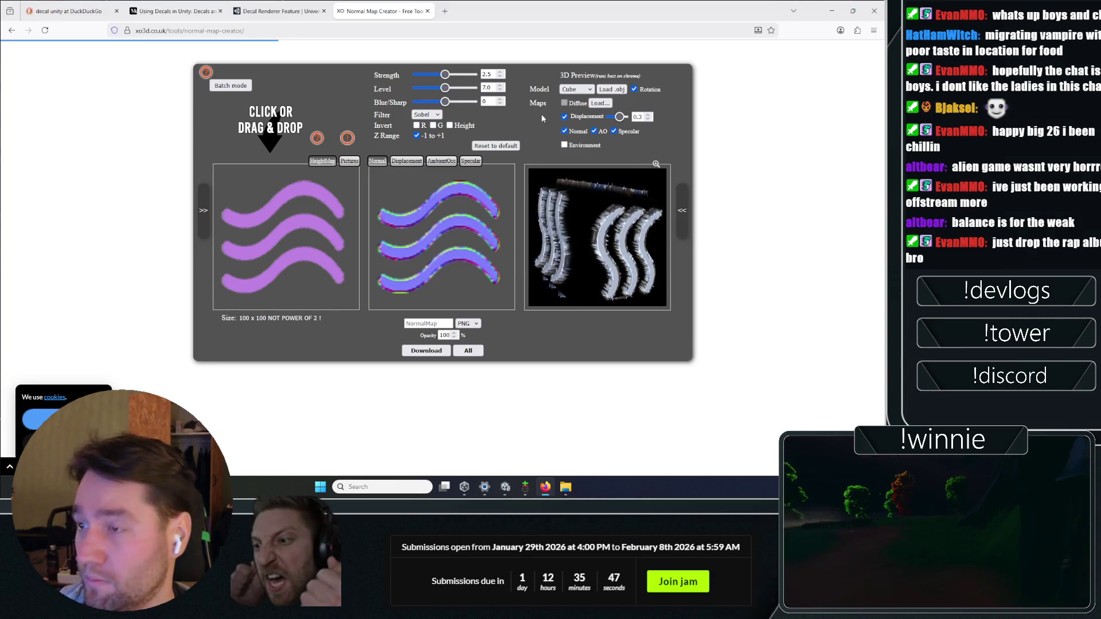
mouse_move(445, 73)
left_mouse_down()
mouse_move(473, 74)
mouse_move(324, 120)
mouse_move(453, 74)
mouse_move(208, 97)
left_mouse_up()
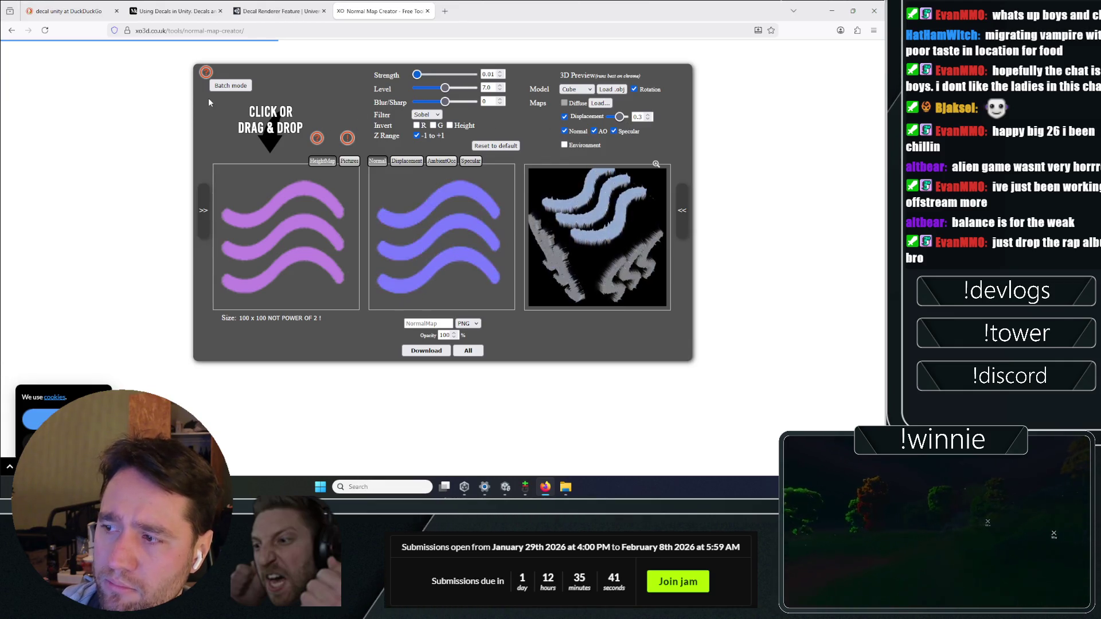
left_click_drag(445, 87, 334, 90)
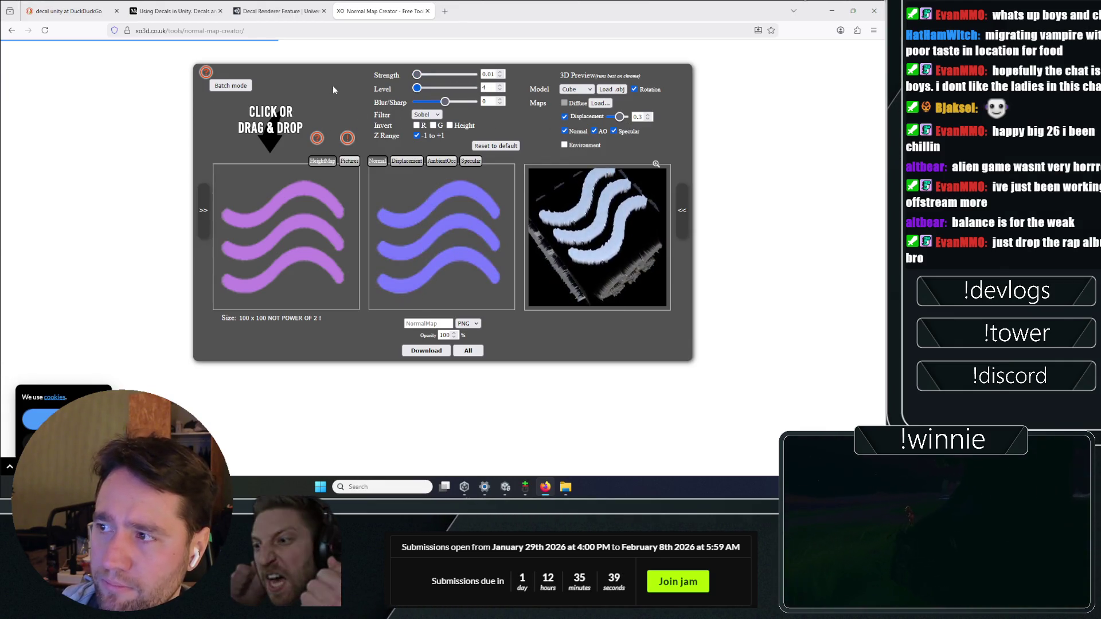
mouse_move(473, 88)
left_mouse_down()
mouse_move(416, 88)
mouse_move(473, 101)
mouse_move(417, 101)
left_mouse_up()
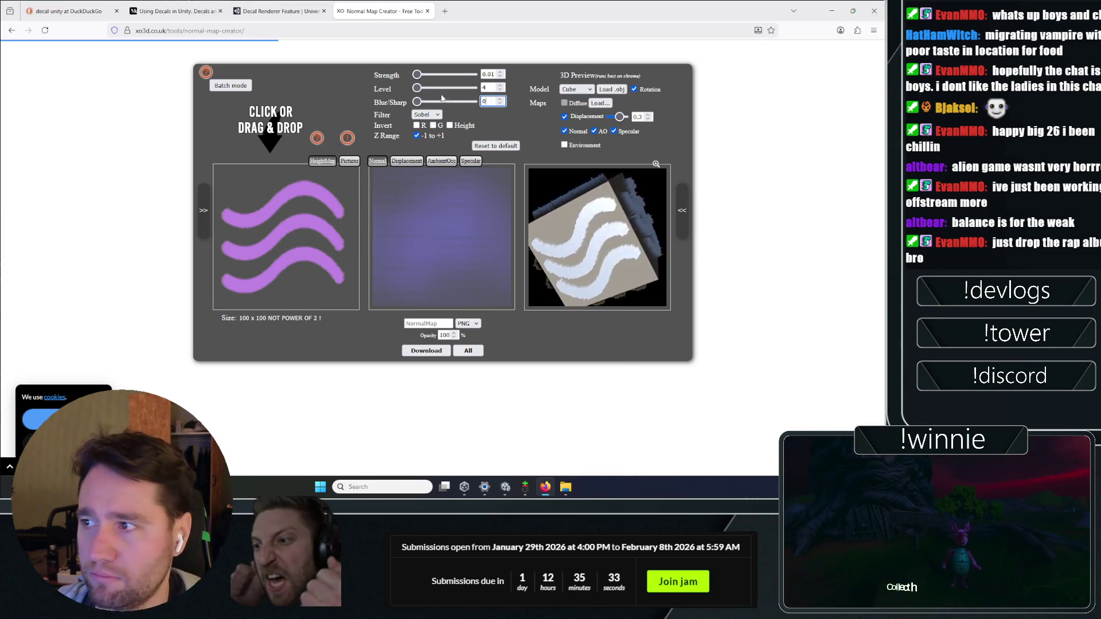
type("0")
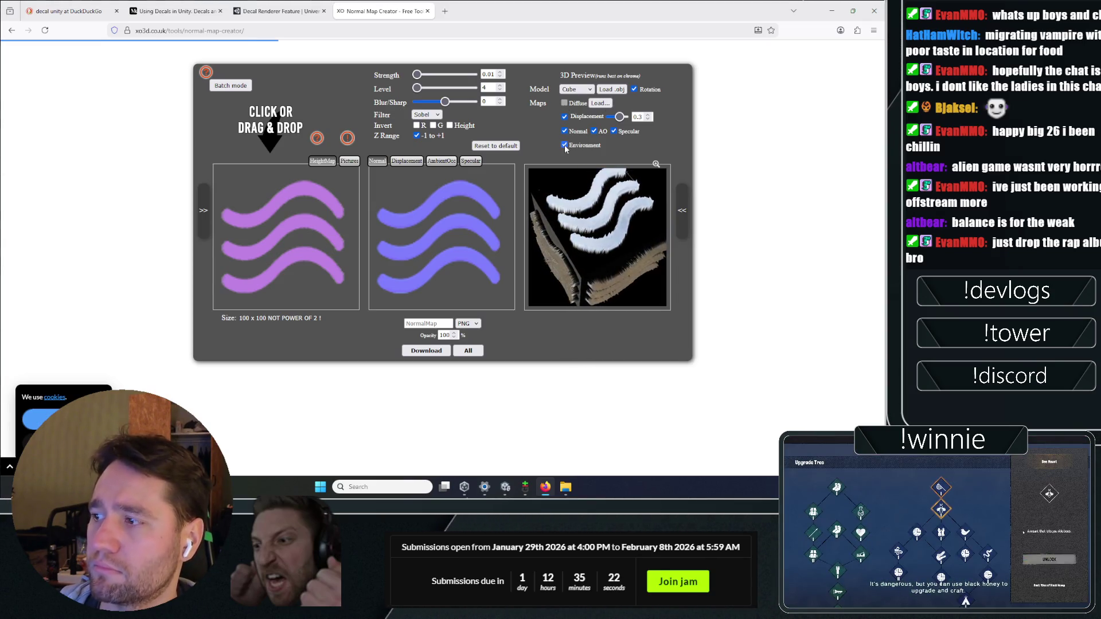
- Turn off preview environment lighting and inspect the ambient occlusion, specular and displacement maps
left_click(565, 145)
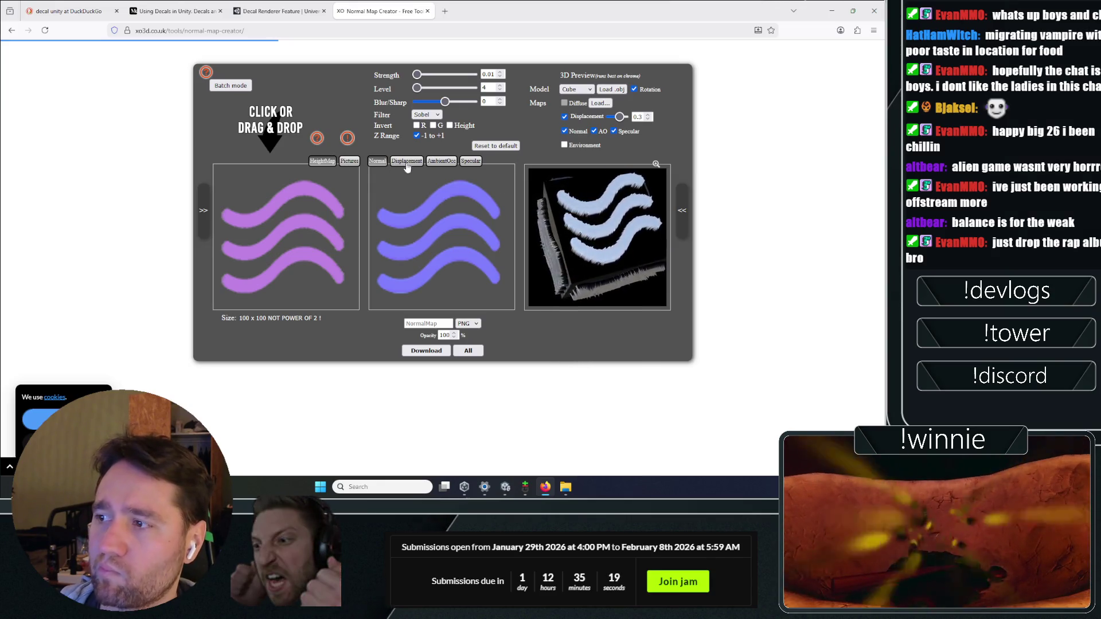
left_click(436, 161)
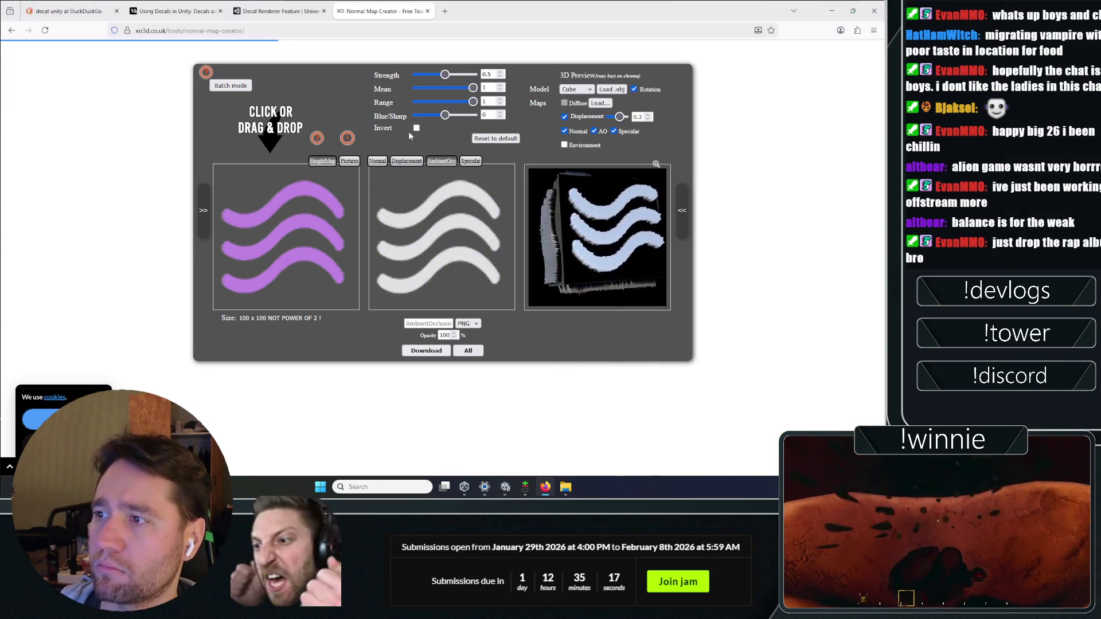
left_click(469, 164)
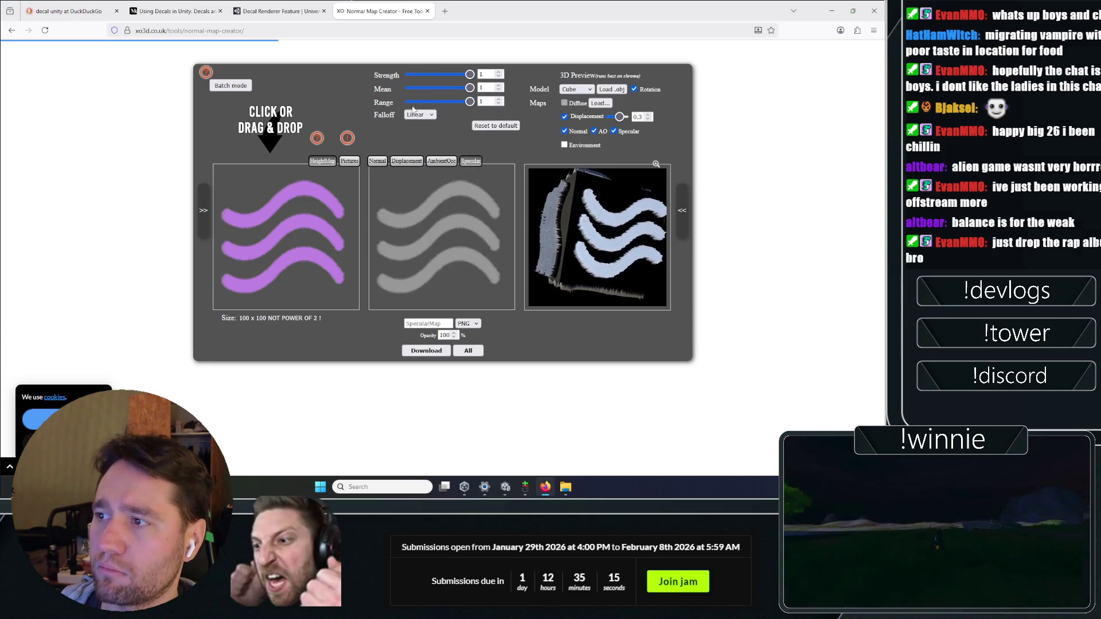
left_click(405, 161)
left_click(378, 161)
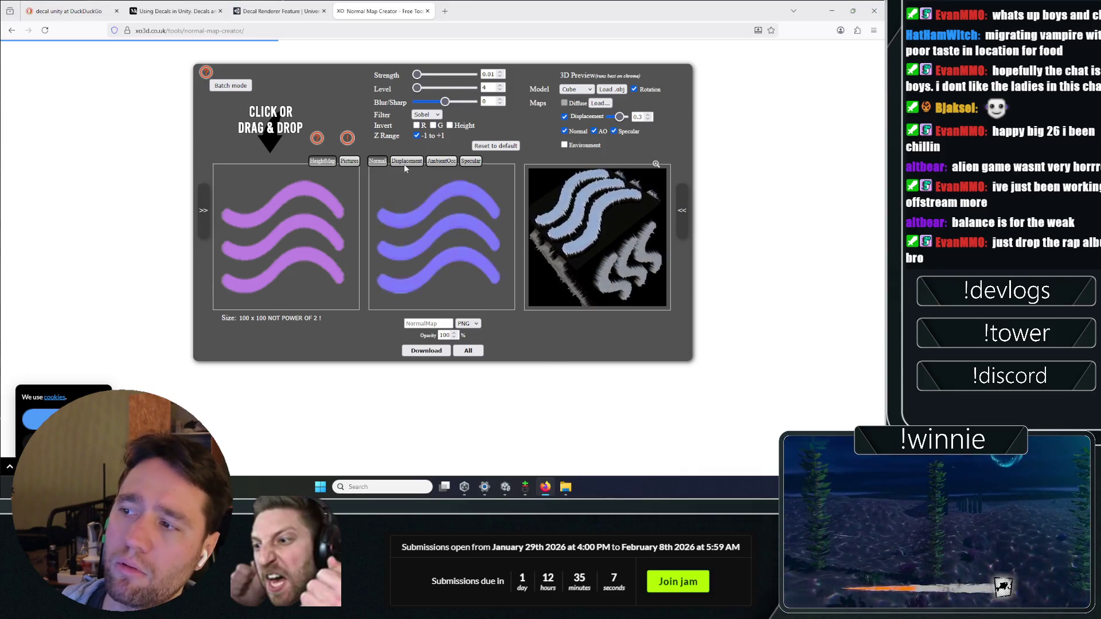
left_click(406, 162)
left_click(441, 161)
left_click(466, 161)
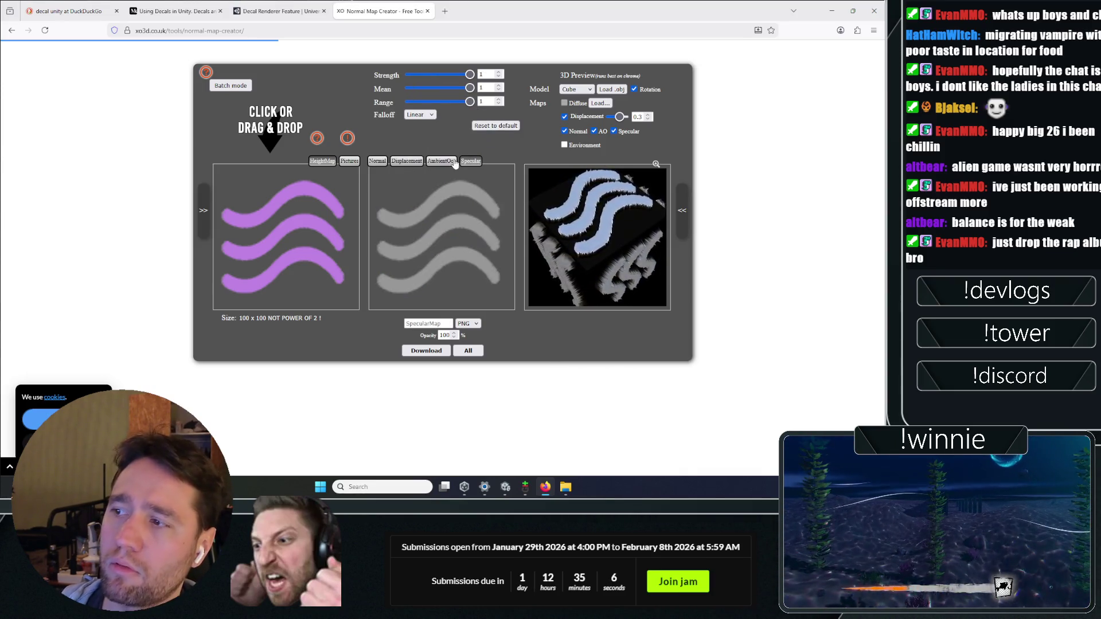
left_click(377, 162)
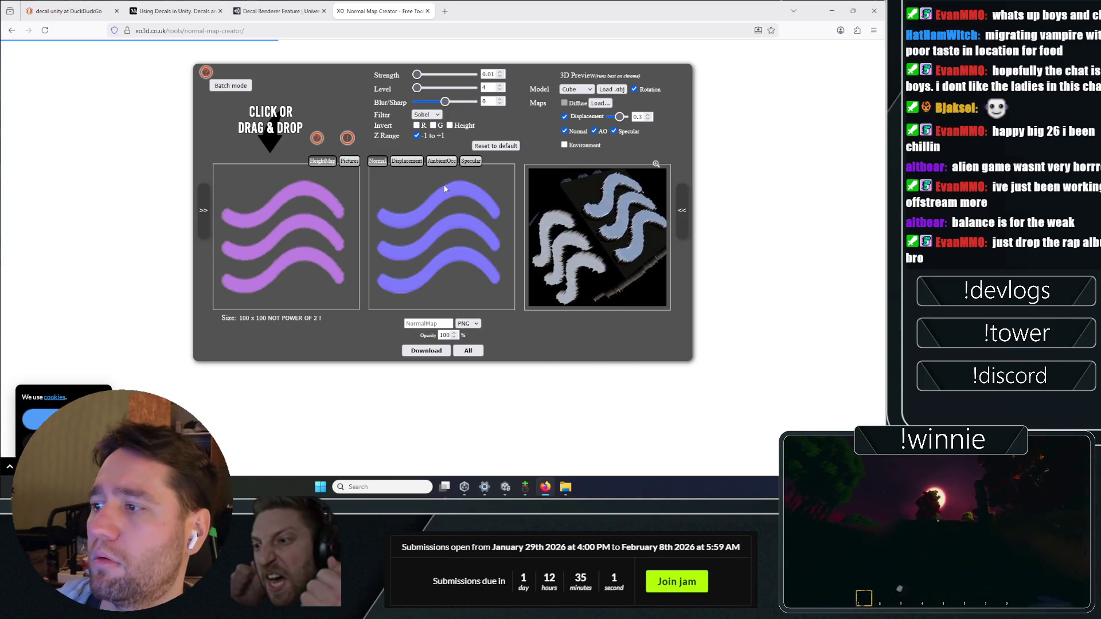
- Raise the normal Strength to 0.33 and download the result as NormalMap.png
mouse_move(417, 75)
left_mouse_down()
mouse_move(438, 74)
mouse_move(421, 75)
left_mouse_up()
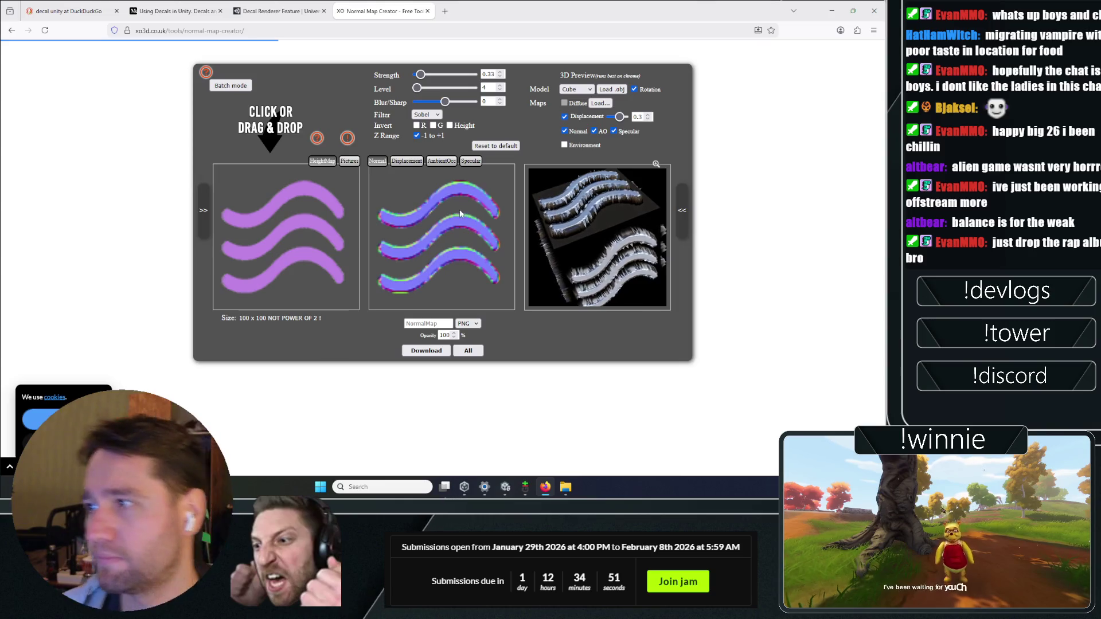
left_click(426, 351)
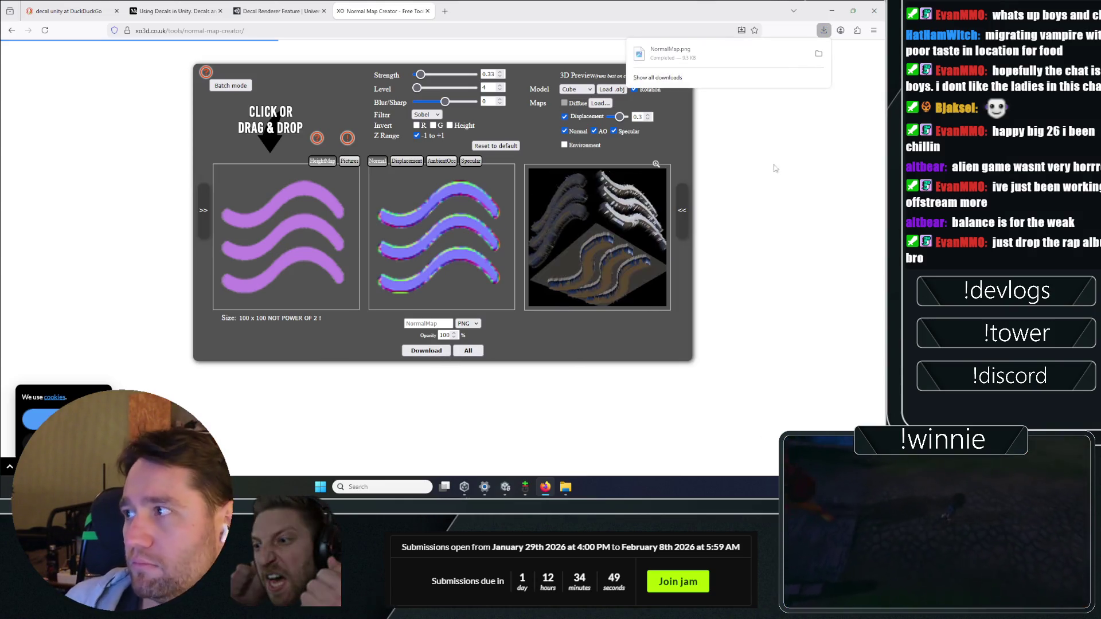
left_click(819, 53)
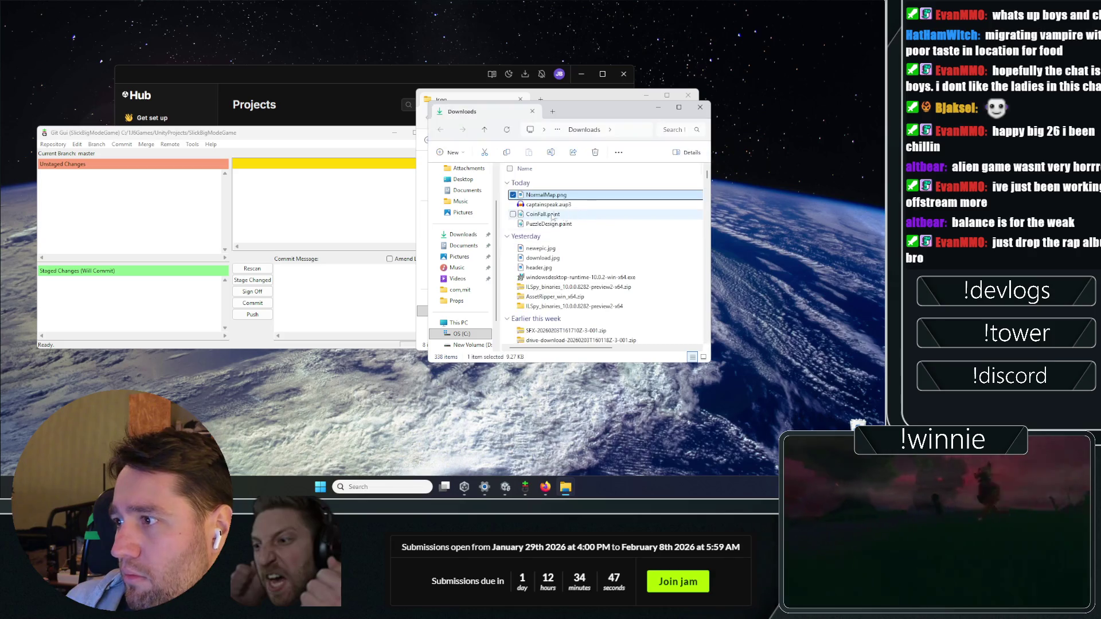
- Find NormalMap.png in the Downloads folder, then reselect the Decal material in Unity's Project window
left_click(505, 487)
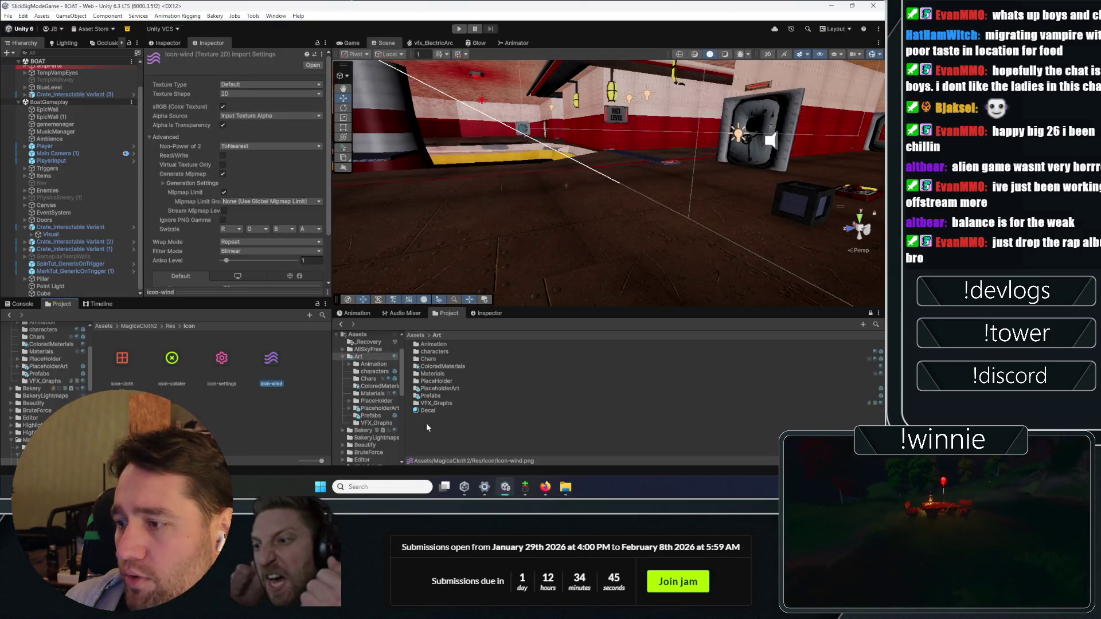
mouse_move(565, 491)
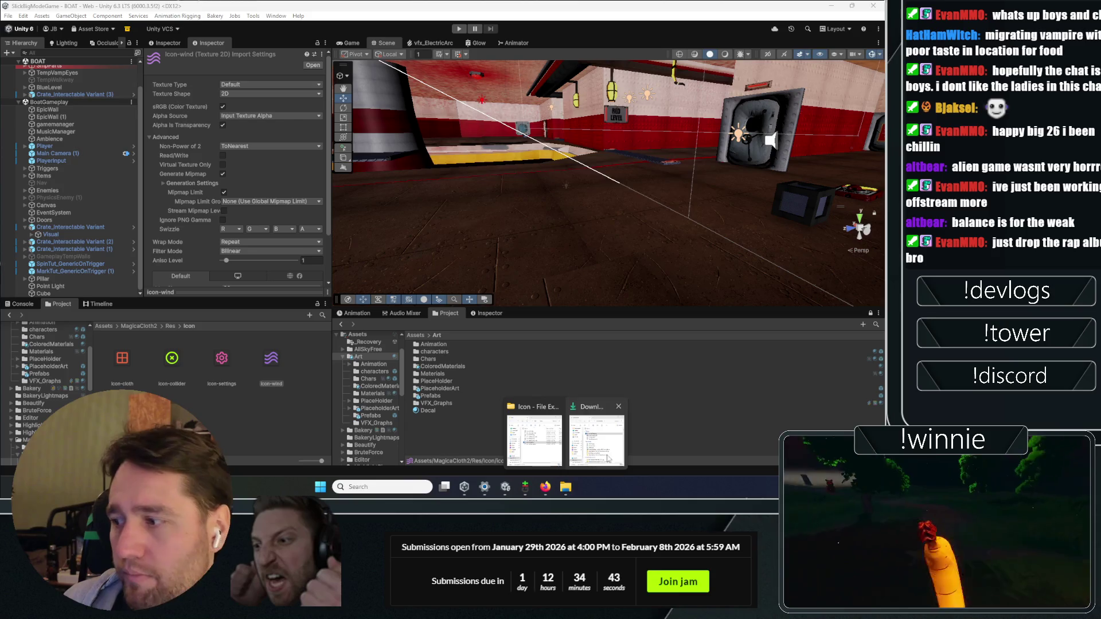
left_click(536, 439)
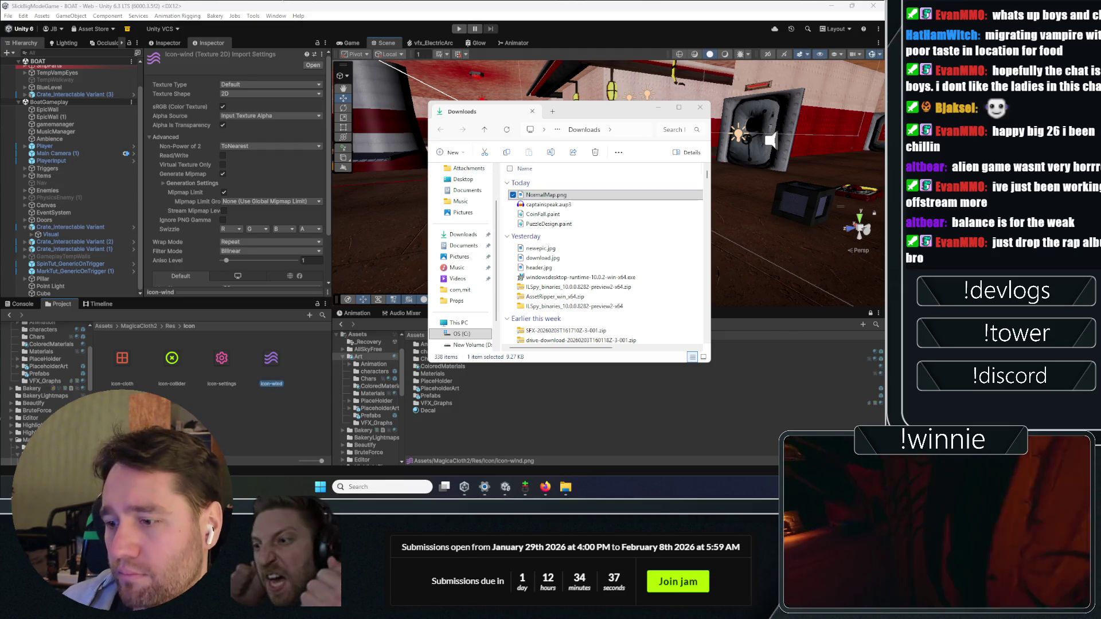
left_click(204, 418)
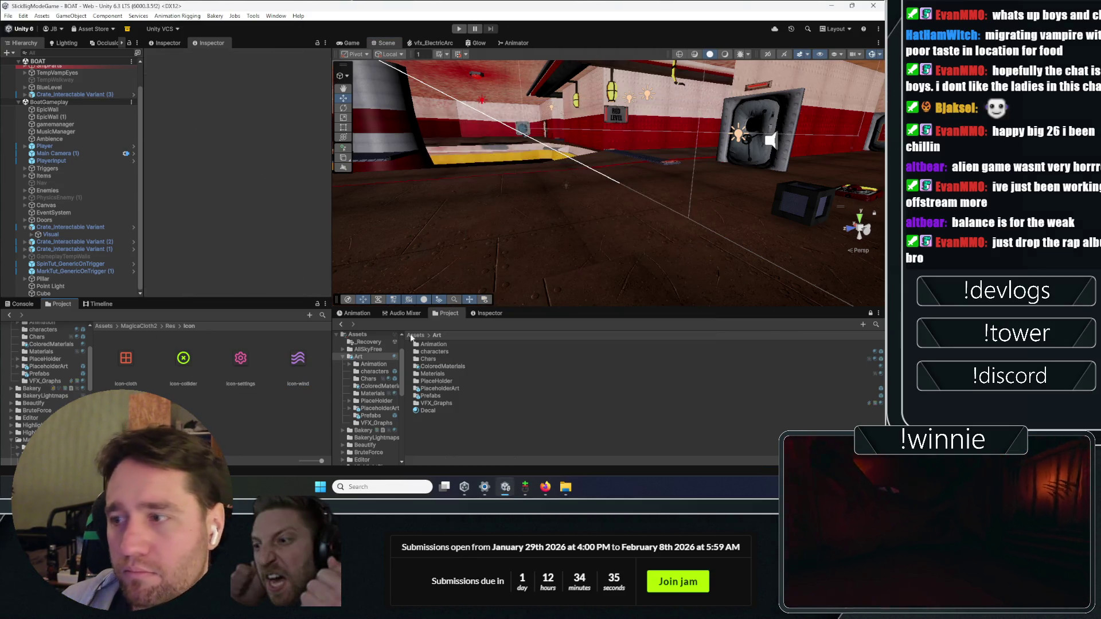
left_click(427, 411)
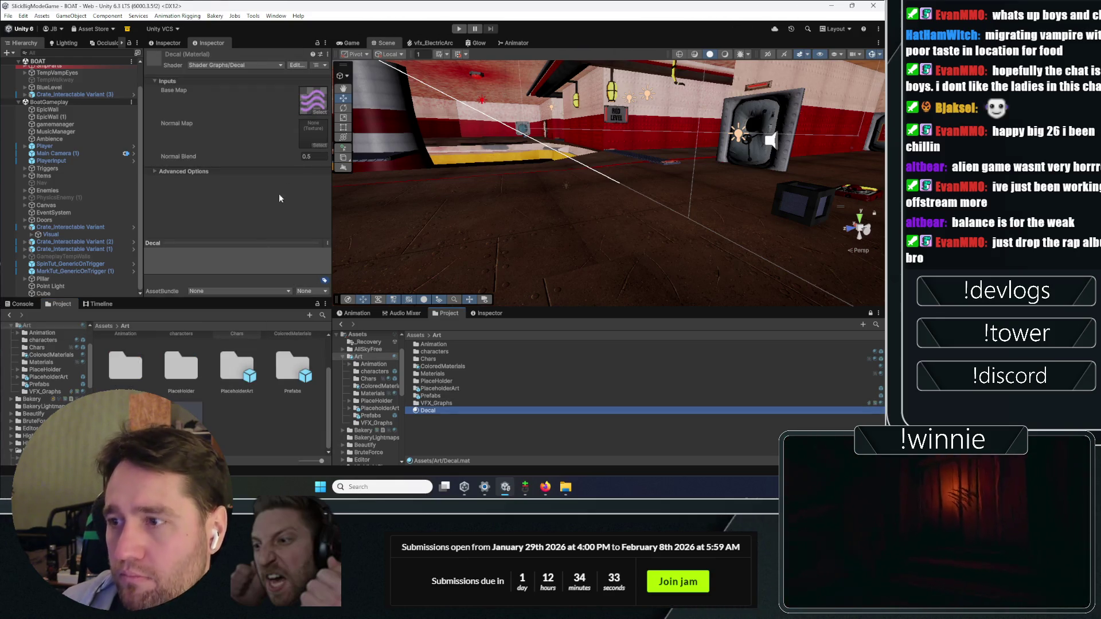
- Assign NormalMap to the Decal material's Normal Map slot and fix its import type with Fix Now
left_click(320, 146)
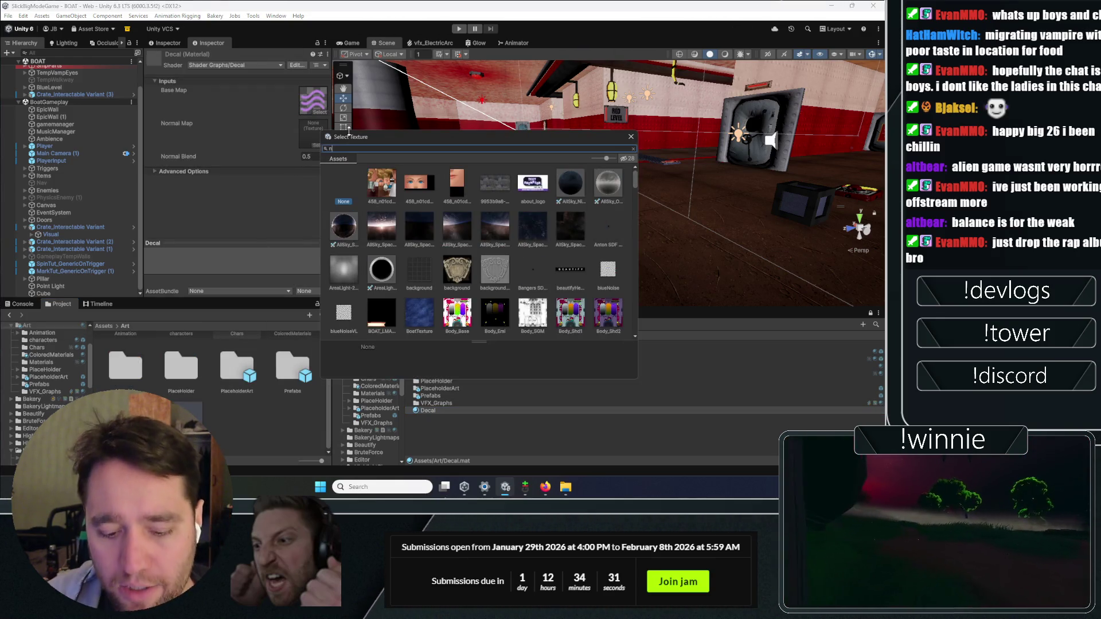
type("ormal")
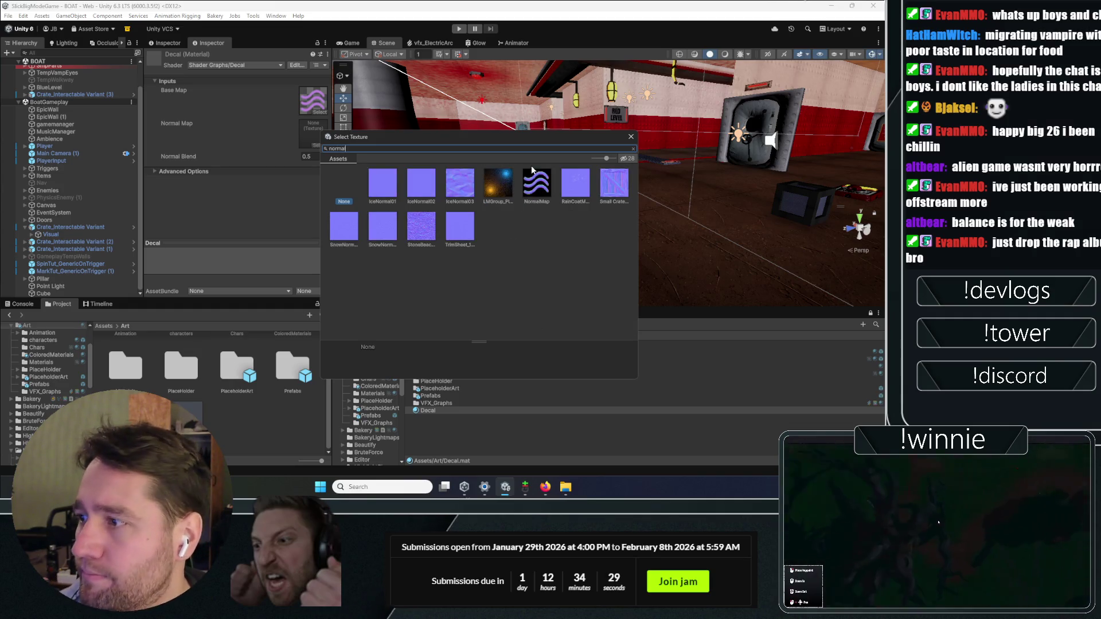
double_click(534, 174)
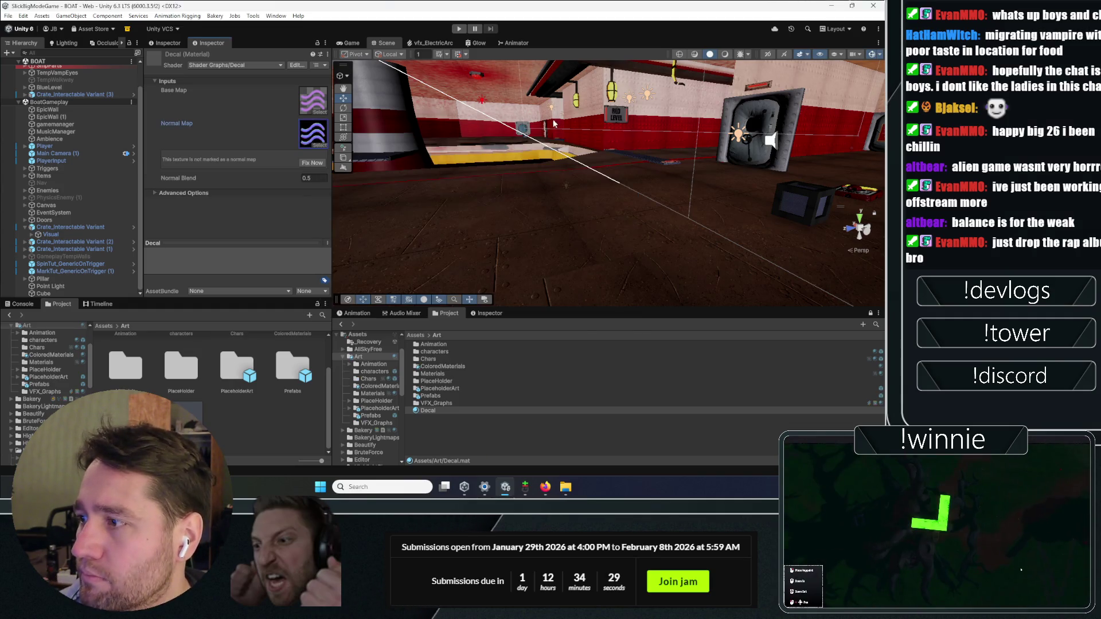
left_click(301, 164)
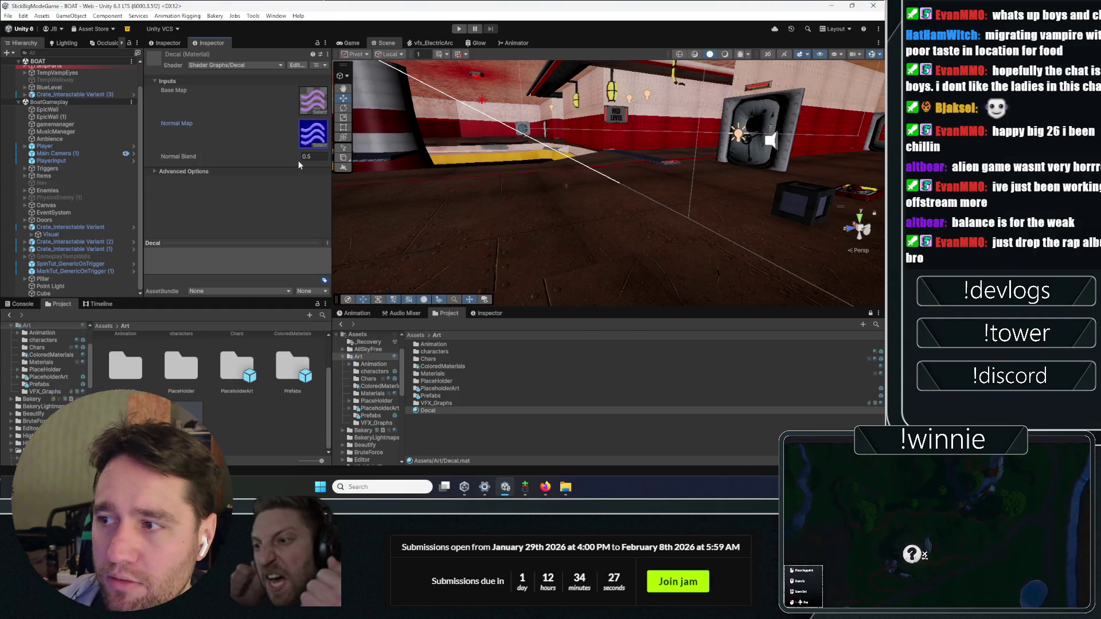
left_click(172, 172)
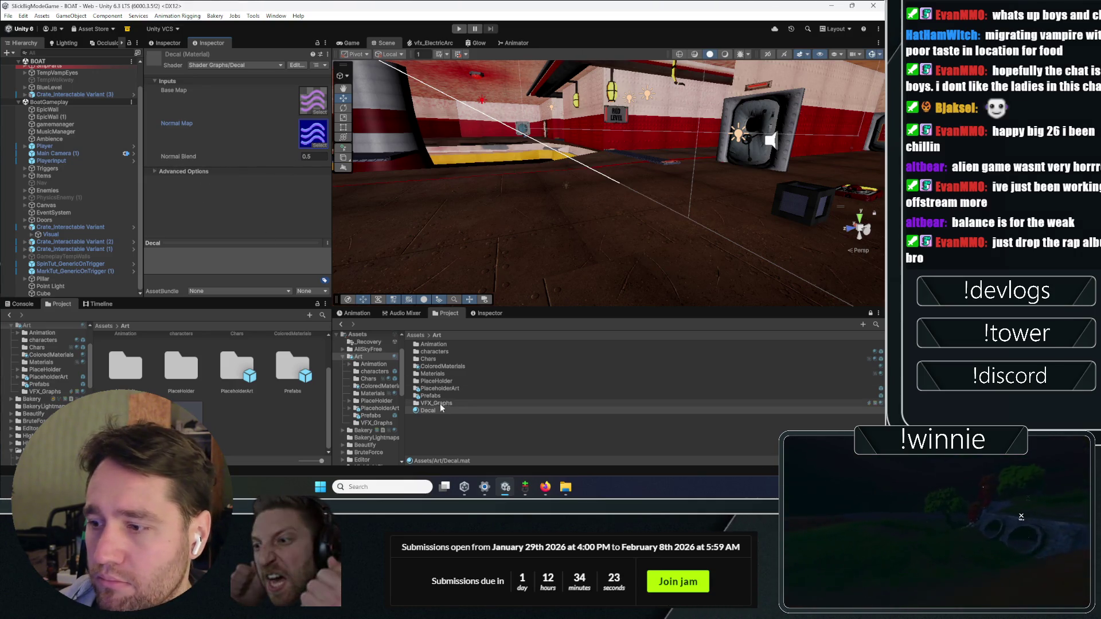
- Open the NormalMap texture's import settings and confirm it is imported as a normal map
left_click(306, 144)
double_click(306, 143)
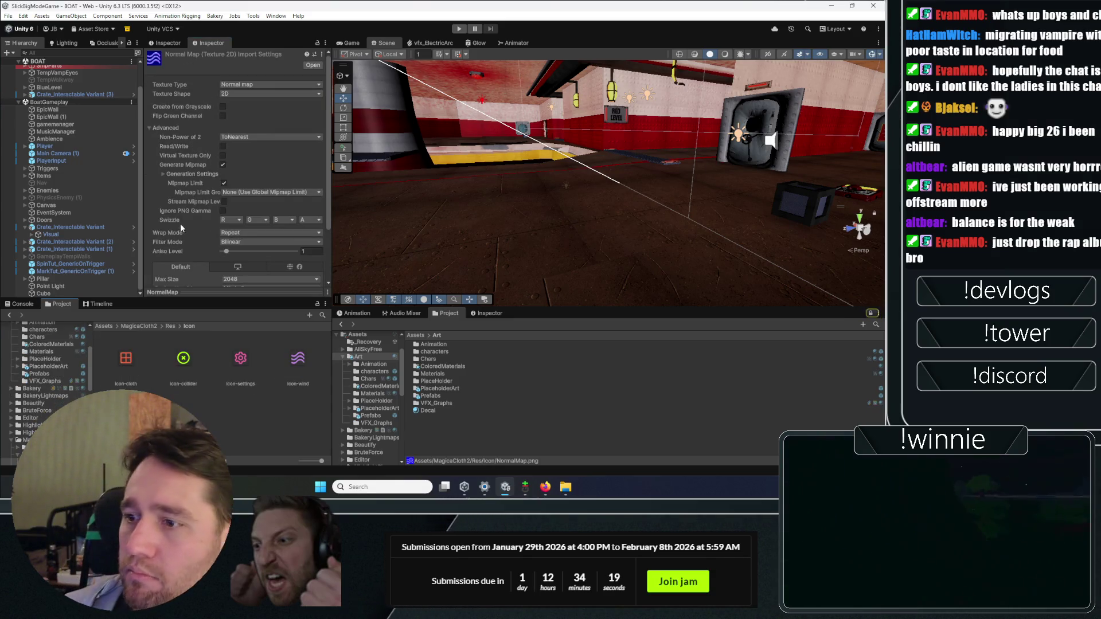
scroll(181, 225, "down", 3)
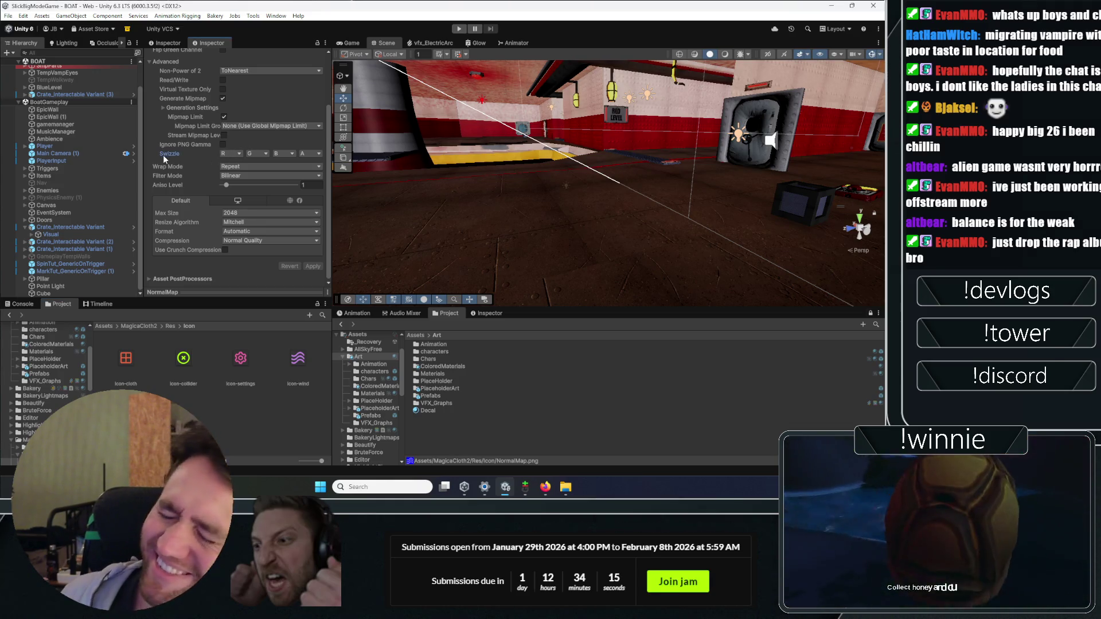
mouse_move(163, 155)
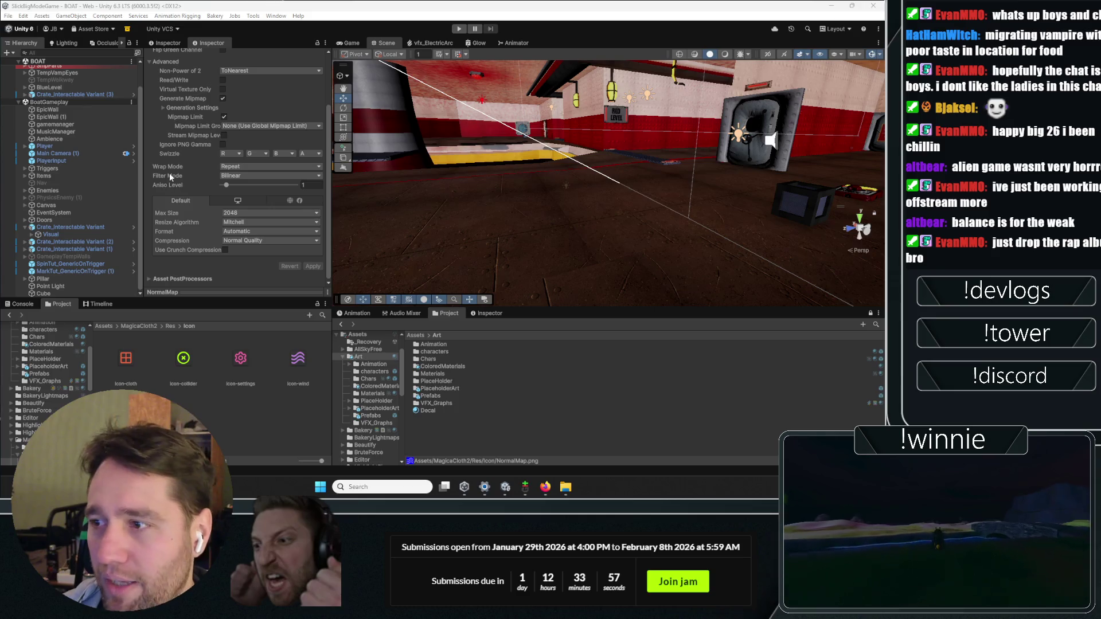
scroll(160, 182, "up", 2)
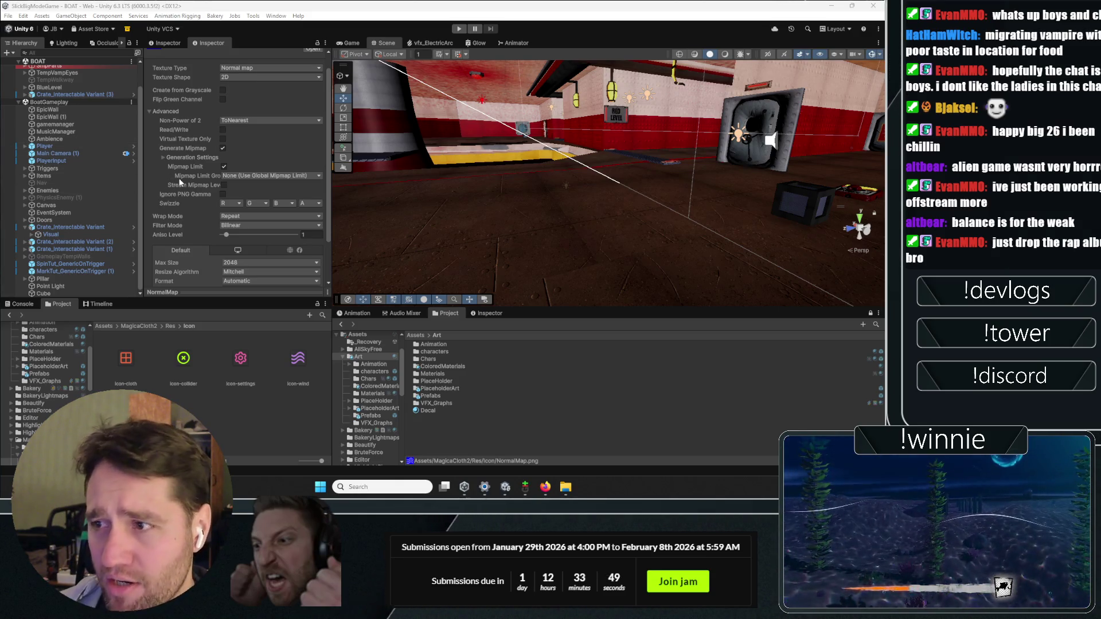
scroll(180, 183, "up", 1)
left_click(150, 128)
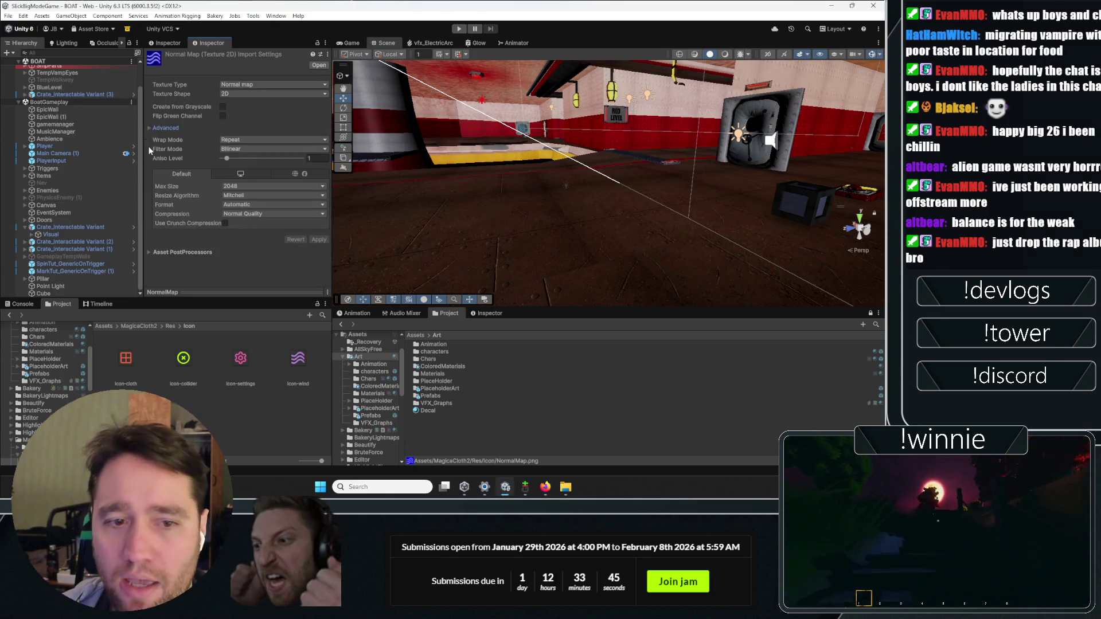
- Reselect the Decal material and expand its Advanced Options, such as priority and depth bias
left_click(204, 317)
left_click(428, 411)
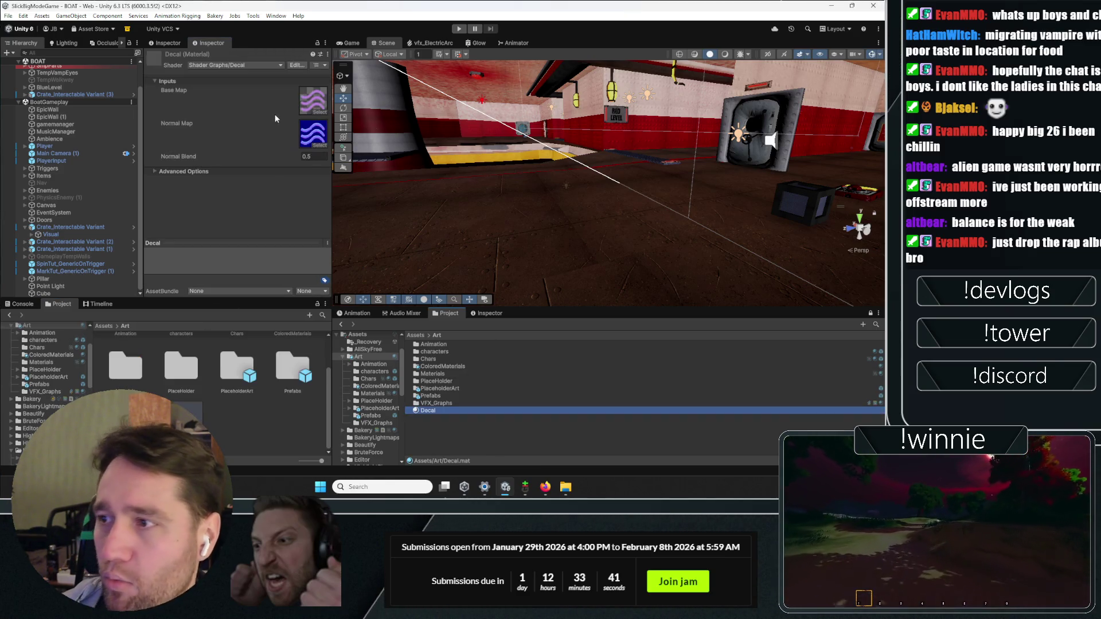
left_click(201, 171)
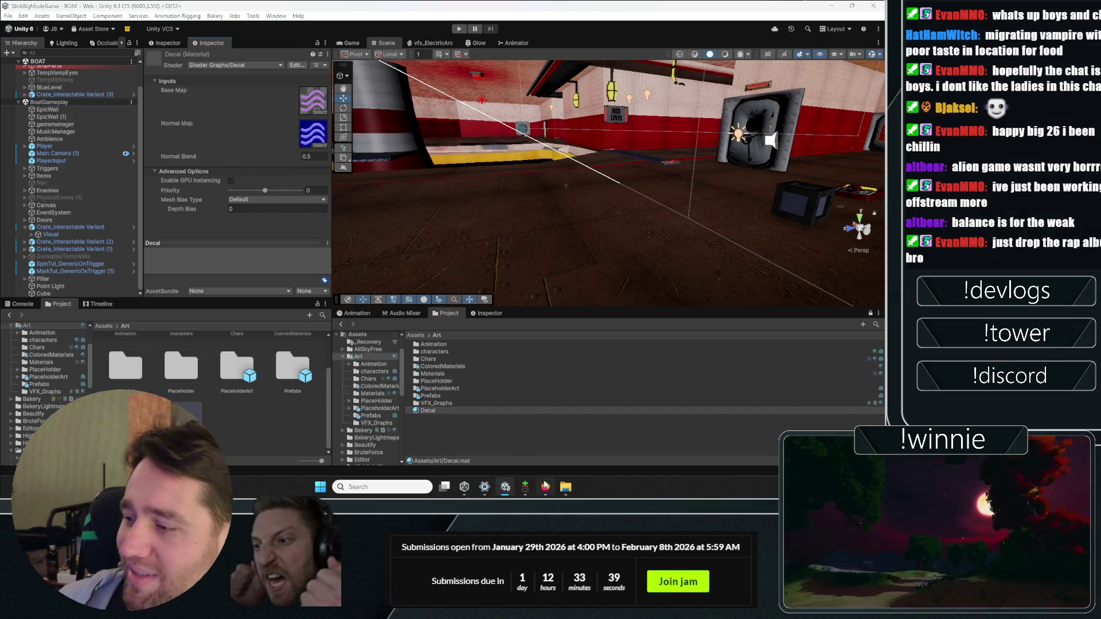
left_click(545, 487)
scroll(261, 64, "up", 5)
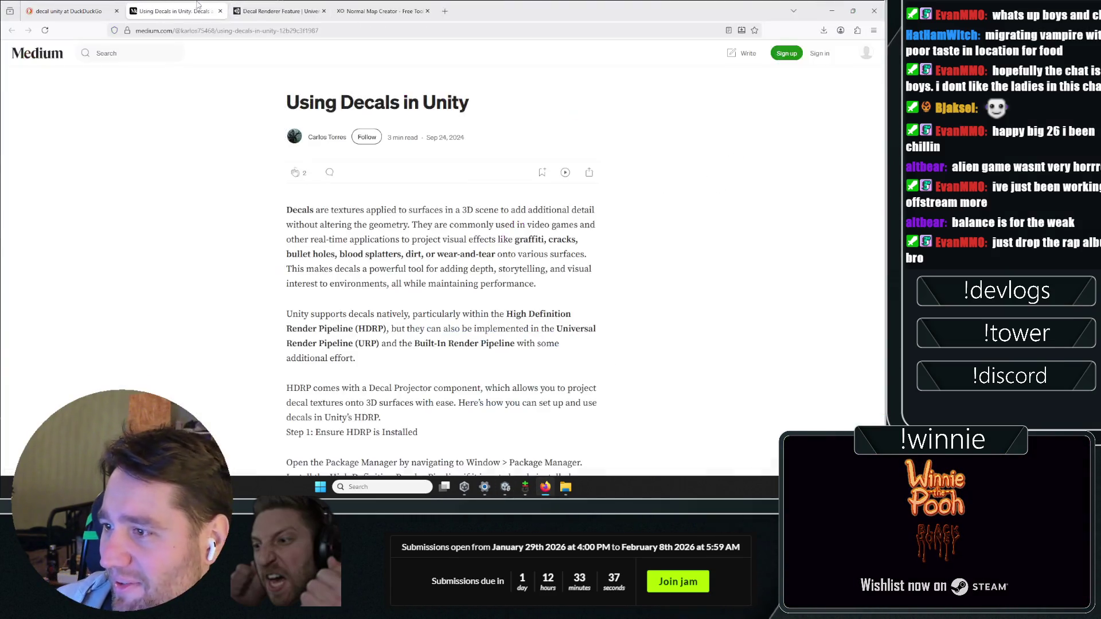
- Read the Decal Projector component introduction on the Decal Renderer Feature page
left_click(258, 6)
scroll(612, 260, "down", 3)
scroll(612, 260, "up", 3)
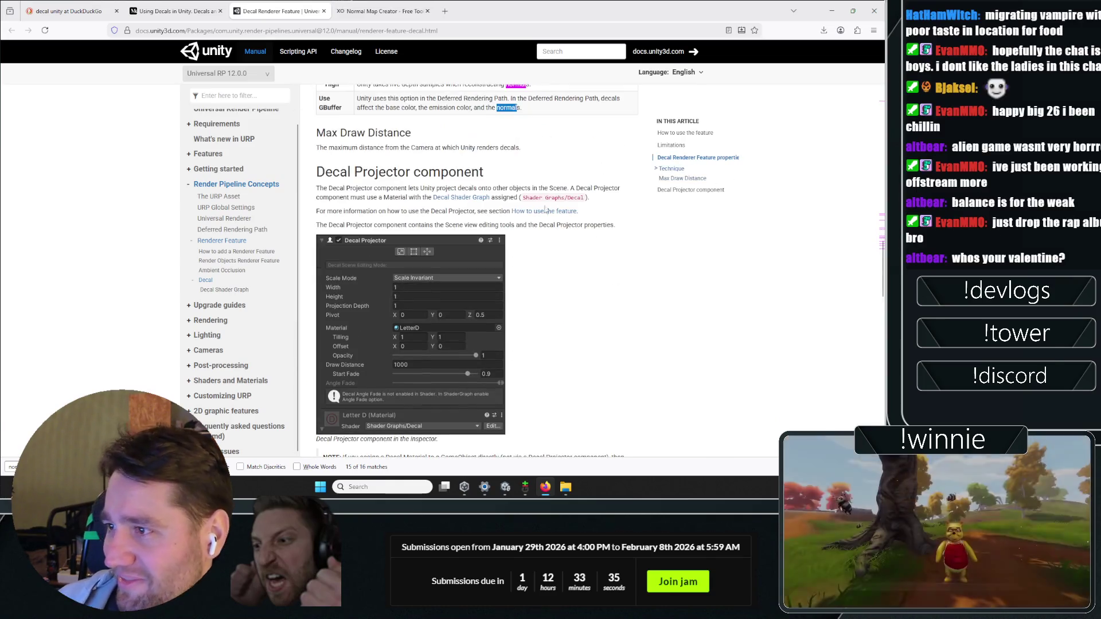
left_click_drag(340, 189, 395, 189)
mouse_move(527, 190)
left_mouse_down()
mouse_move(516, 198)
mouse_move(468, 189)
mouse_move(480, 240)
mouse_move(329, 213)
left_mouse_up()
scroll(481, 240, "down", 5)
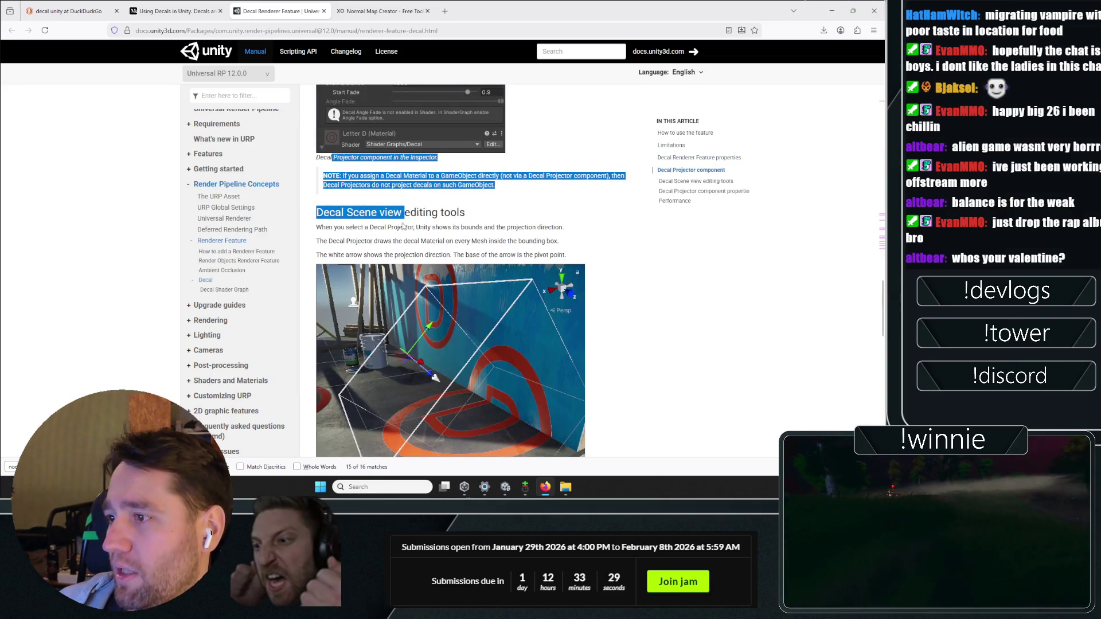
left_click_drag(404, 226, 408, 230)
scroll(408, 229, "down", 3)
scroll(353, 146, "up", 2)
left_click(352, 145)
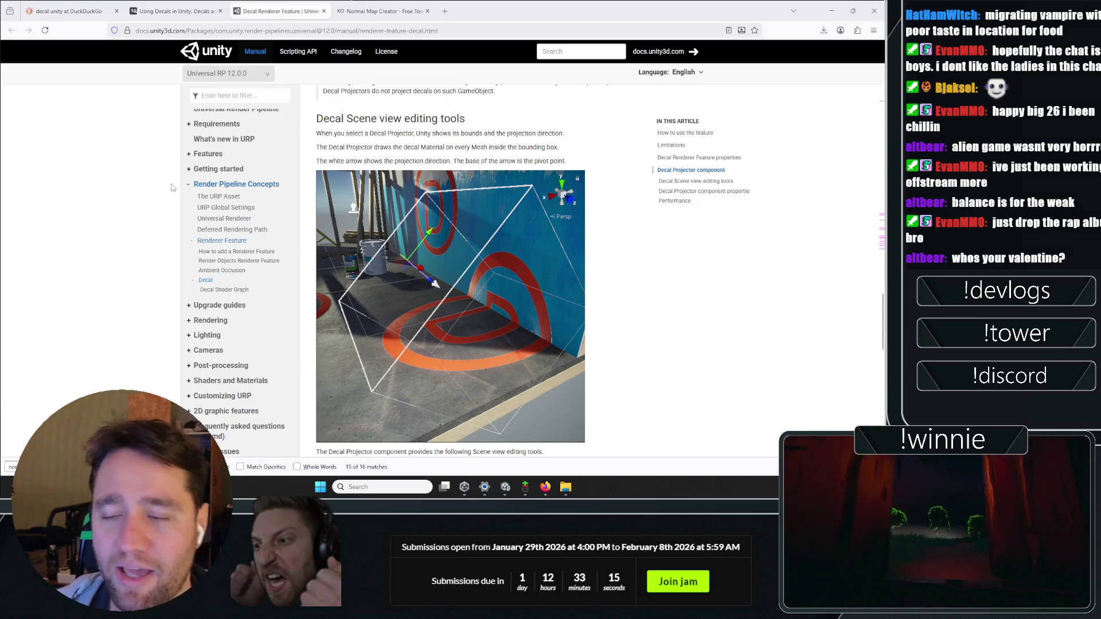
triple_click(336, 138)
left_click(259, 97)
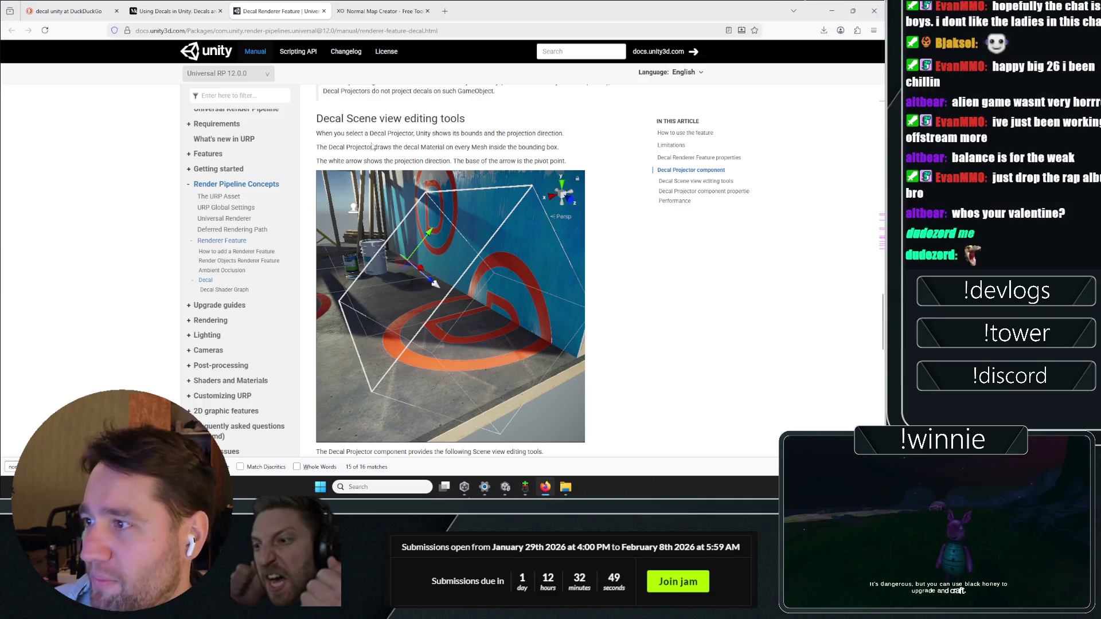
- Read how the projector draws decals, plus the editing tools and property descriptions, then switch to the Medium article
scroll(373, 147, "down", 1)
mouse_move(361, 99)
left_mouse_down()
mouse_move(449, 114)
mouse_move(401, 106)
mouse_move(392, 122)
mouse_move(379, 117)
mouse_move(549, 114)
left_mouse_up()
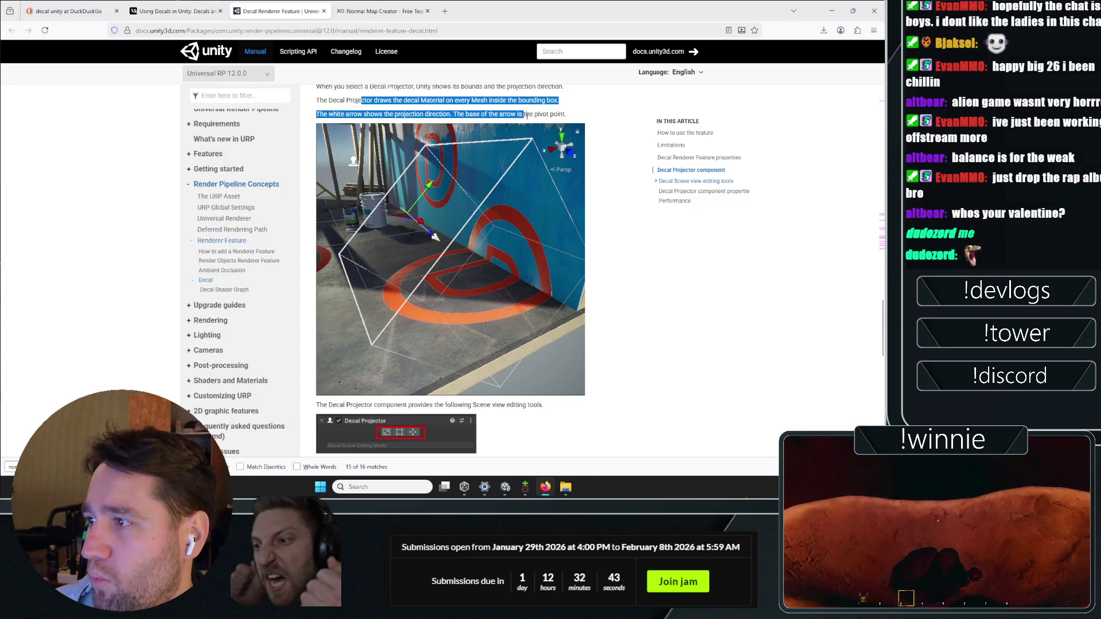
scroll(610, 231, "down", 6)
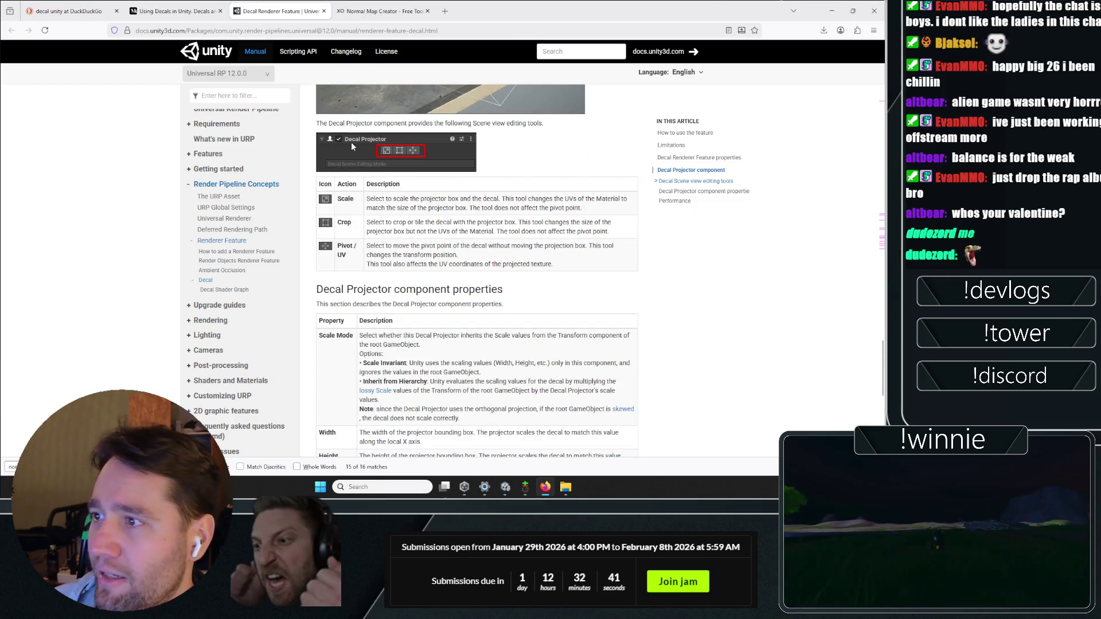
scroll(428, 126, "down", 4)
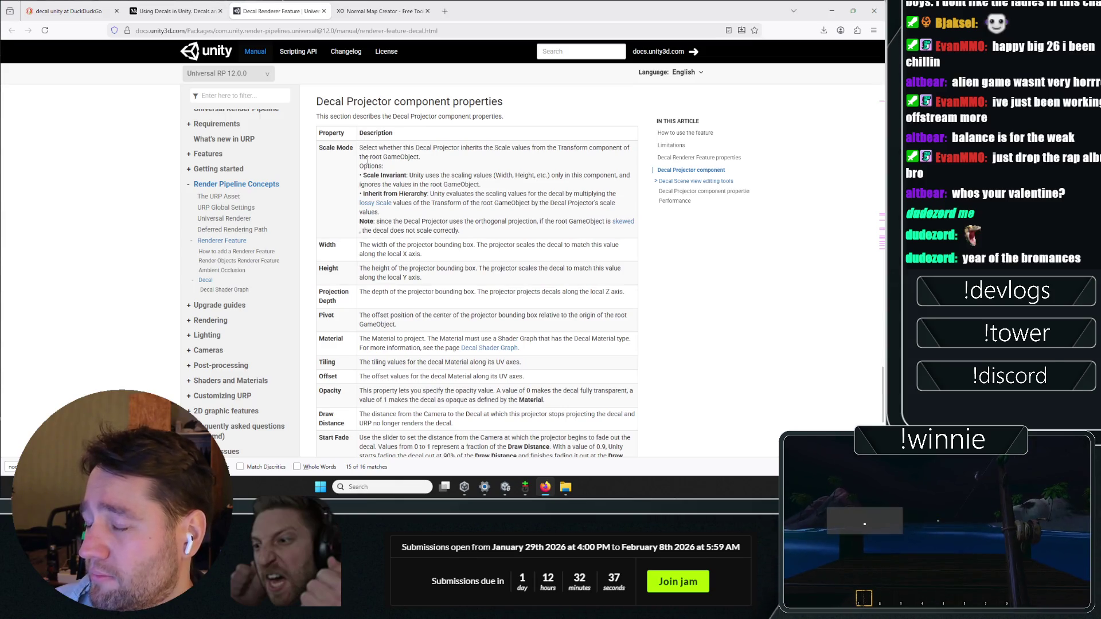
scroll(368, 162, "down", 3)
scroll(401, 173, "down", 1)
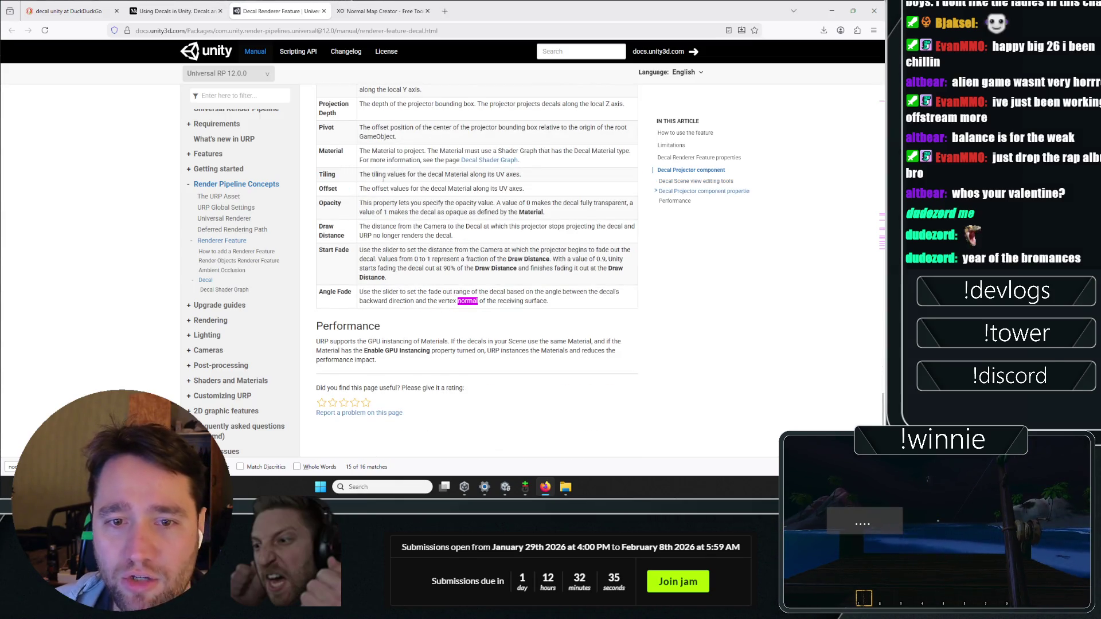
scroll(417, 248, "down", 1)
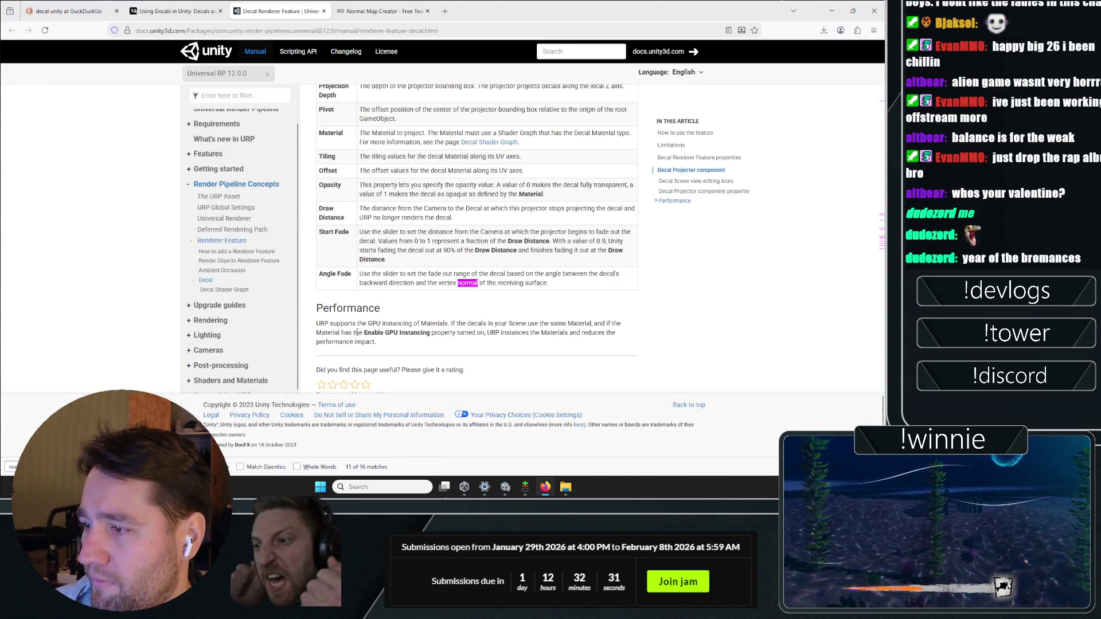
scroll(357, 333, "up", 12)
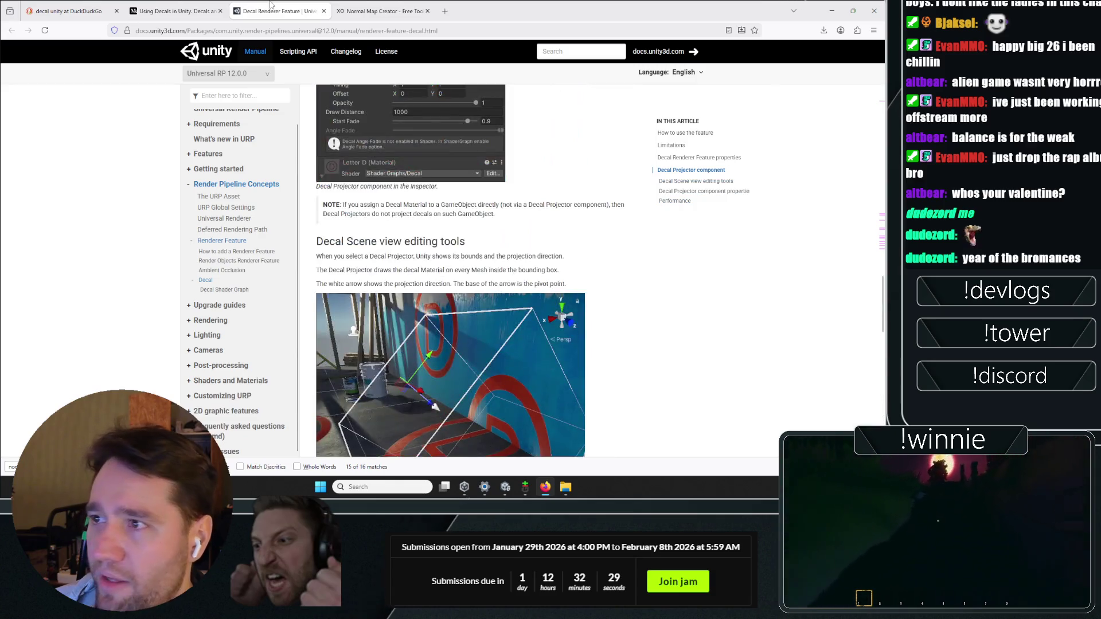
left_click(178, 11)
scroll(264, 296, "down", 10)
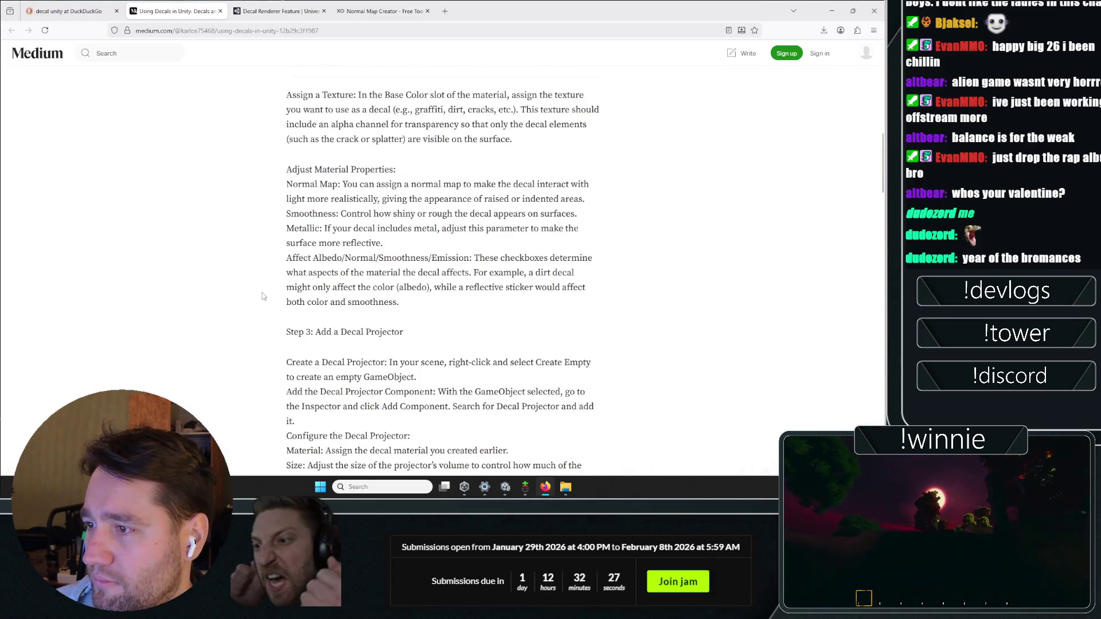
- Read Medium's Steps 3–5 on creating a Decal Projector, then return to Unity and clear the selection
scroll(264, 296, "up", 8)
scroll(293, 256, "down", 10)
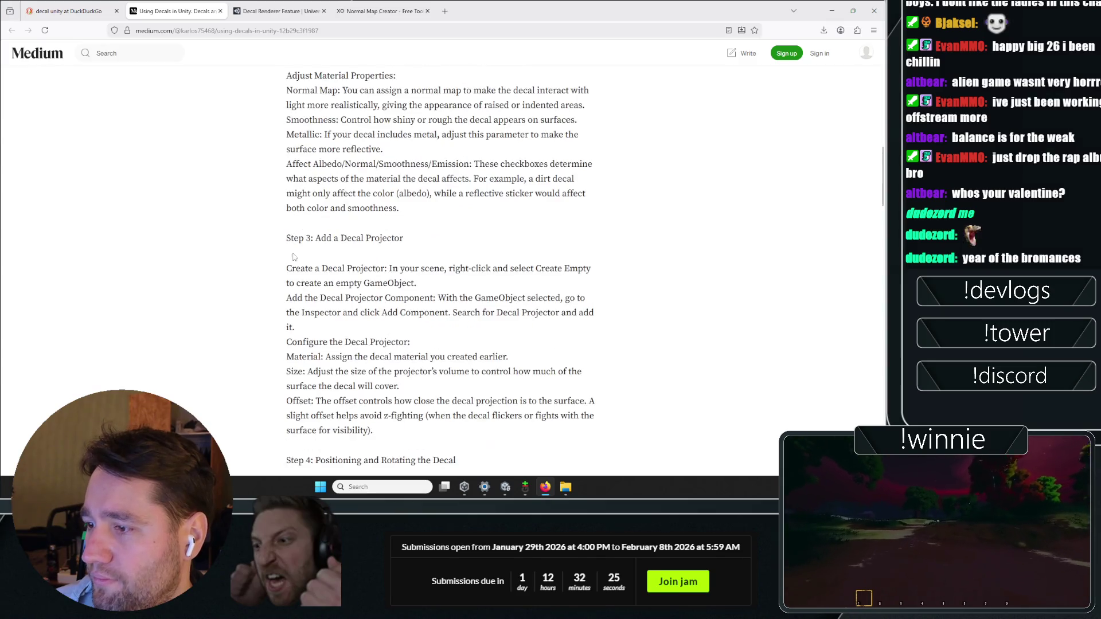
scroll(294, 256, "down", 3)
left_click_drag(357, 189, 424, 190)
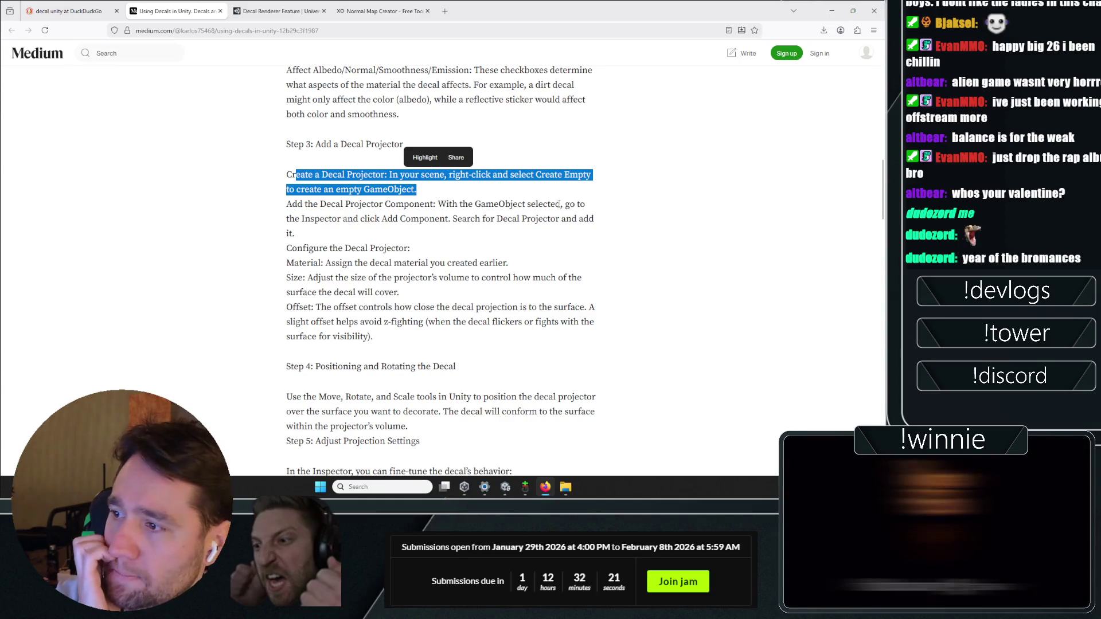
scroll(379, 238, "down", 2)
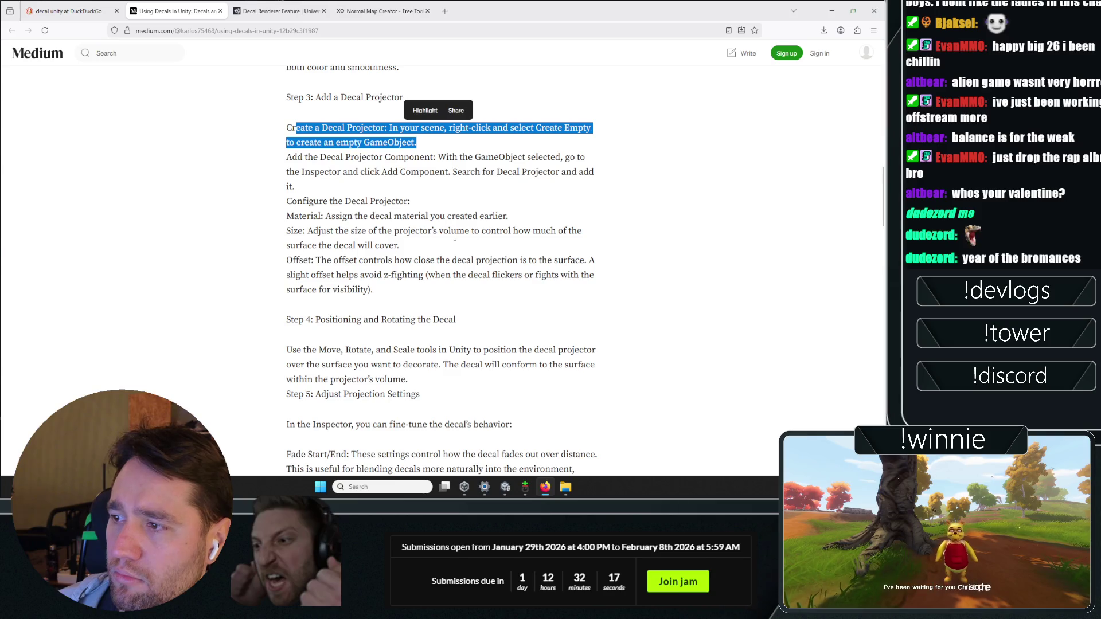
scroll(503, 271, "down", 2)
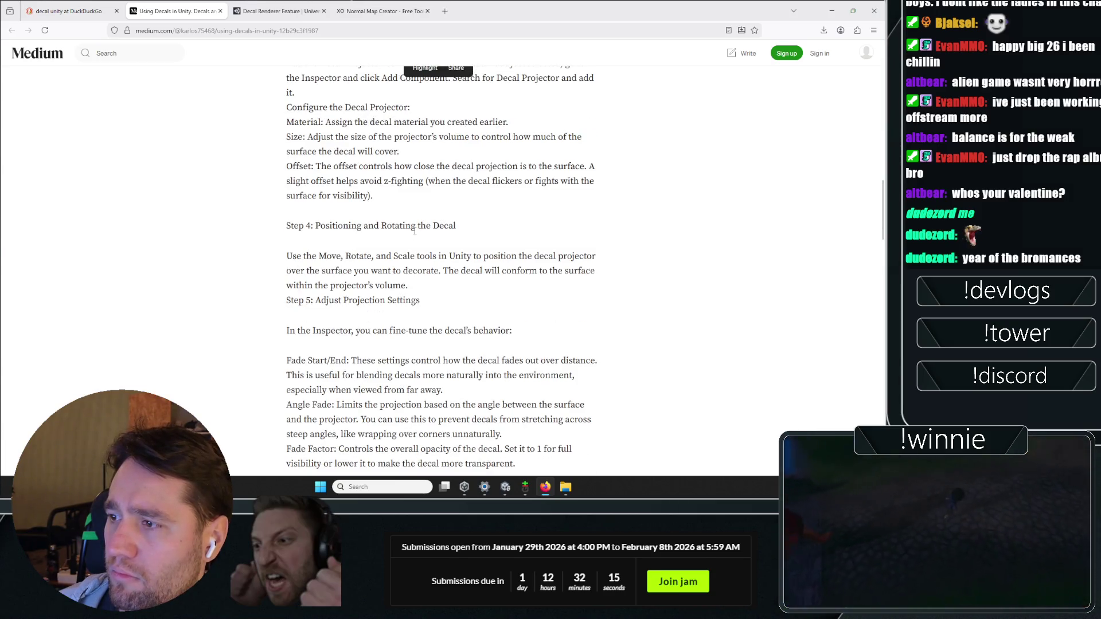
scroll(431, 263, "down", 2)
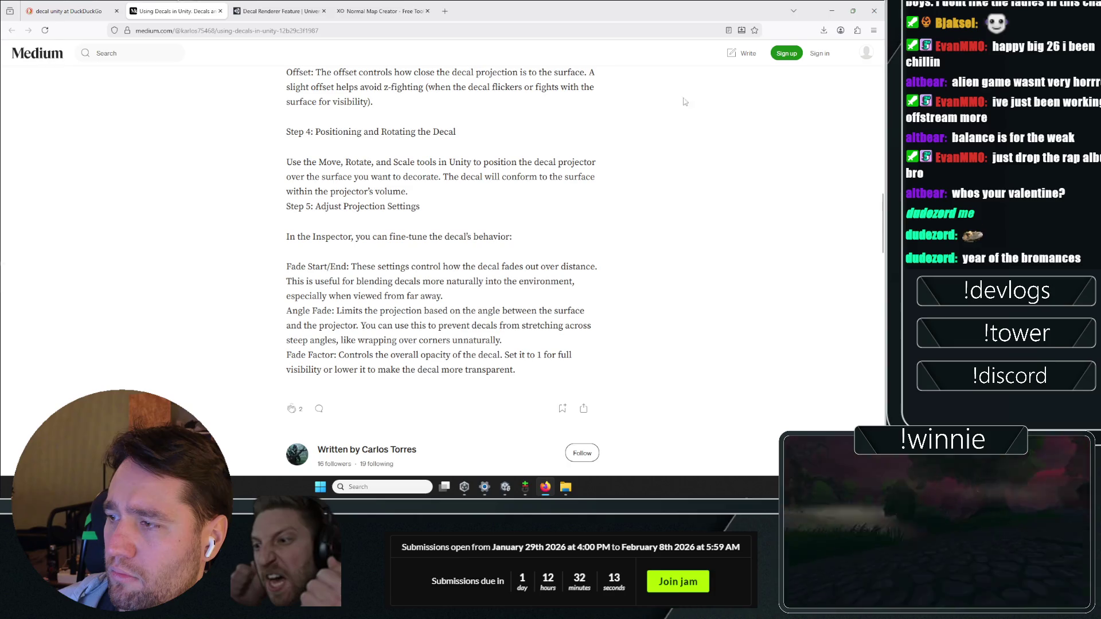
key("alt+Tab")
left_click(425, 430)
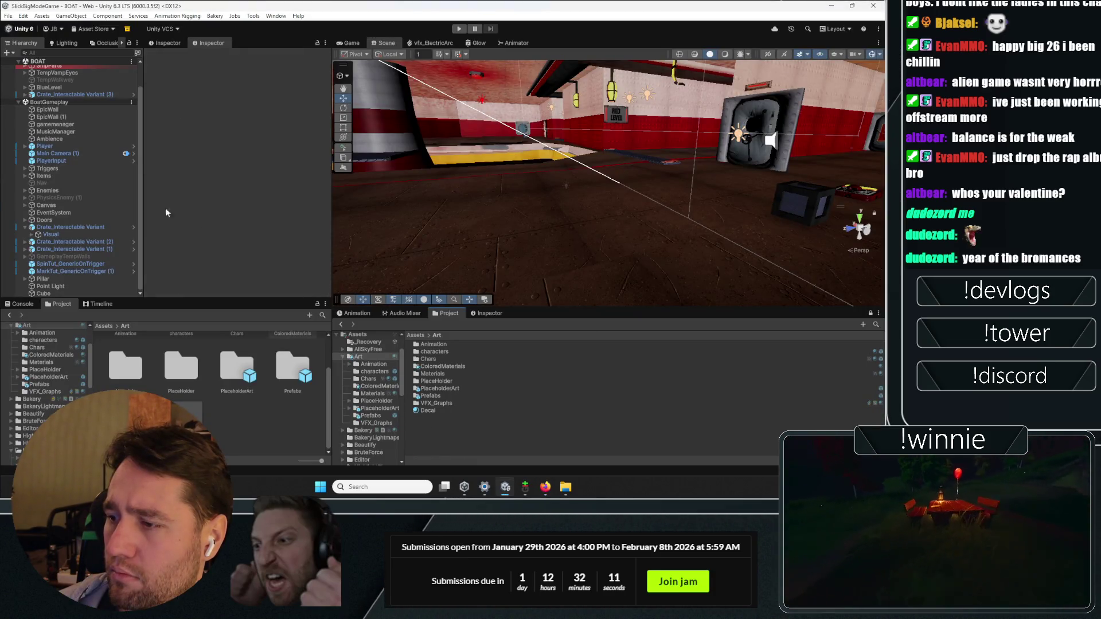
- Create an empty GameObject in the BoatGameplay scene
left_click(19, 102)
left_click(19, 61)
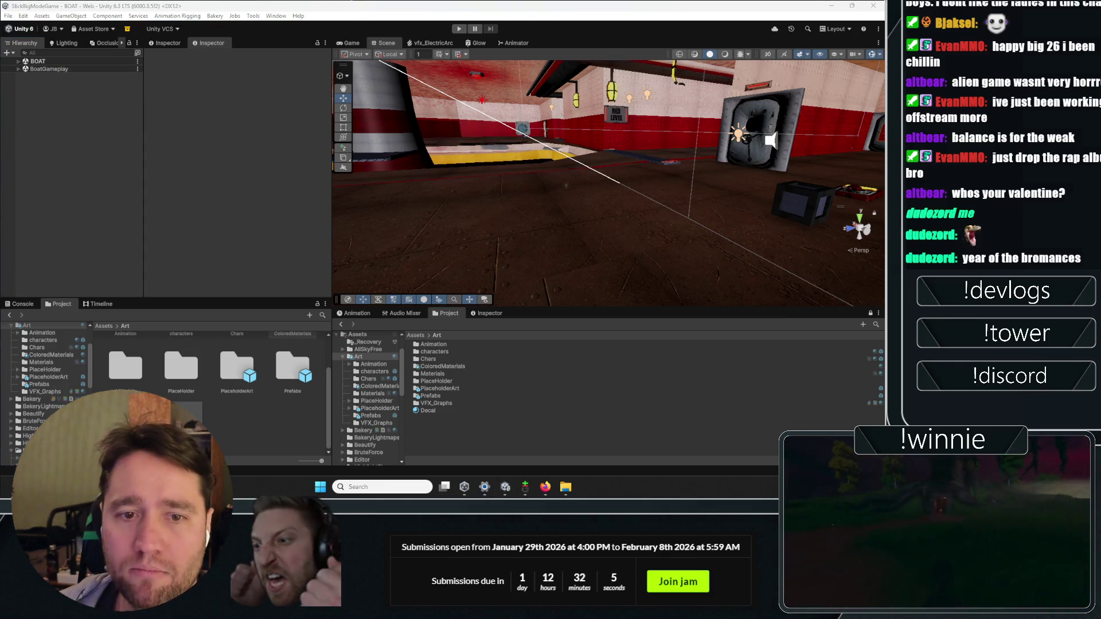
left_click(19, 69)
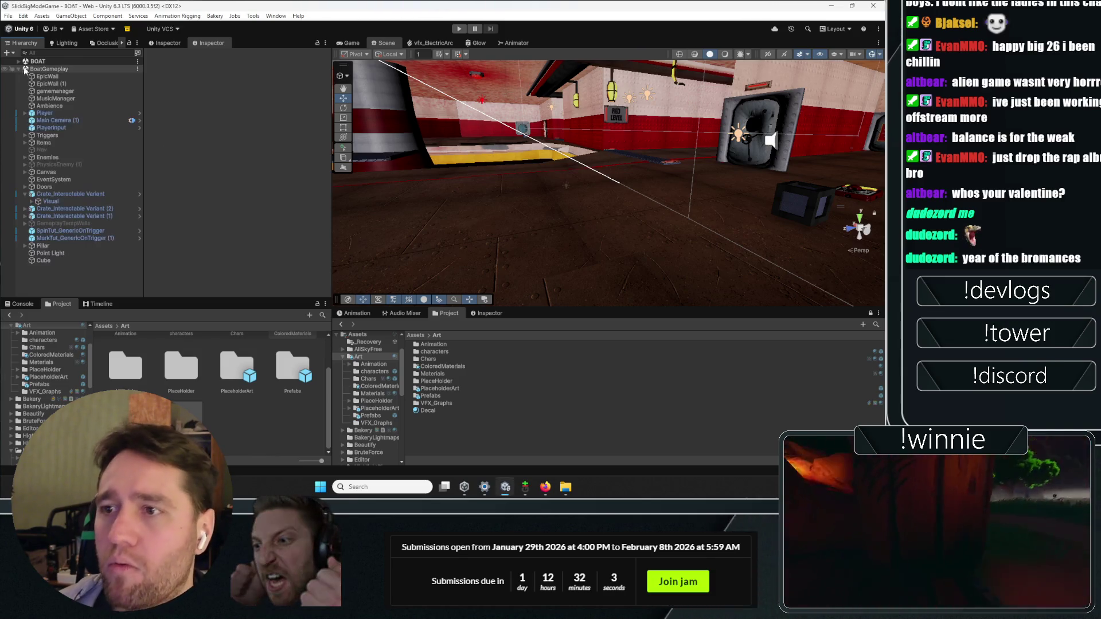
right_click(26, 69)
mouse_move(63, 198)
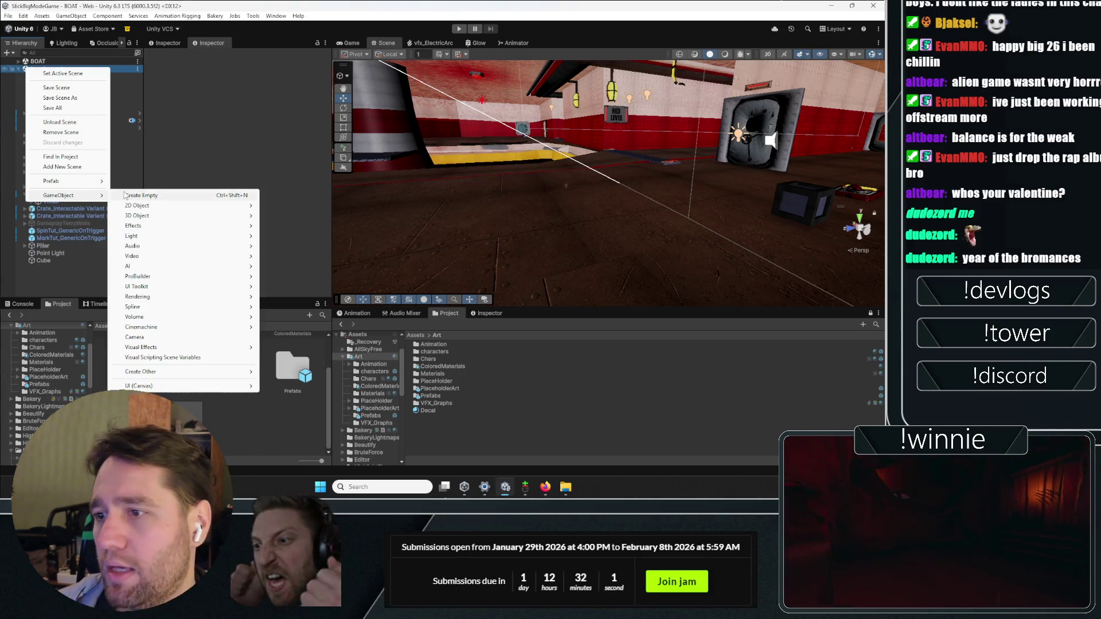
left_click(140, 196)
- Give the new GameObject a URP Decal Projector and bring up the PC_Renderer settings
left_click(237, 96)
type("decal")
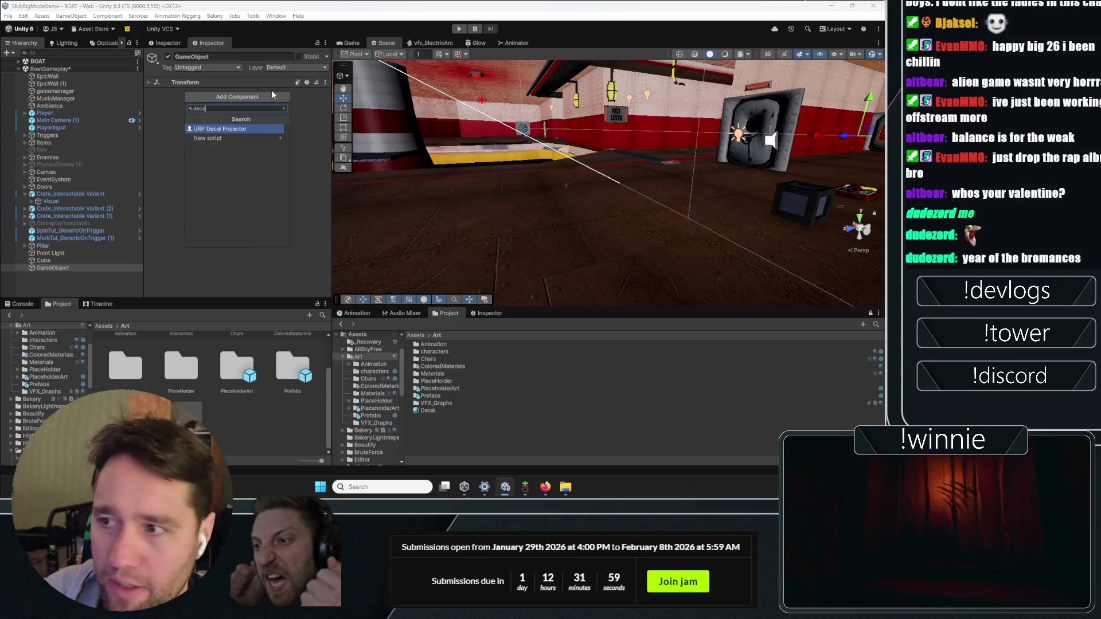
key("Return")
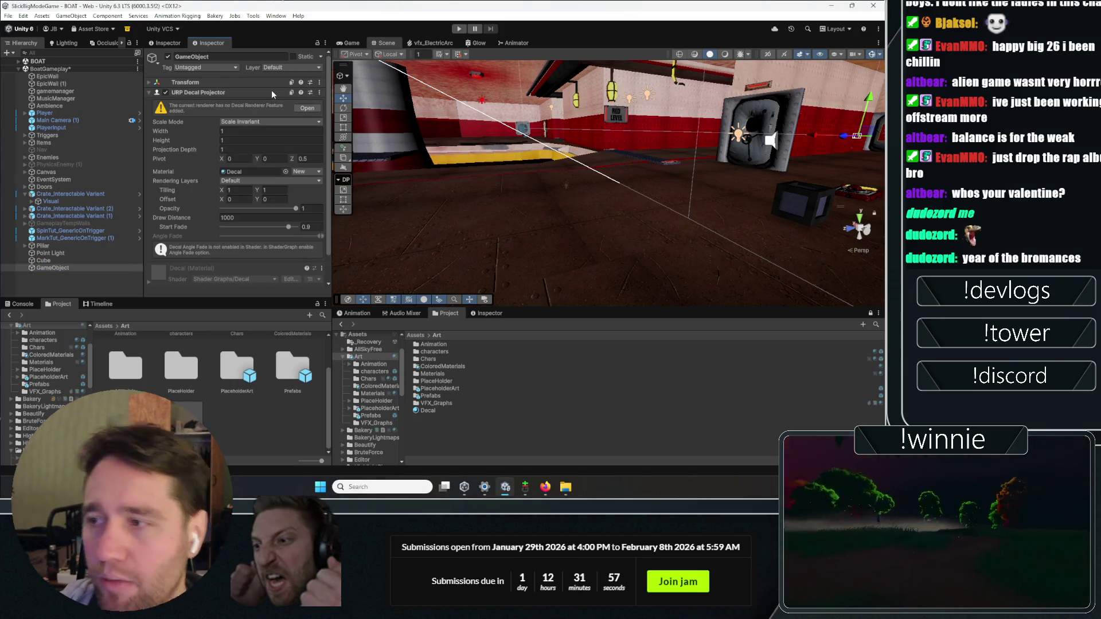
scroll(177, 168, "down", 2)
scroll(177, 168, "up", 2)
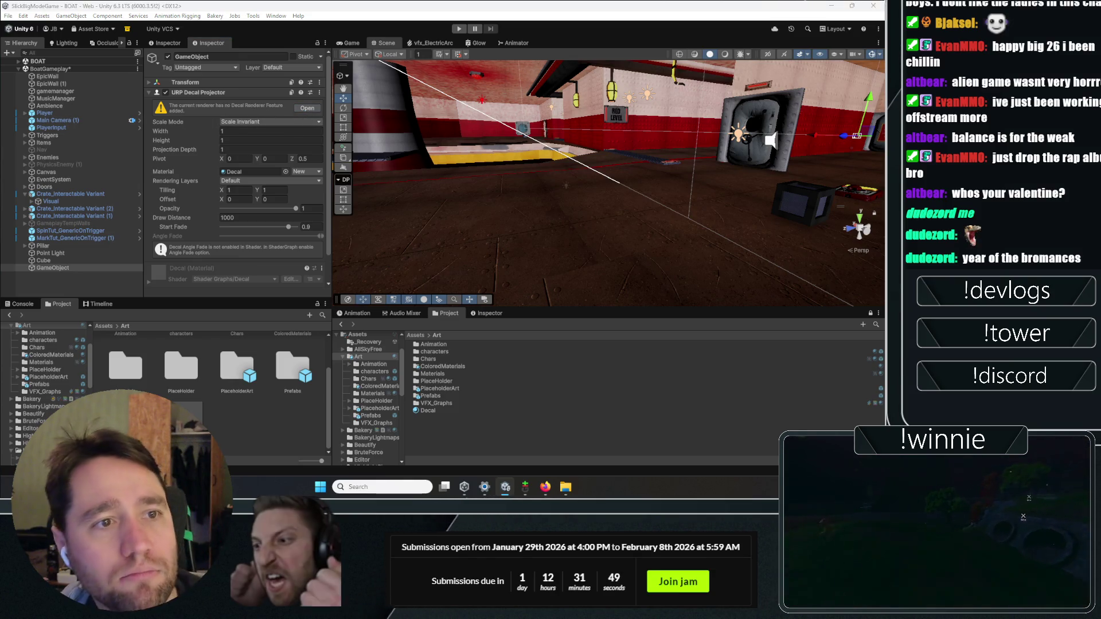
left_click(306, 108)
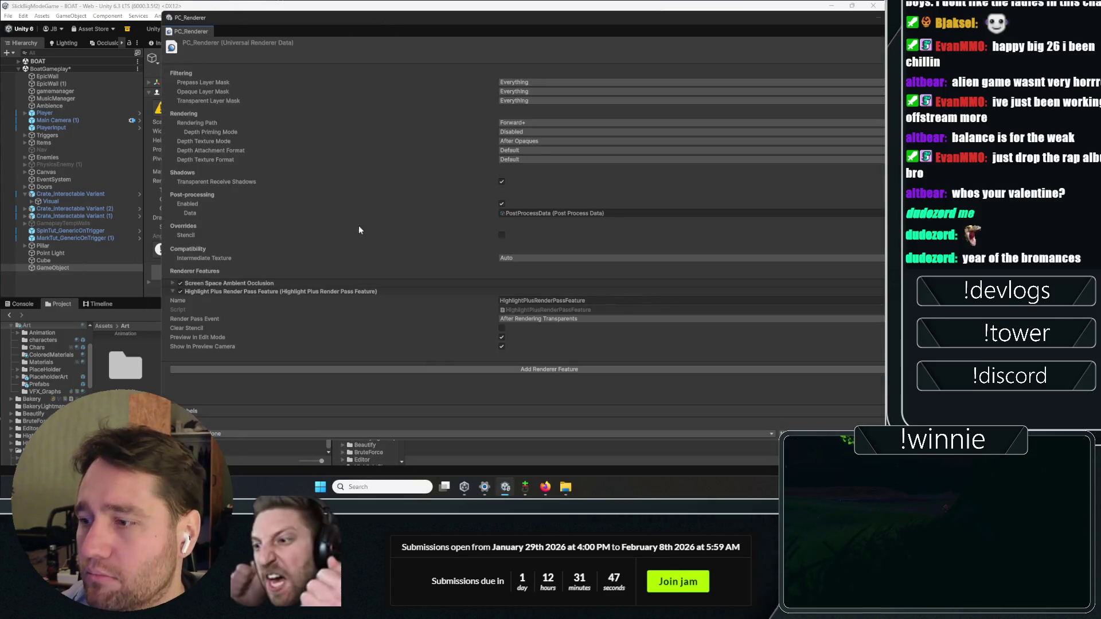
- Add a Decal renderer feature (Automatic technique, draw distance 1000) to PC_Renderer, then close it
left_click(250, 368)
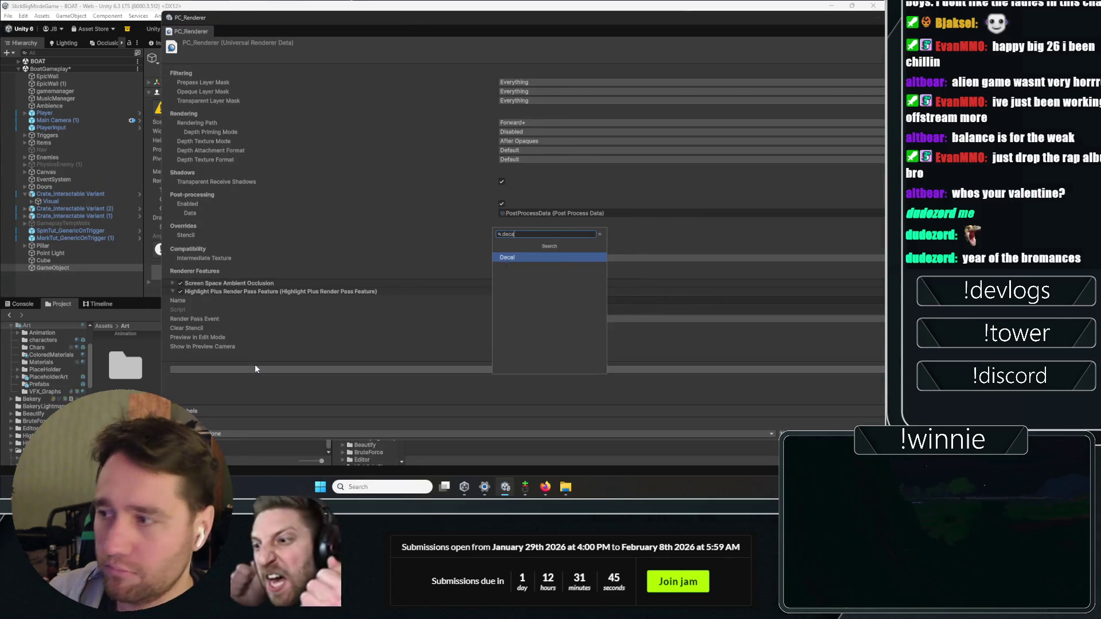
key("Escape")
left_click(255, 364)
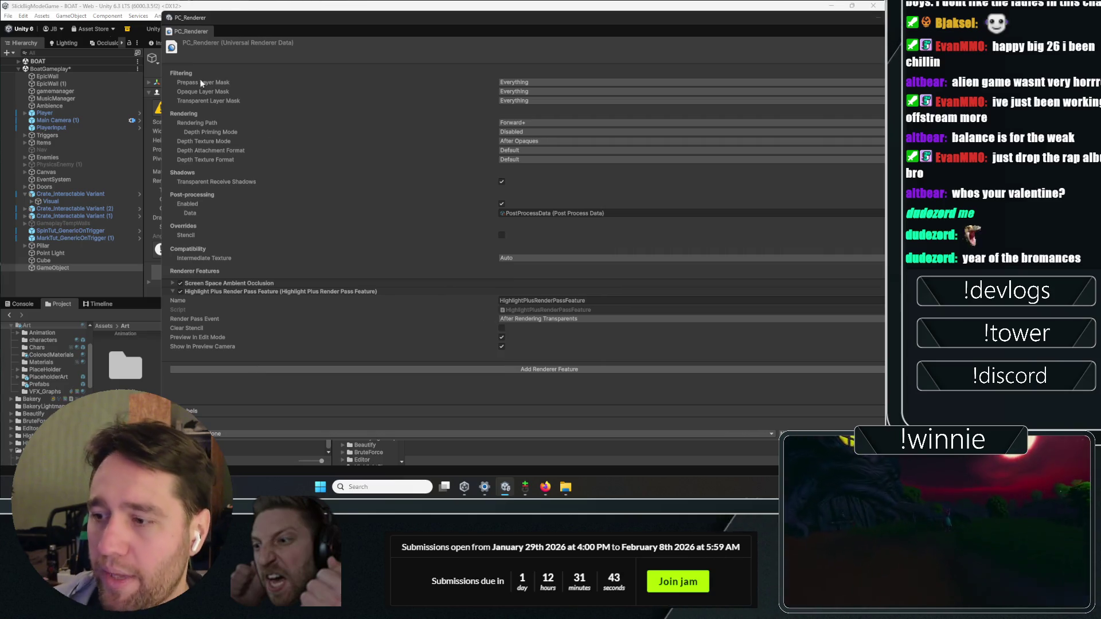
left_click(276, 170)
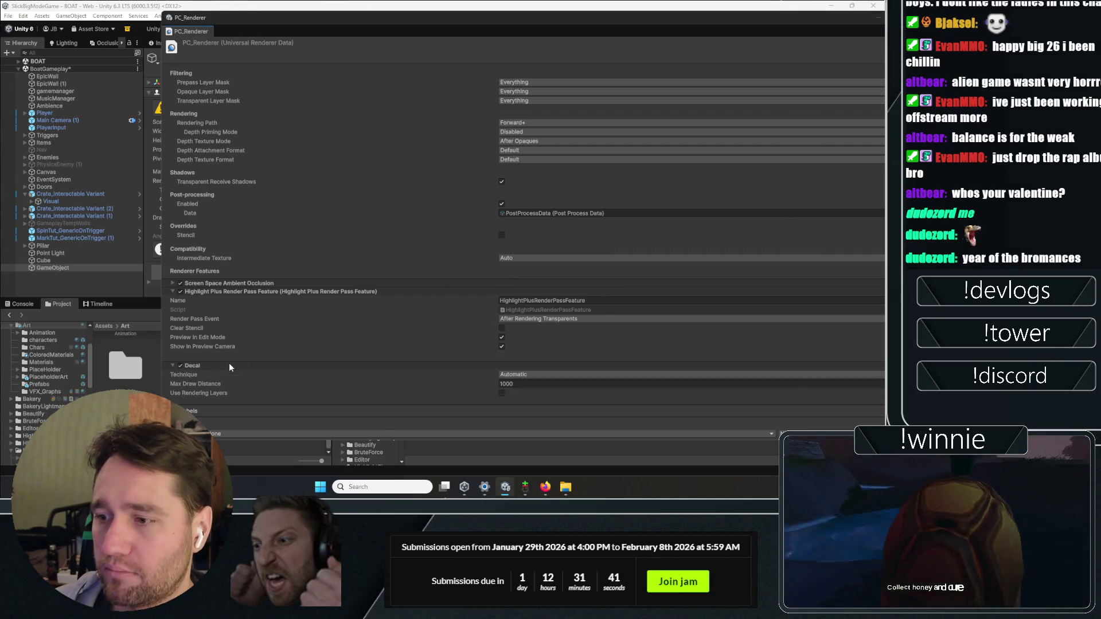
left_click(229, 366)
scroll(250, 318, "down", 1)
left_click_drag(441, 30, 290, 36)
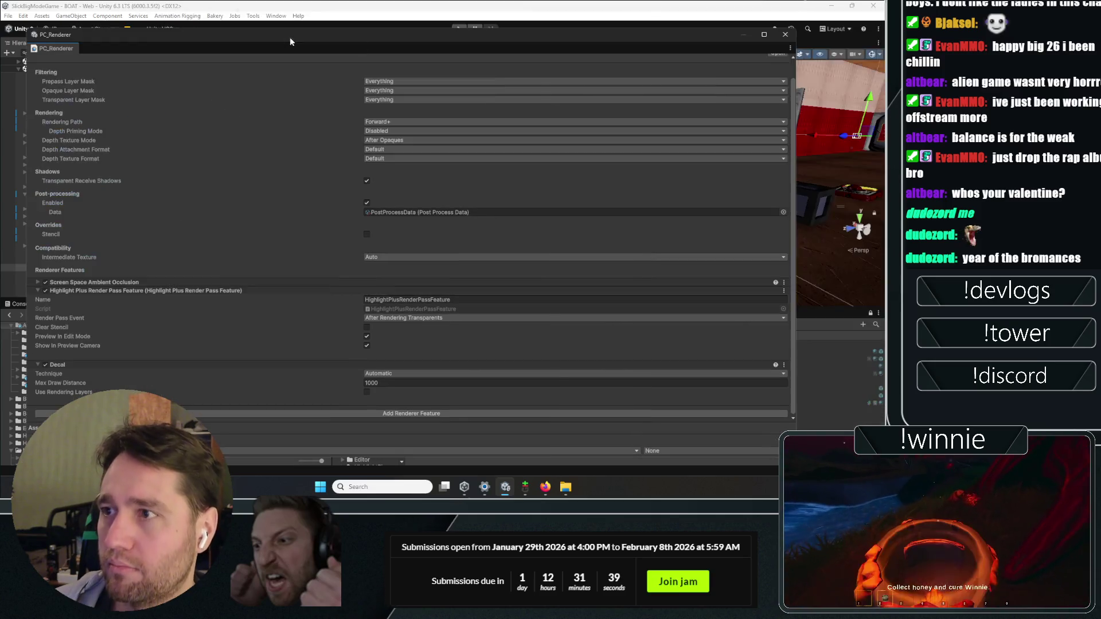
left_click(274, 119)
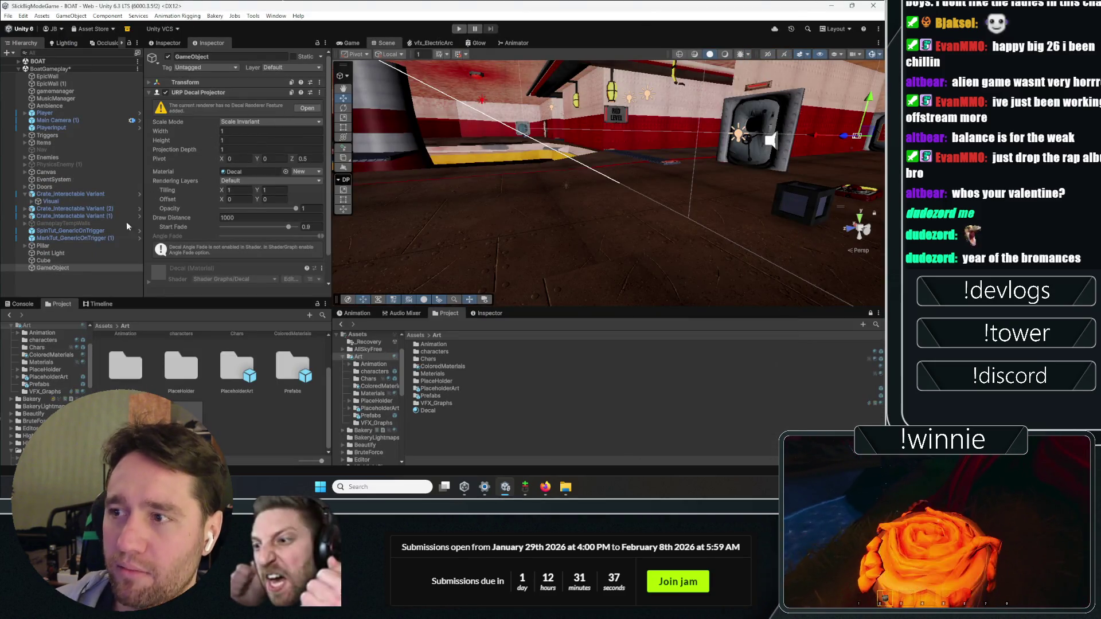
- Reselect the new decal GameObject and look around its box in the Scene view
left_click(61, 268)
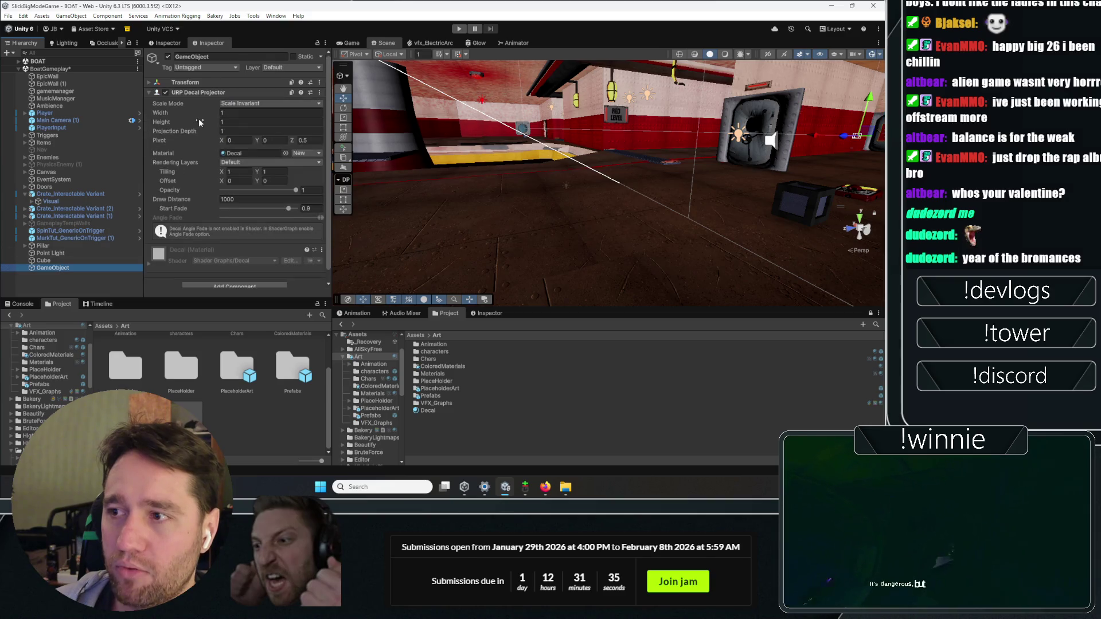
right_click(620, 183)
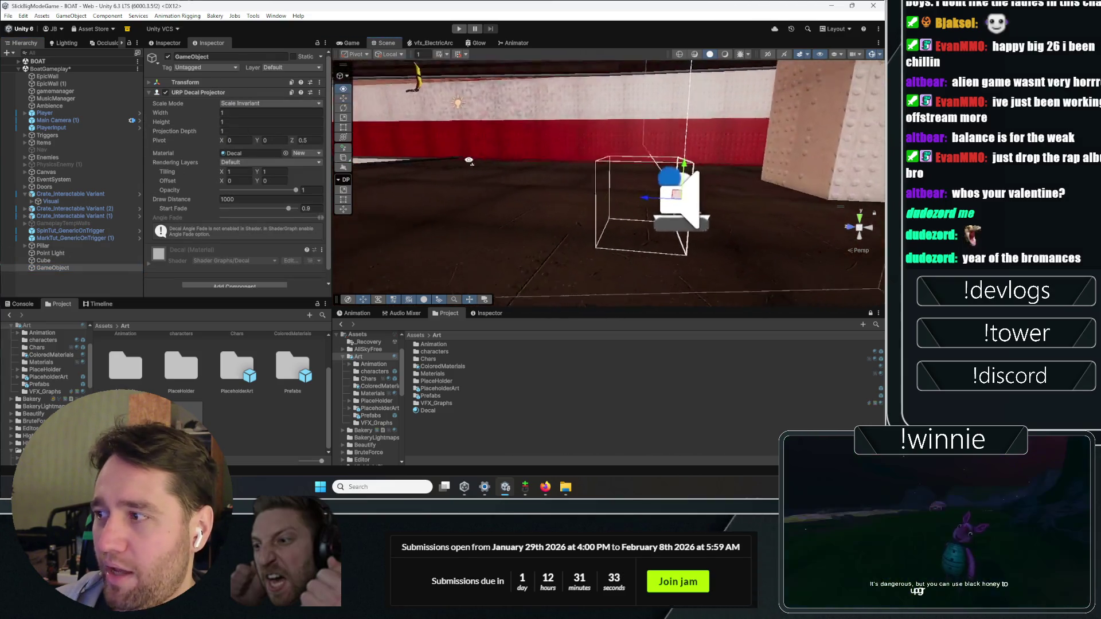
right_click(424, 186)
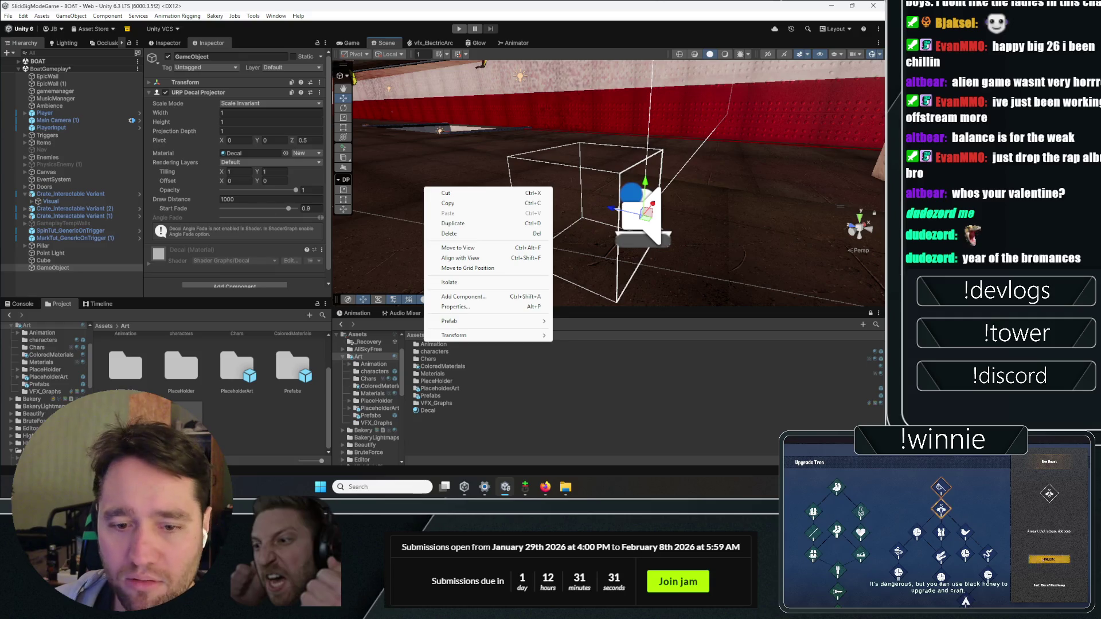
key("Escape")
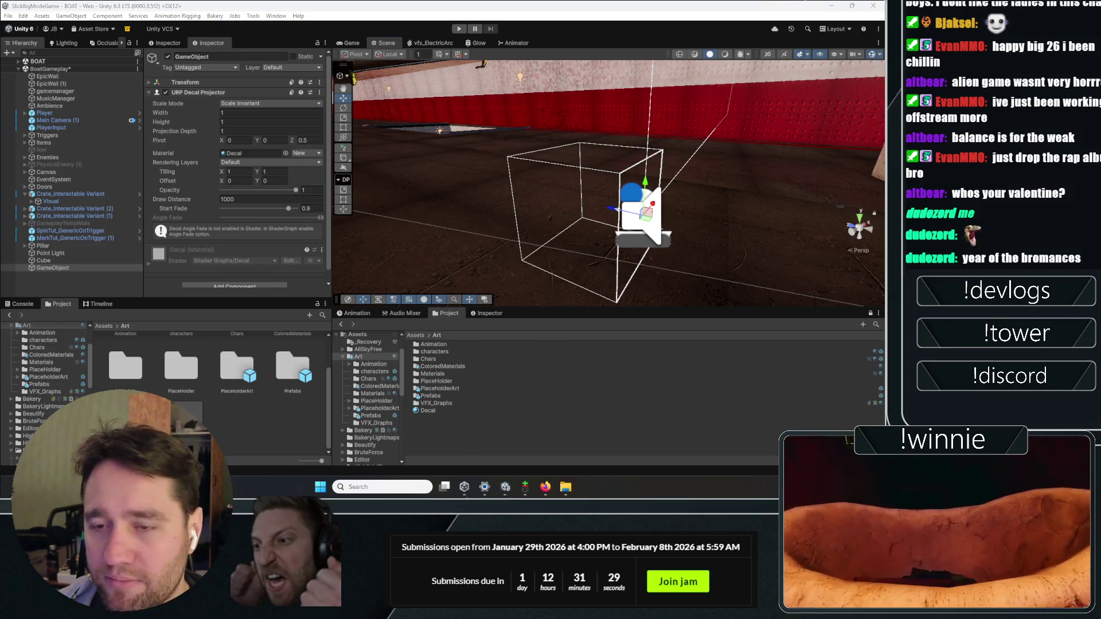
- Select the crate through Cube and Visual, then frame the Crate_Interactable Variant
left_click(95, 260)
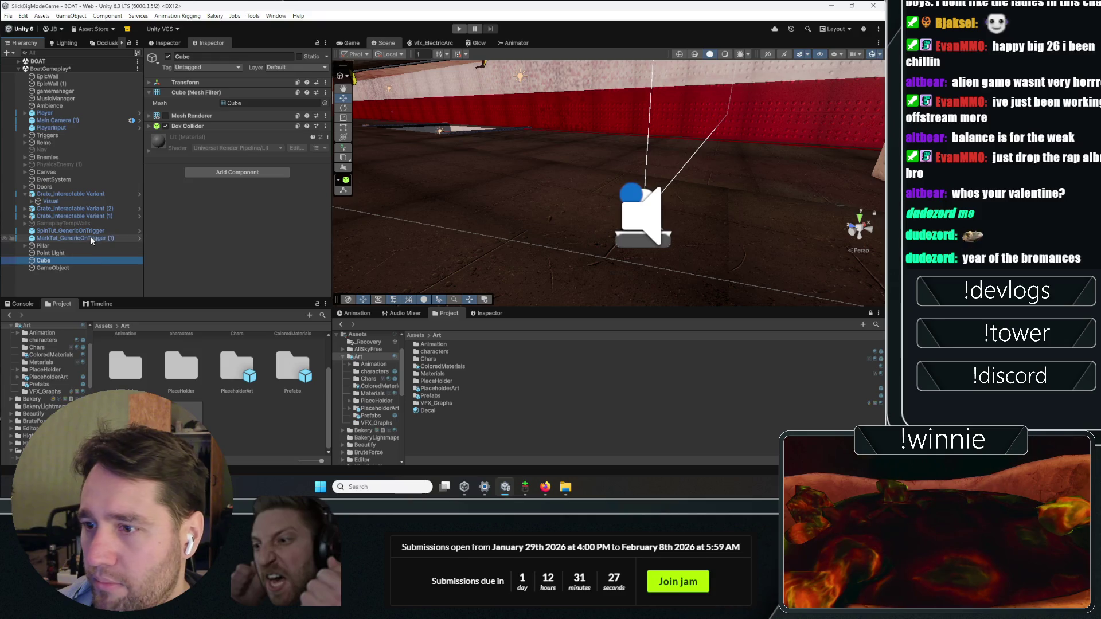
left_click(94, 201)
double_click(83, 193)
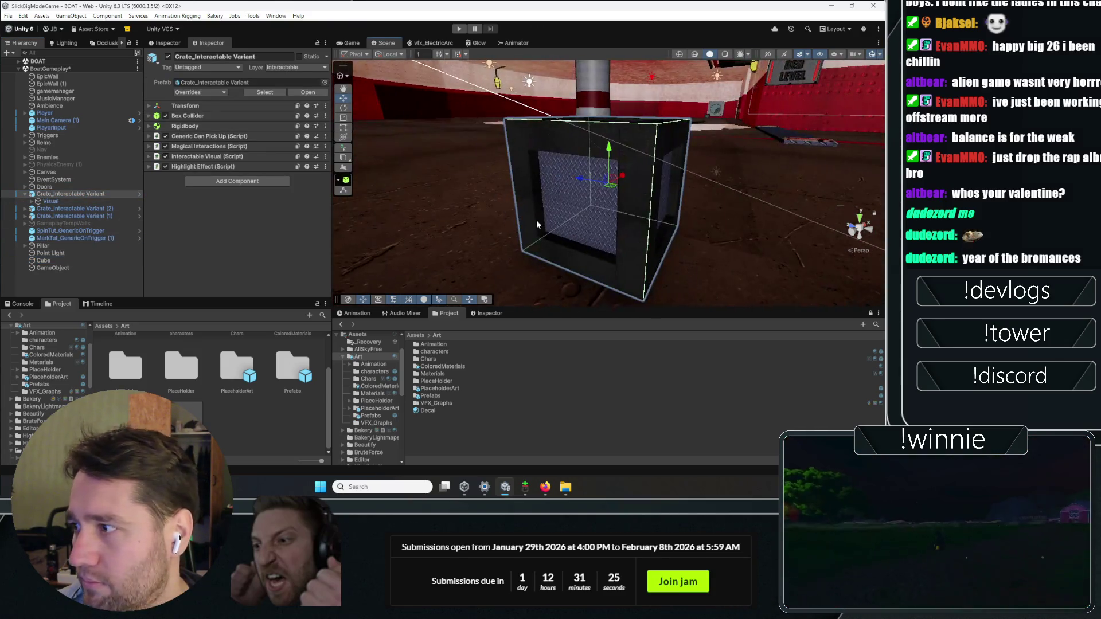
- Add a URP Decal Projector to the crate and assign it the Decal material
left_click(266, 181)
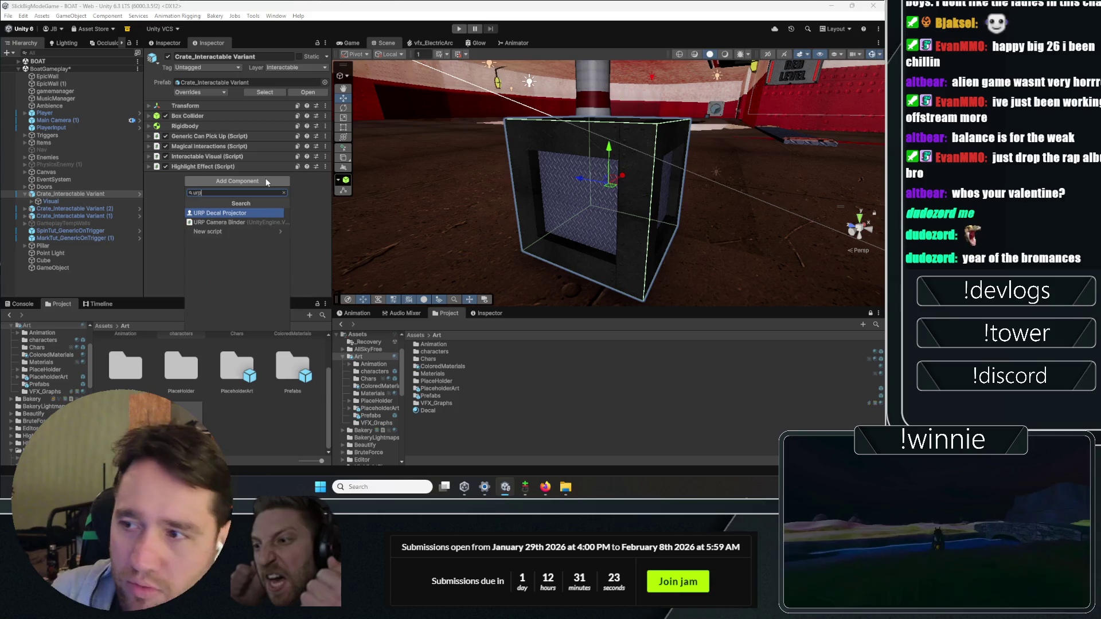
key("Return")
scroll(447, 198, "down", 5)
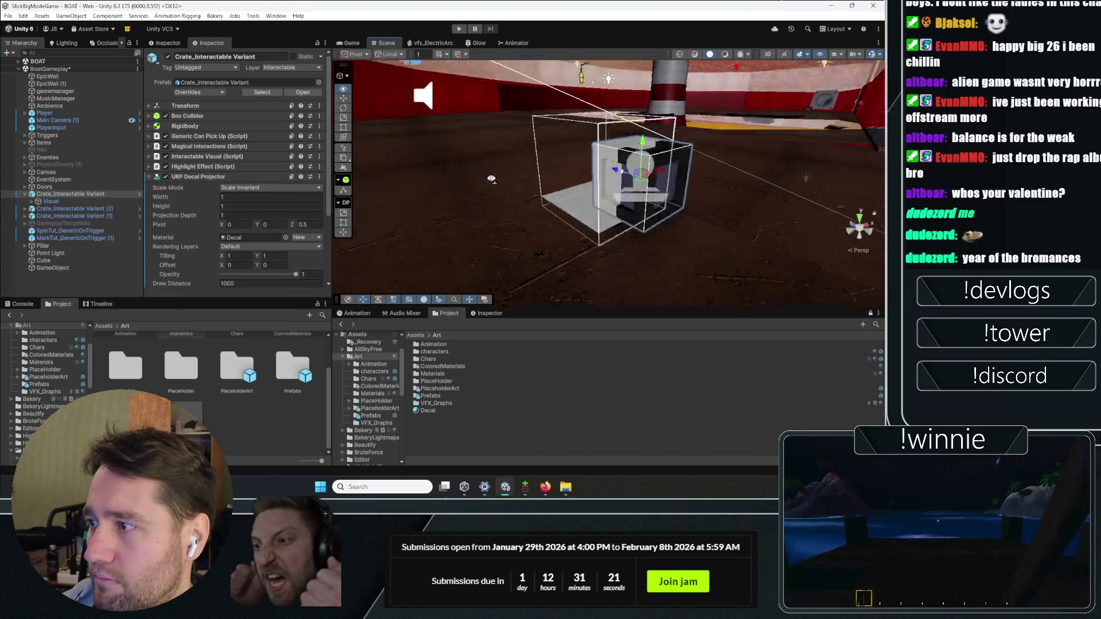
left_click_drag(567, 160, 504, 172)
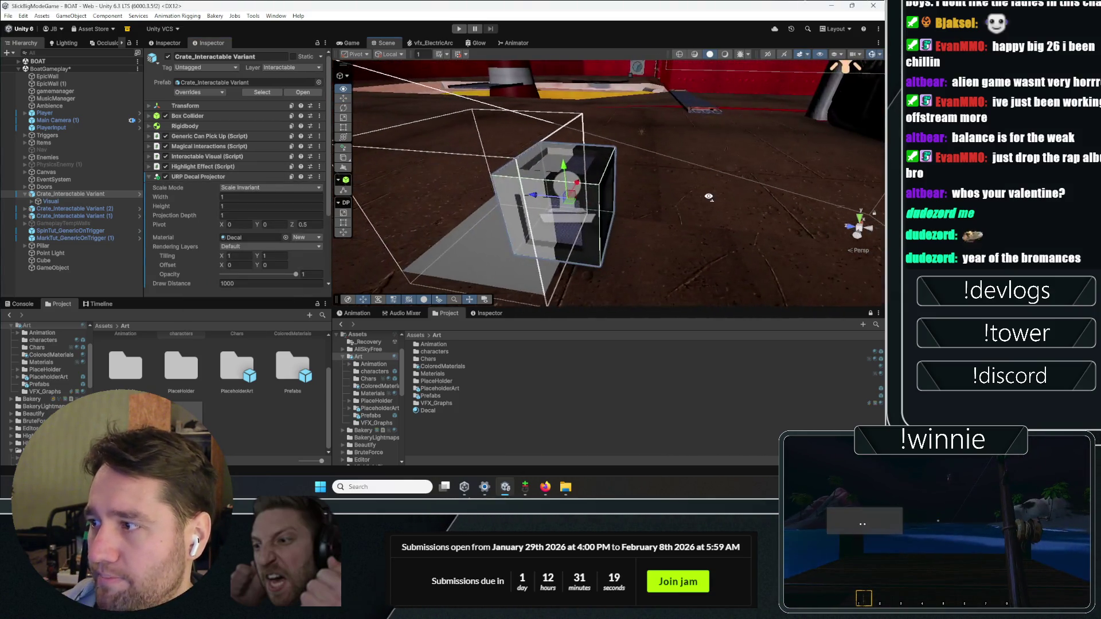
left_click_drag(485, 414, 486, 375)
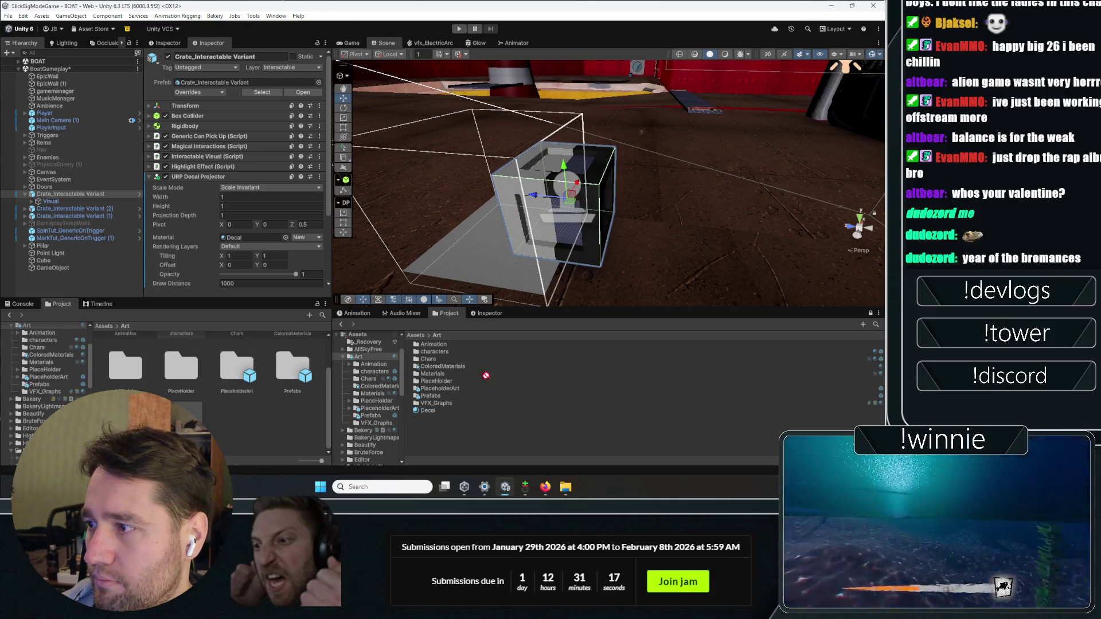
scroll(190, 212, "down", 2)
mouse_move(186, 216)
left_mouse_down()
mouse_move(246, 190)
mouse_move(238, 168)
left_mouse_up()
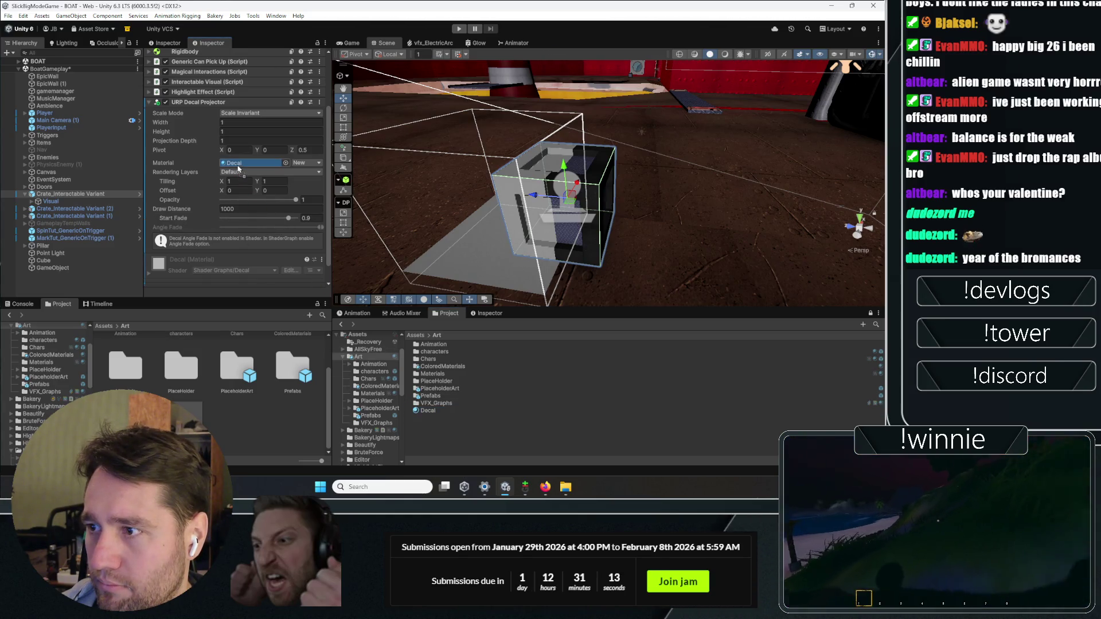
- Set the crate decal's draw distance to 1000.05 and its scale mode to Inherit from Hierarchy
left_click_drag(606, 200, 826, 187)
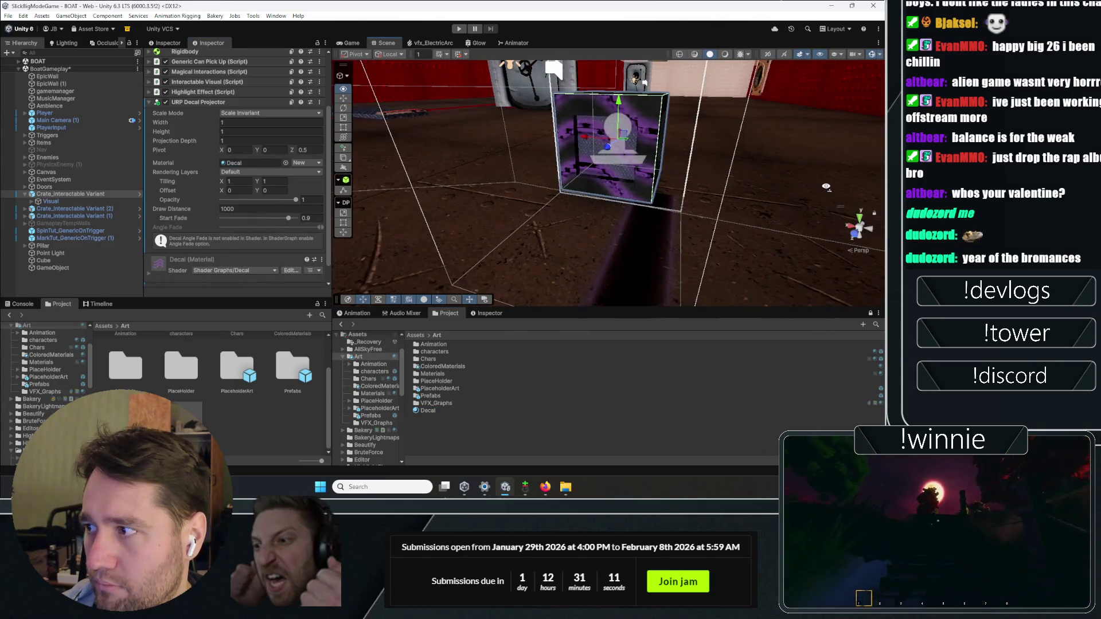
mouse_move(673, 186)
left_mouse_down()
mouse_move(239, 206)
mouse_move(273, 201)
left_mouse_up()
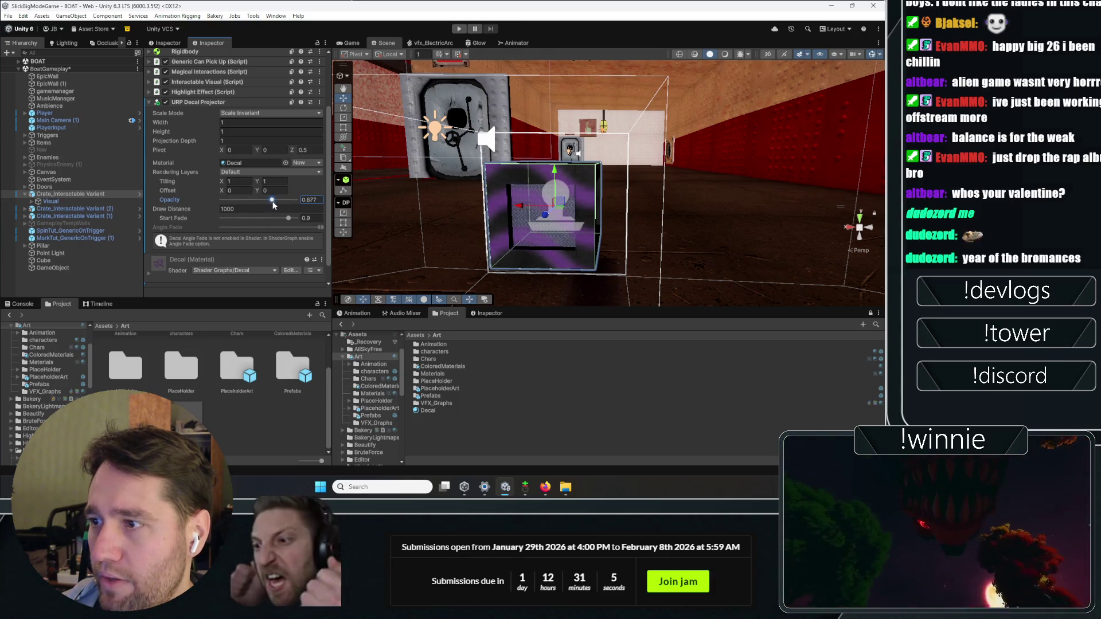
right_click(233, 184)
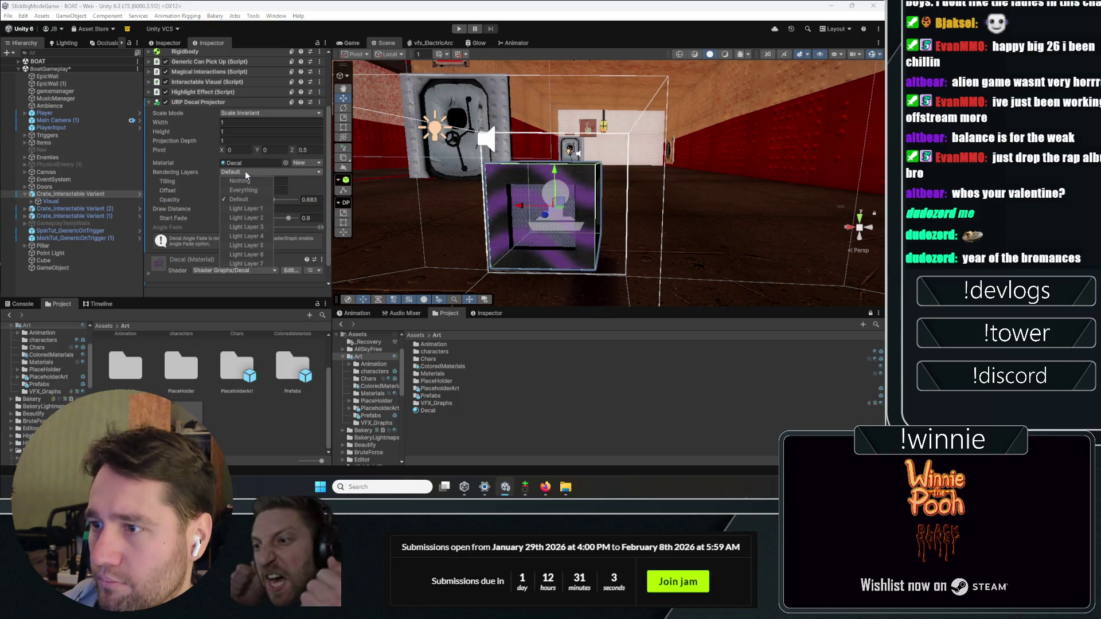
left_click(204, 204)
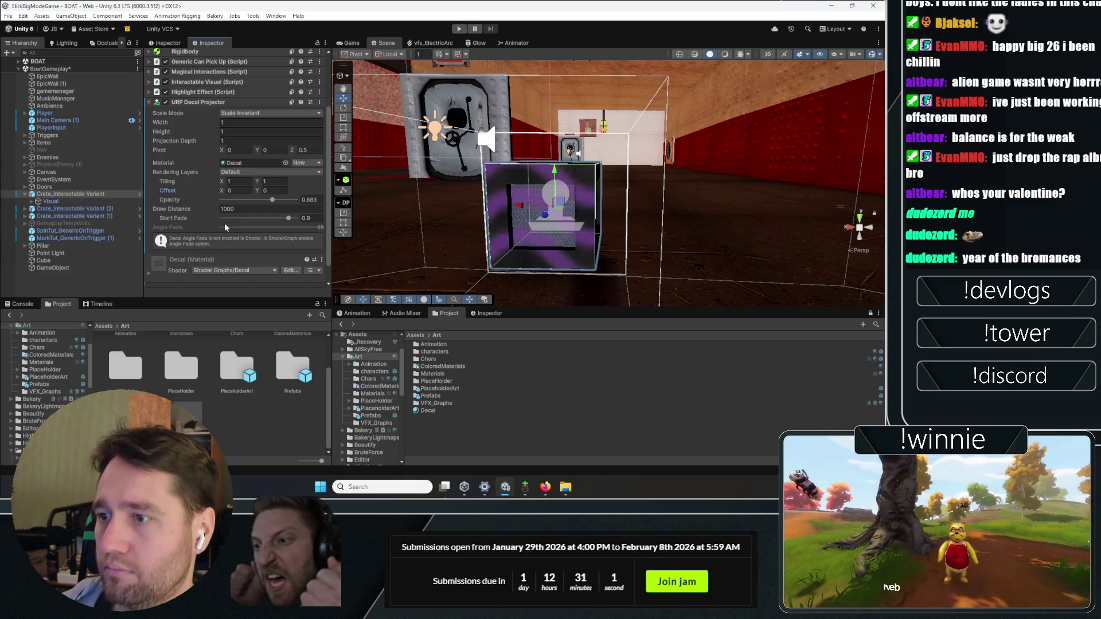
left_click(223, 209)
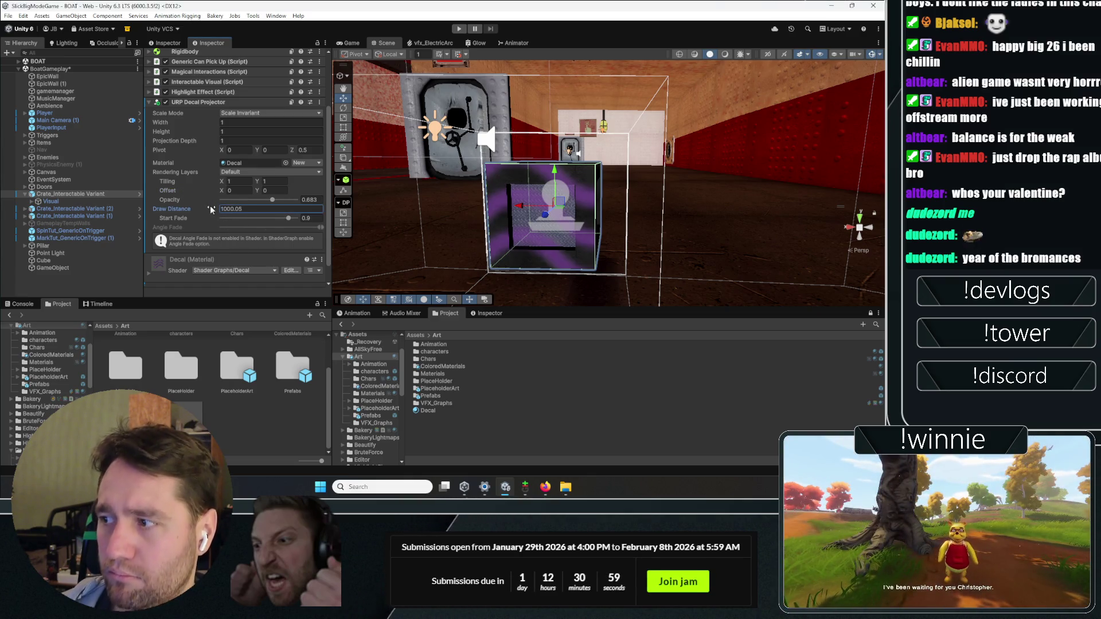
left_click(281, 114)
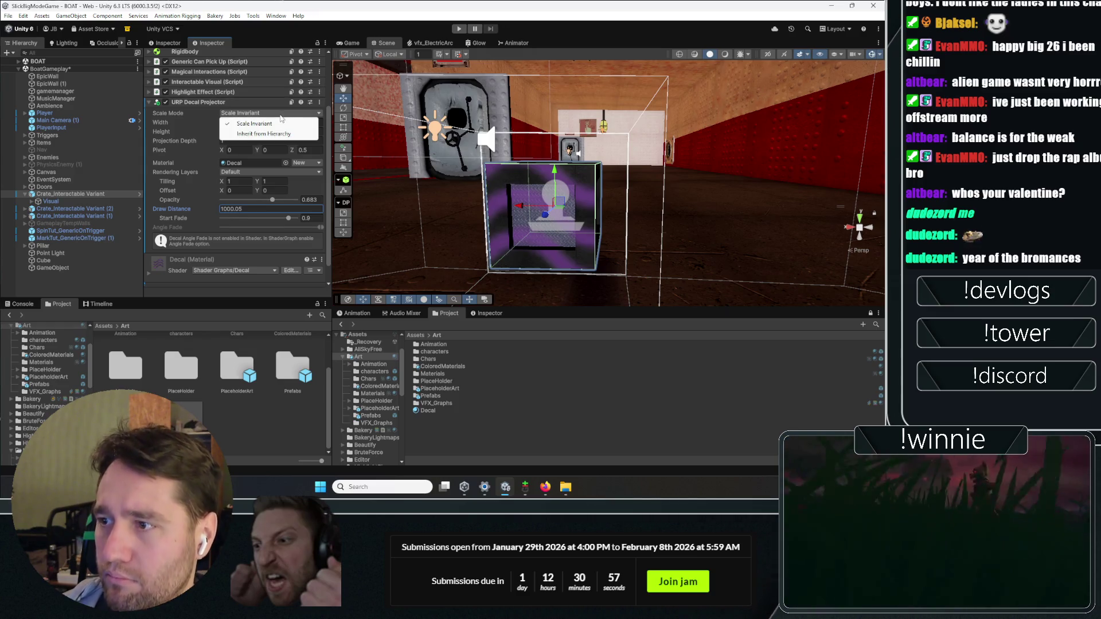
left_click(255, 134)
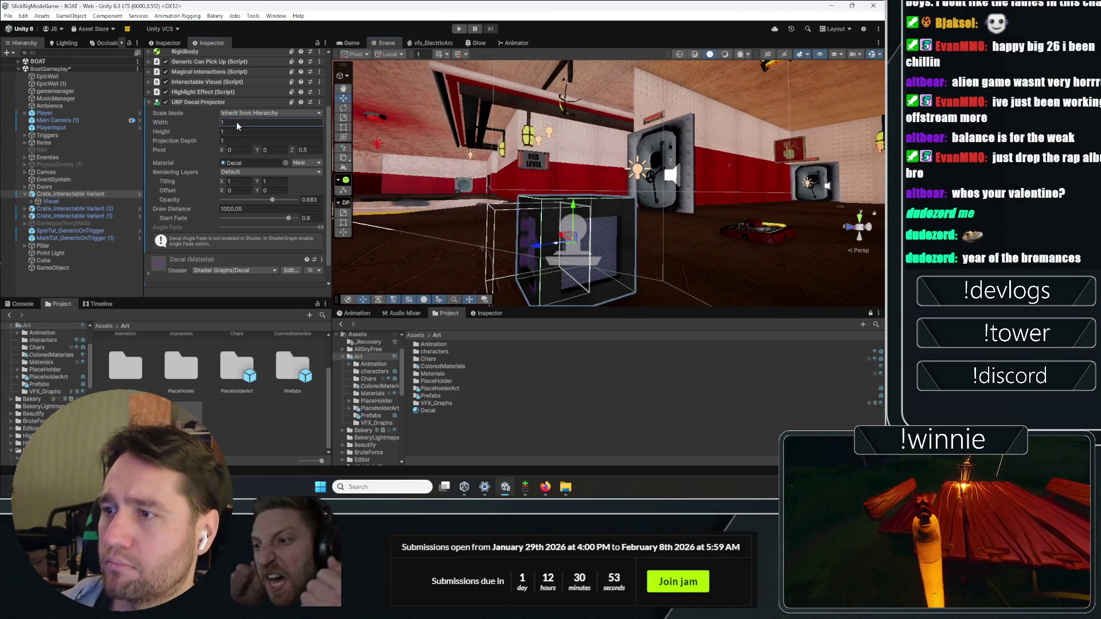
- Set the crate decal's width and height to 0.5
left_click(248, 121)
type("5")
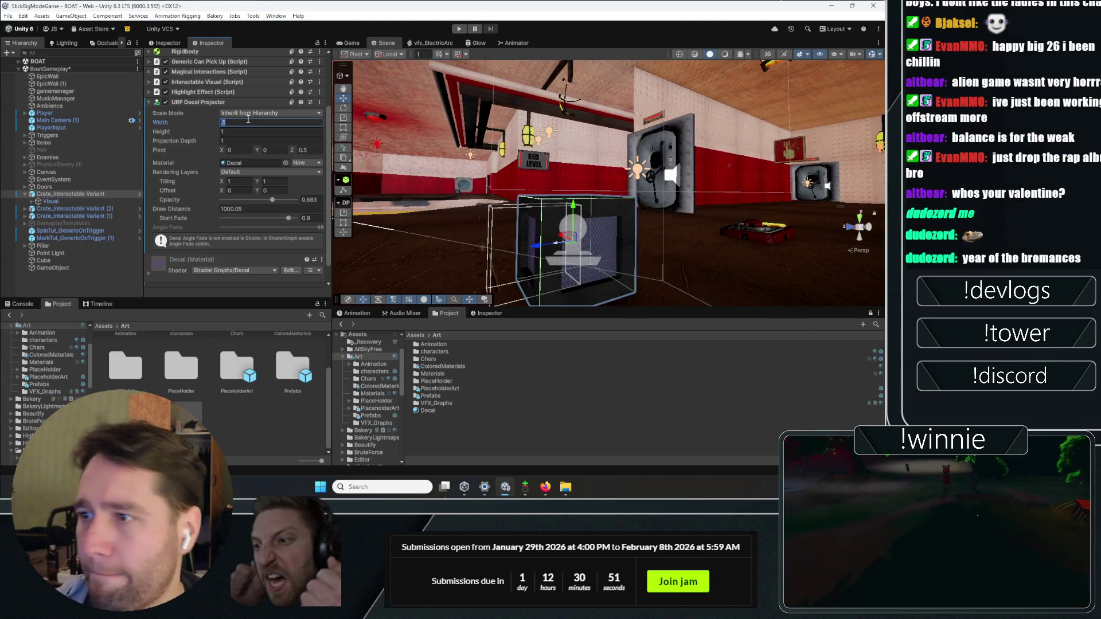
type(".5")
key("Return")
left_click_drag(516, 201, 670, 257)
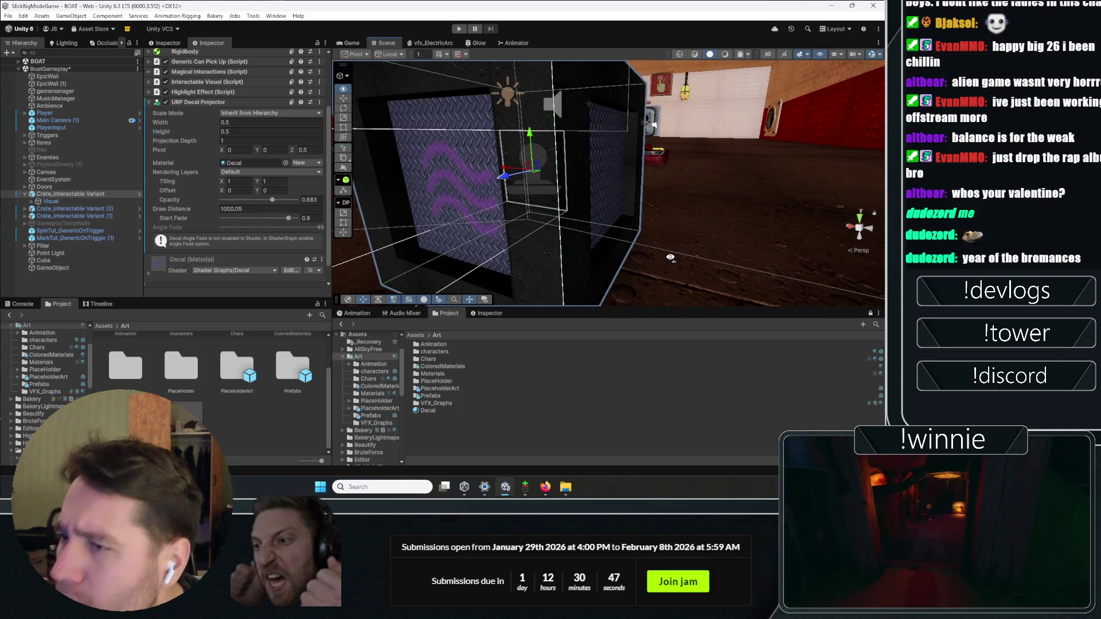
- Raise the decal opacity to 0.919, set start fade to 1, and frame it close up
left_click_drag(273, 200, 285, 200)
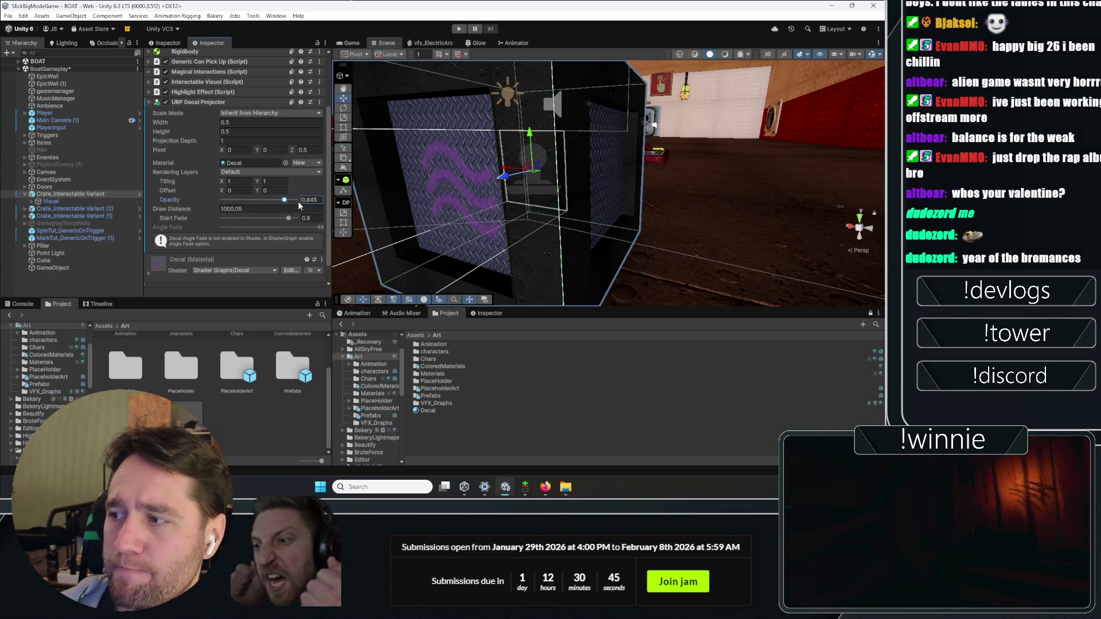
mouse_move(193, 202)
left_mouse_down()
mouse_move(267, 210)
mouse_move(290, 201)
left_mouse_up()
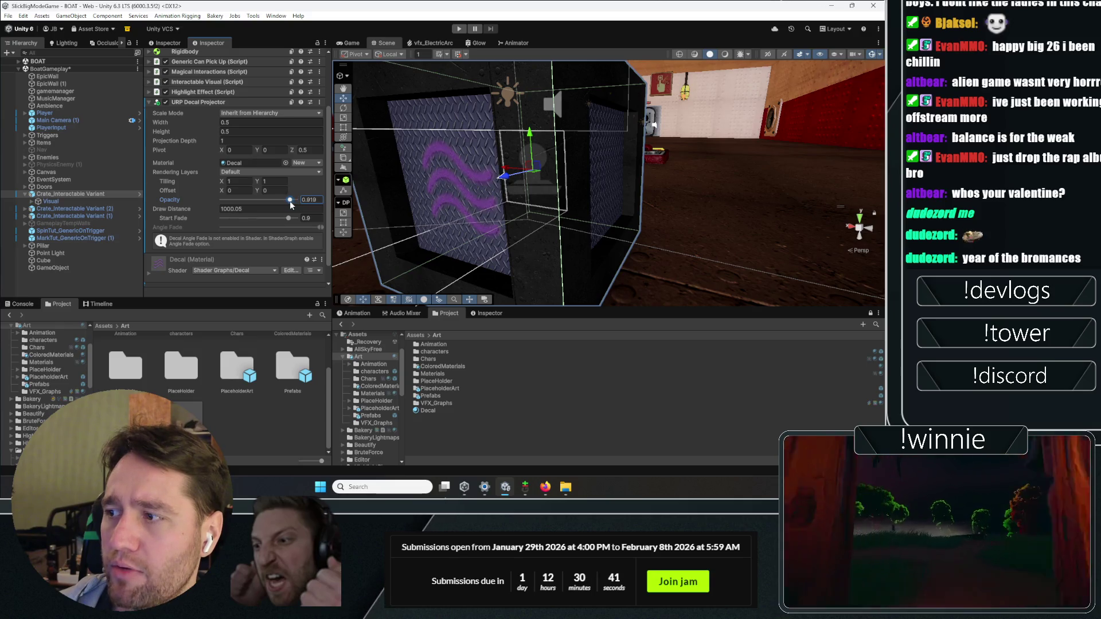
mouse_move(516, 184)
left_mouse_down()
mouse_move(562, 182)
mouse_move(661, 144)
left_mouse_up()
key("f")
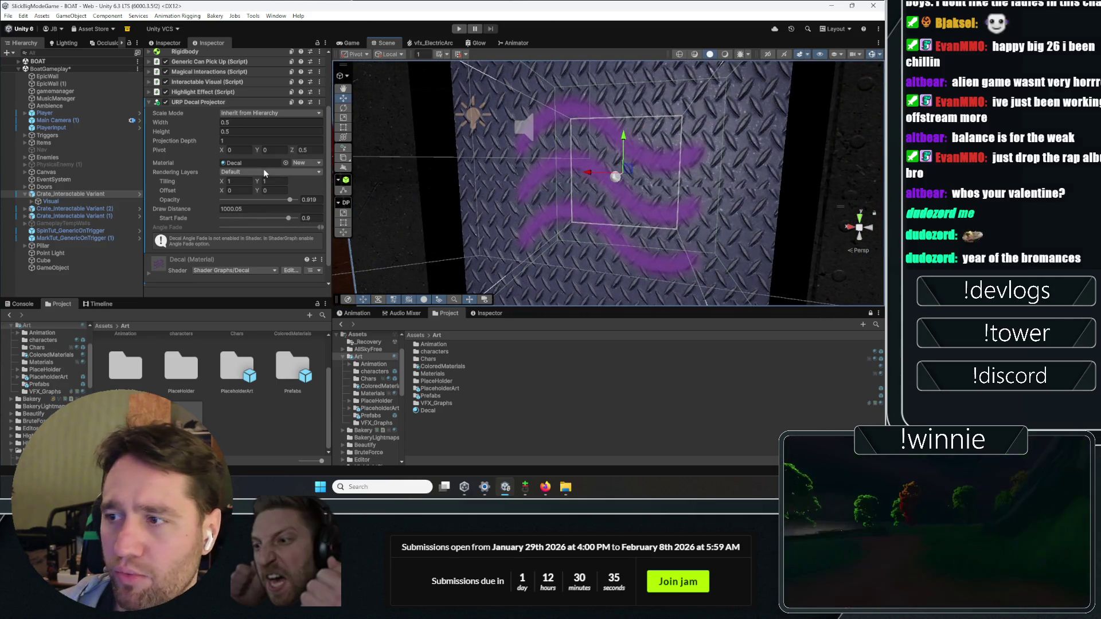
left_click_drag(268, 220, 304, 219)
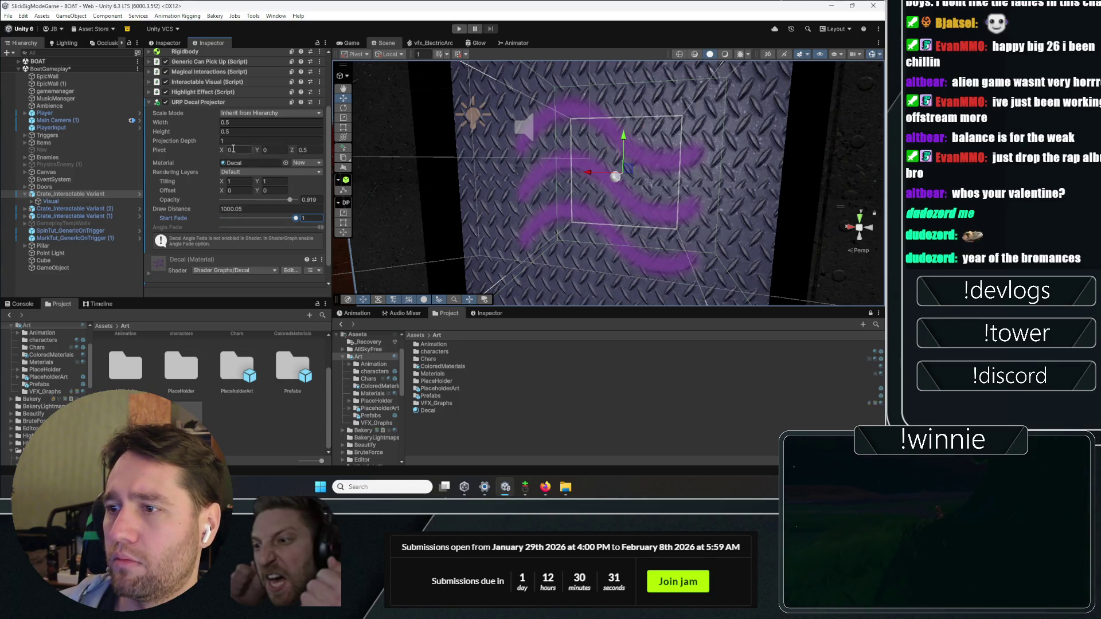
scroll(595, 234, "down", 5)
left_click_drag(595, 234, 507, 183)
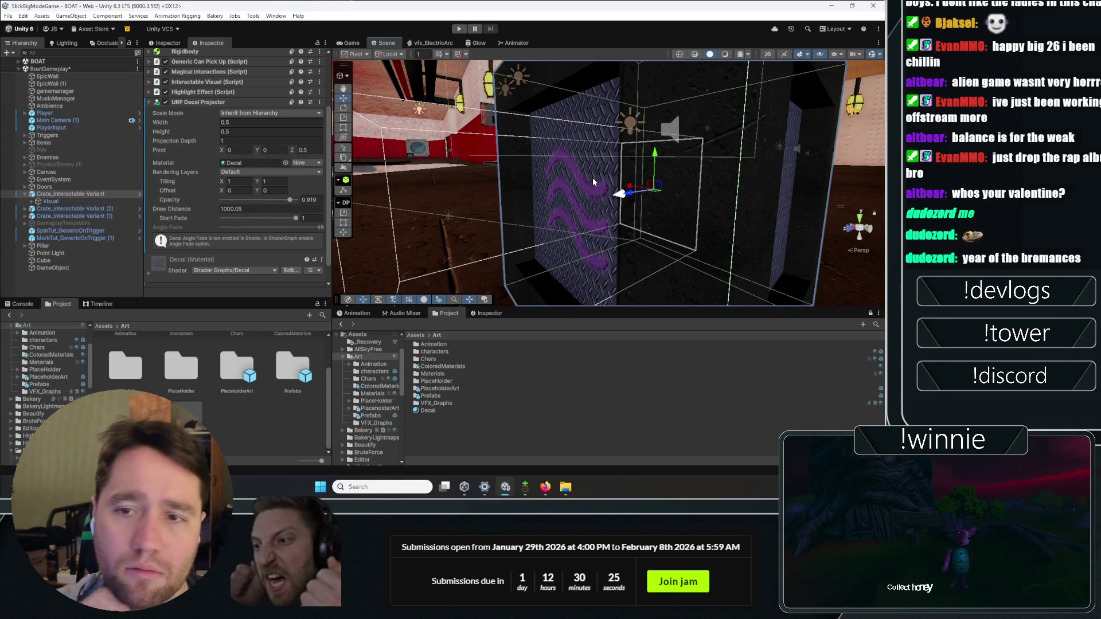
key("alt")
- Orbit around the crate's decal, then return to the Medium 'Using Decals in Unity' article
left_click_drag(561, 150, 714, 125)
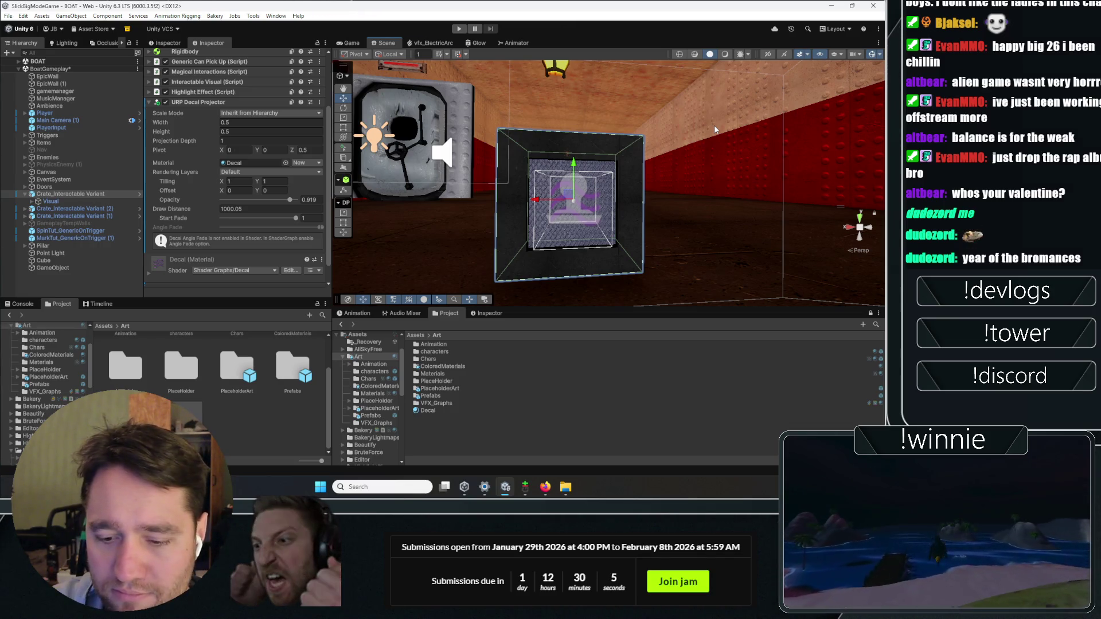
mouse_move(714, 125)
left_mouse_down()
mouse_move(523, 180)
mouse_move(712, 232)
left_mouse_up()
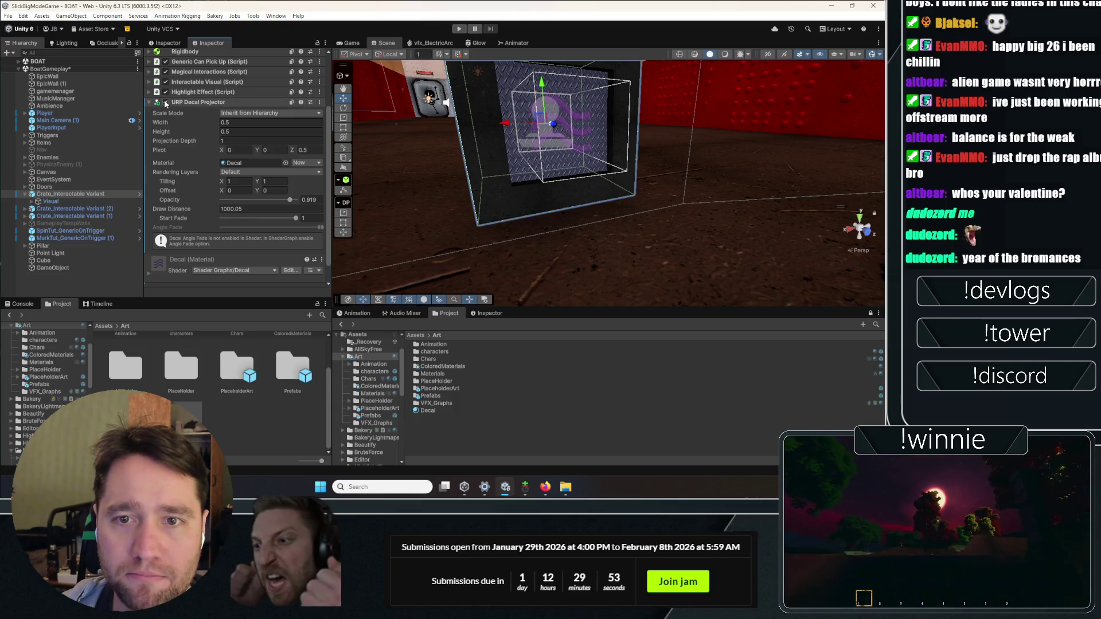
key("alt+Tab")
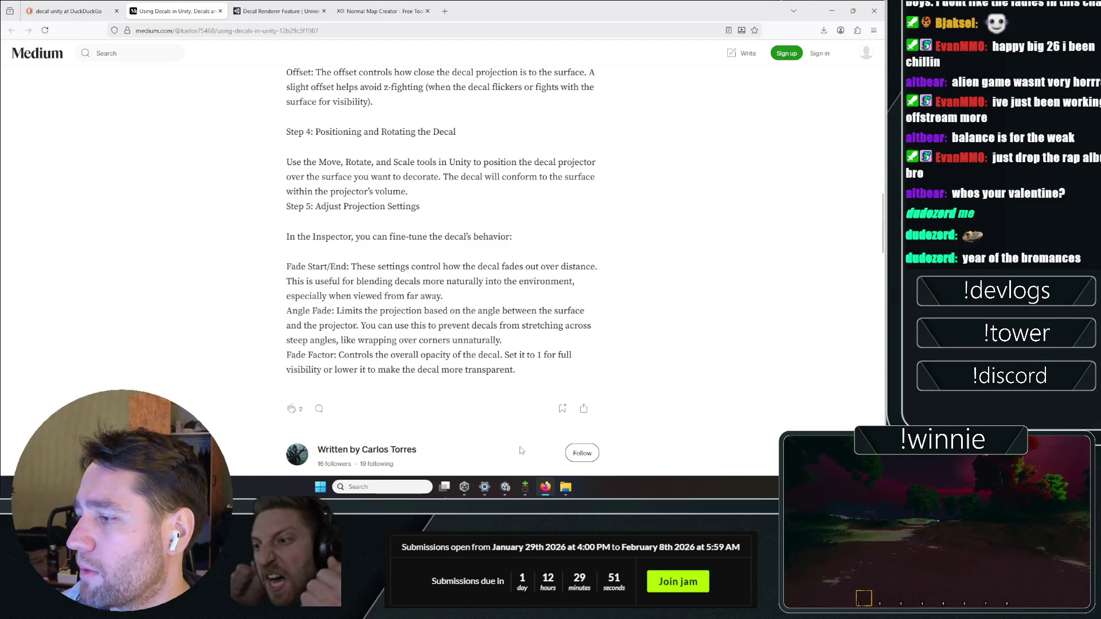
left_click(550, 485)
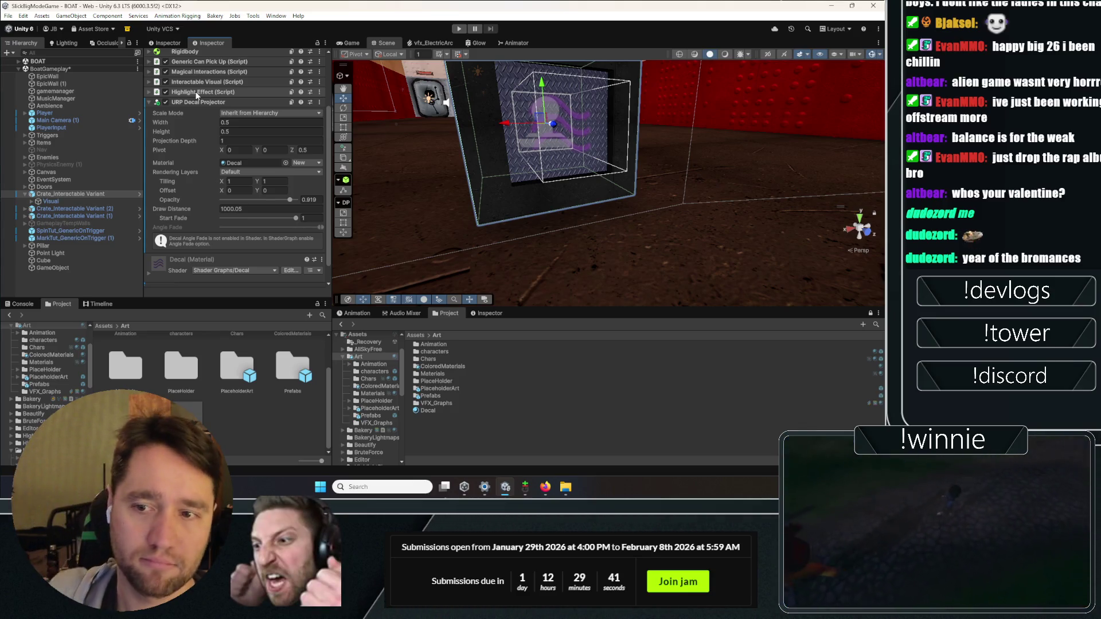
left_click(545, 487)
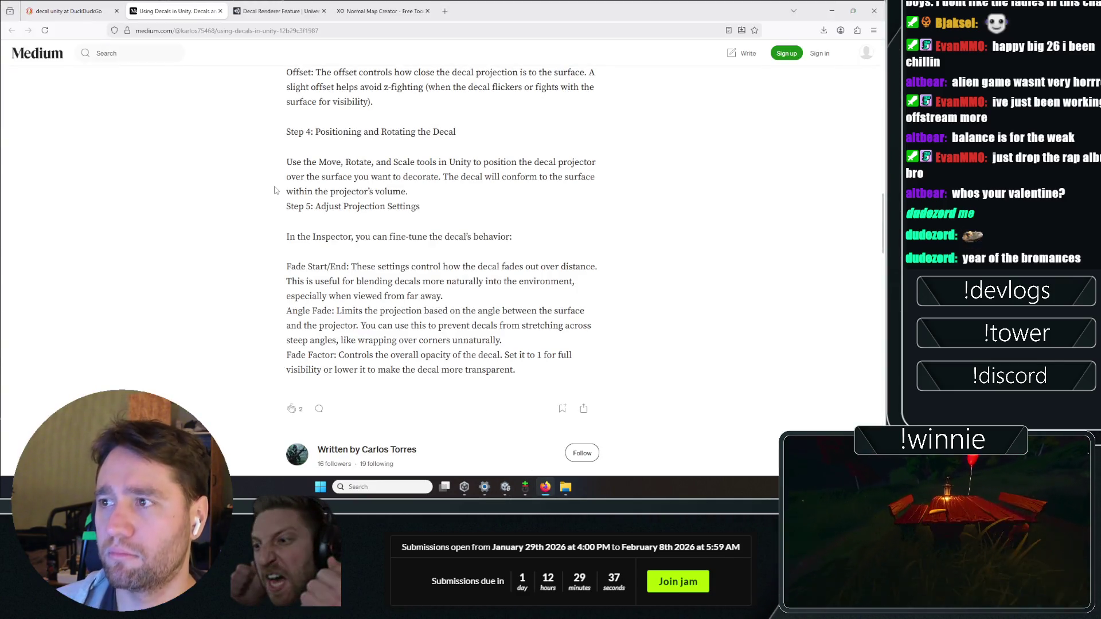
left_click(445, 11)
- Search DuckDuckGo for 'adding a emission channel normal map' and scroll the results
type("addi")
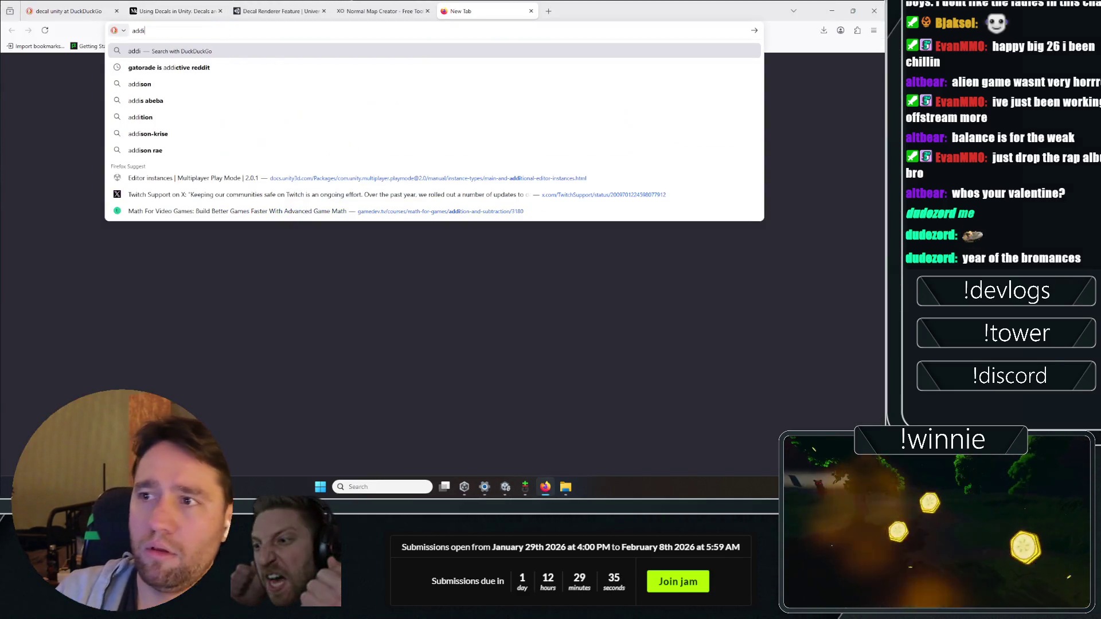
type("ng a emission channel")
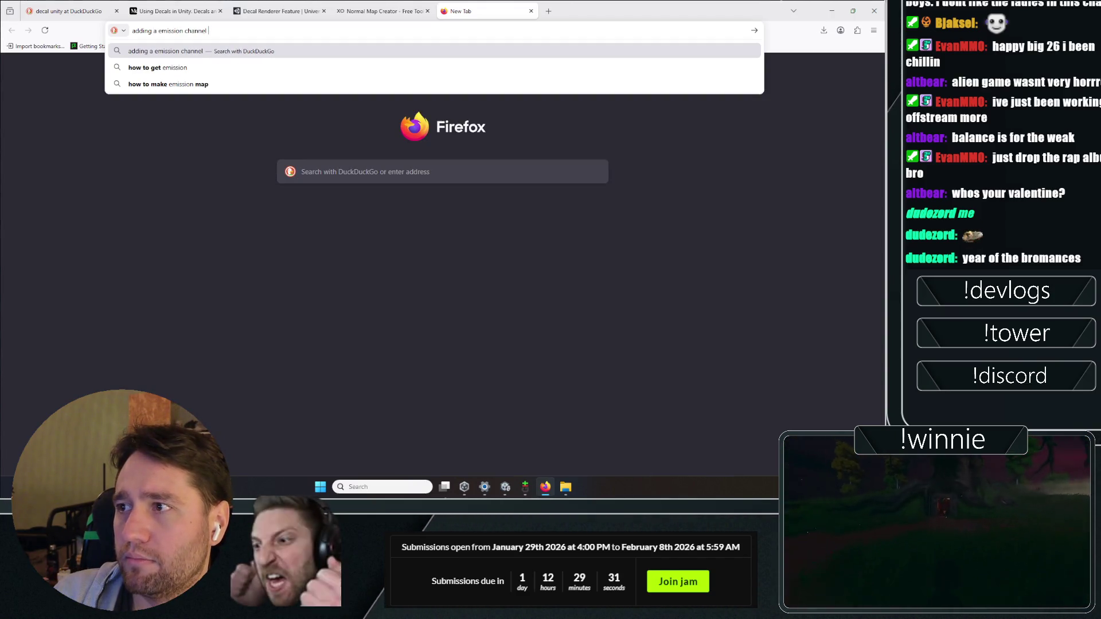
type(" nor")
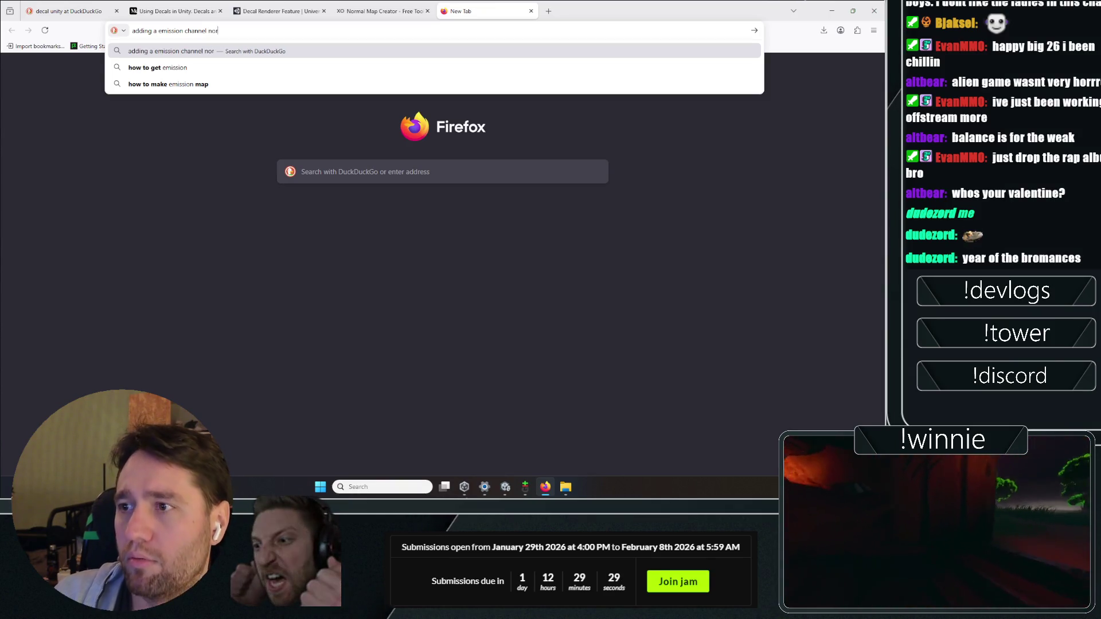
type("mal map")
key("Return")
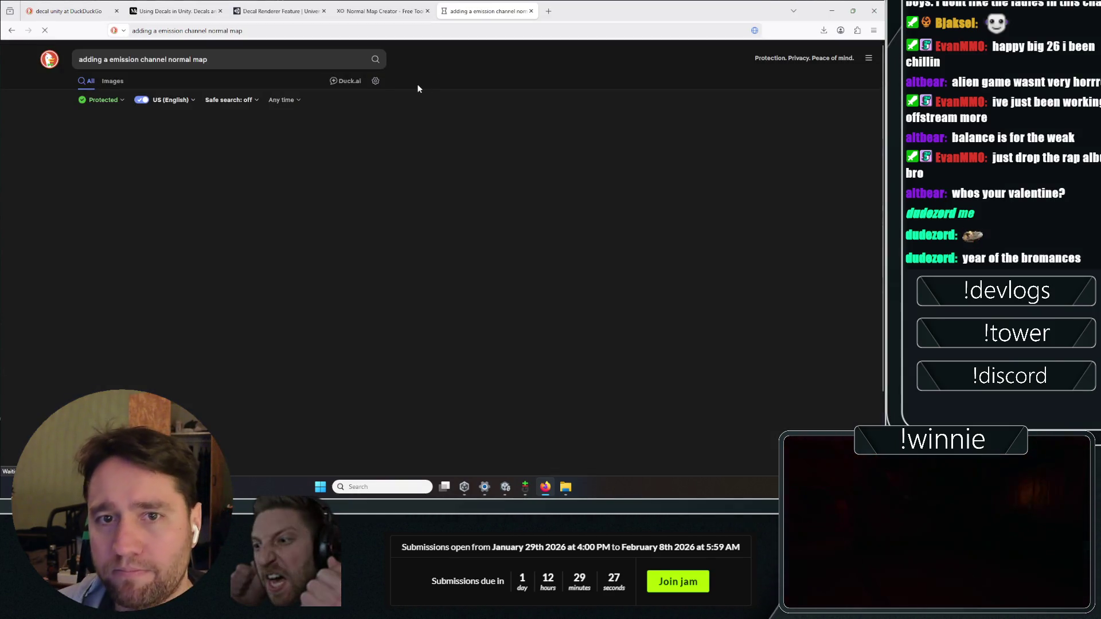
scroll(68, 220, "down", 2)
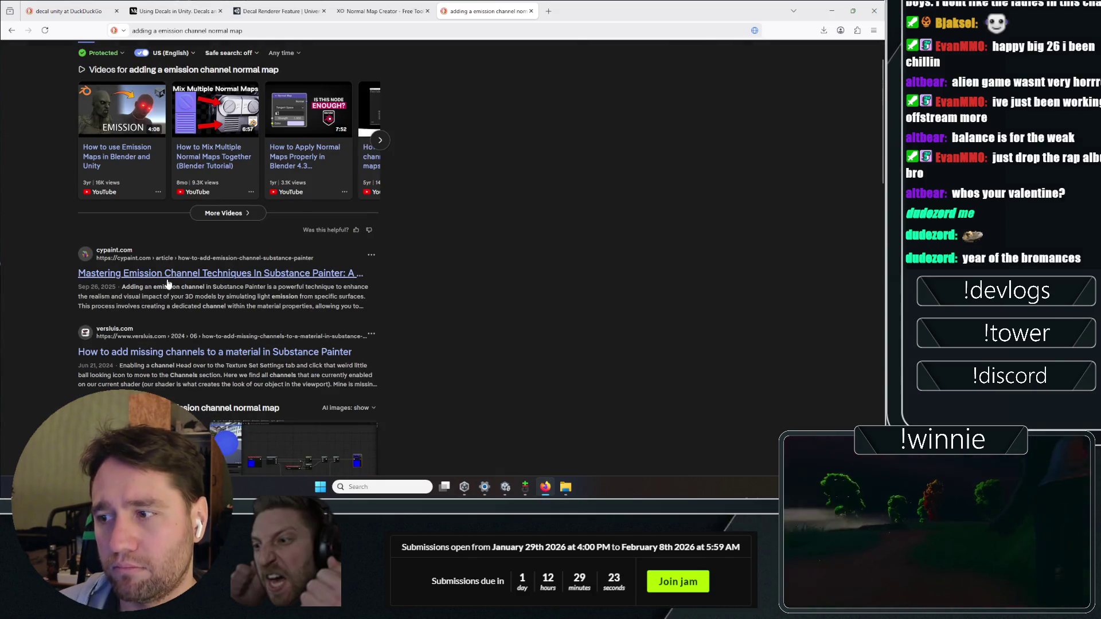
scroll(105, 312, "down", 3)
scroll(487, 287, "down", 5)
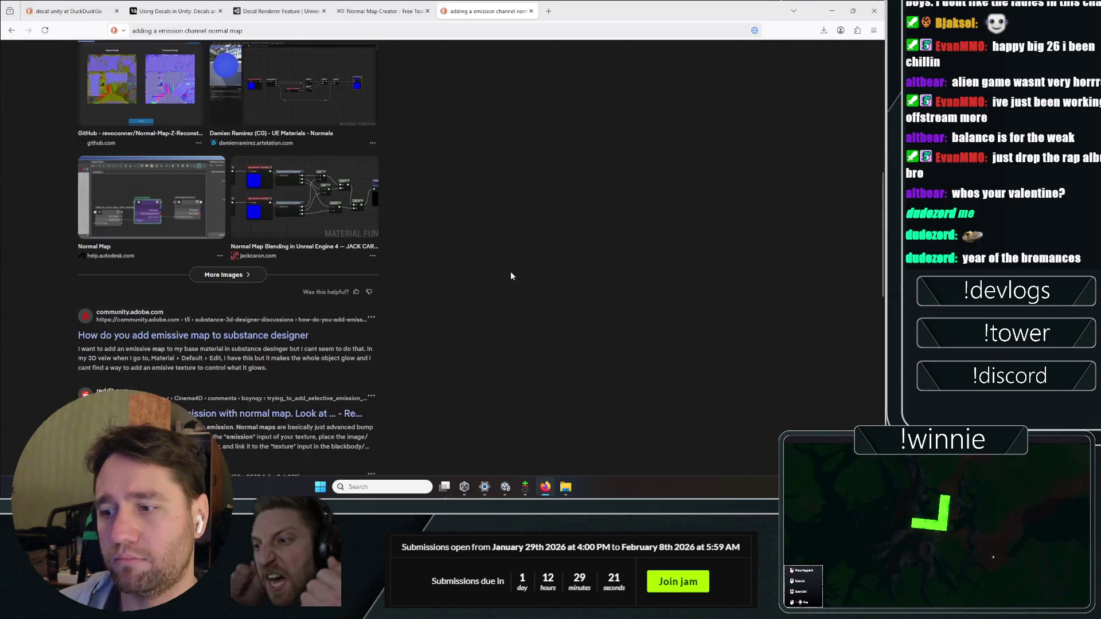
scroll(463, 393, "down", 3)
scroll(447, 390, "down", 3)
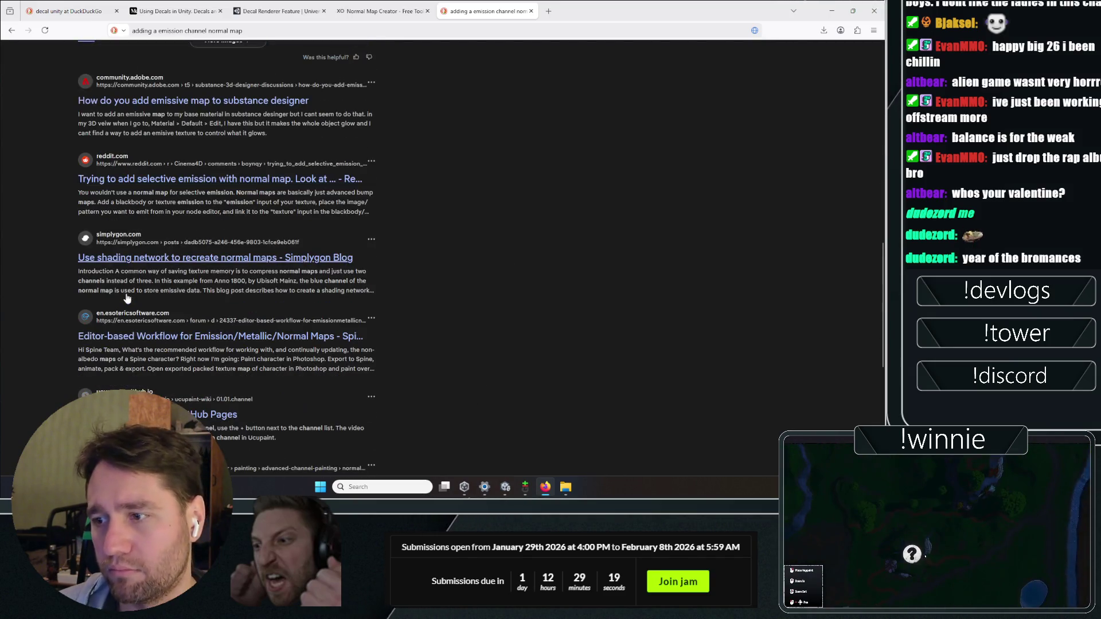
scroll(459, 387, "down", 3)
scroll(475, 387, "up", 15)
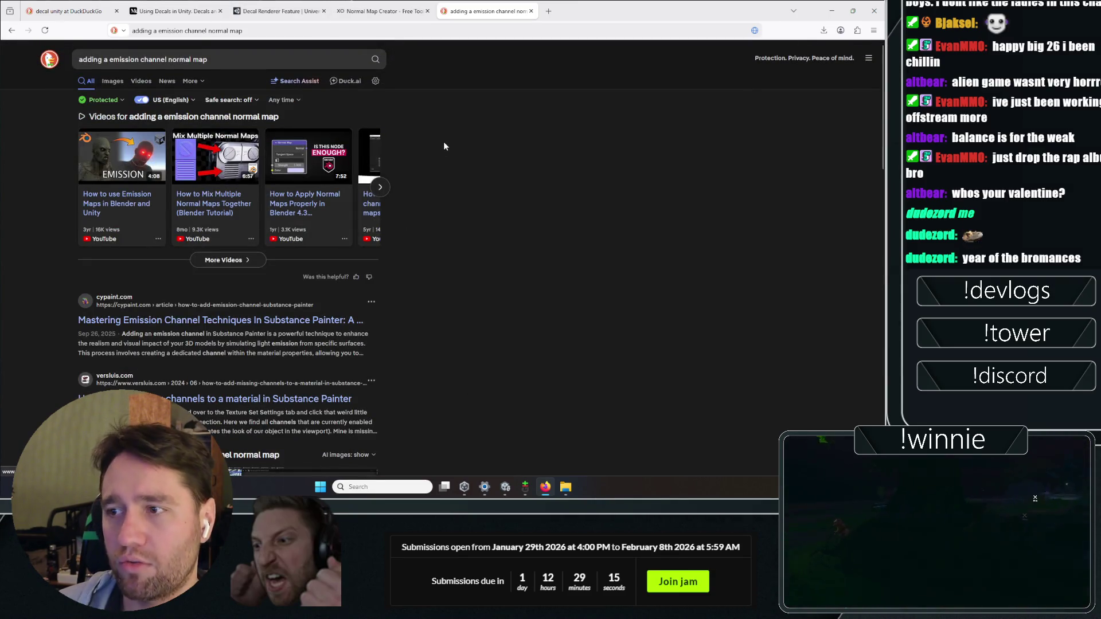
- Check the Normal Map Creator tab, then type 'emission normal map' into a new tab
left_click(381, 11)
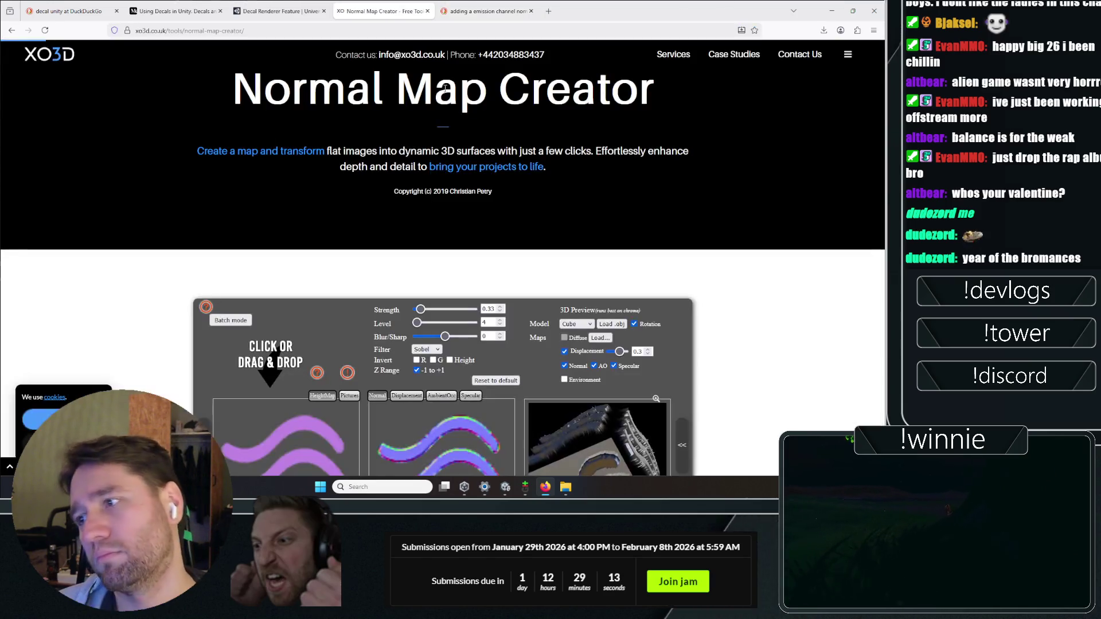
scroll(165, 294, "down", 5)
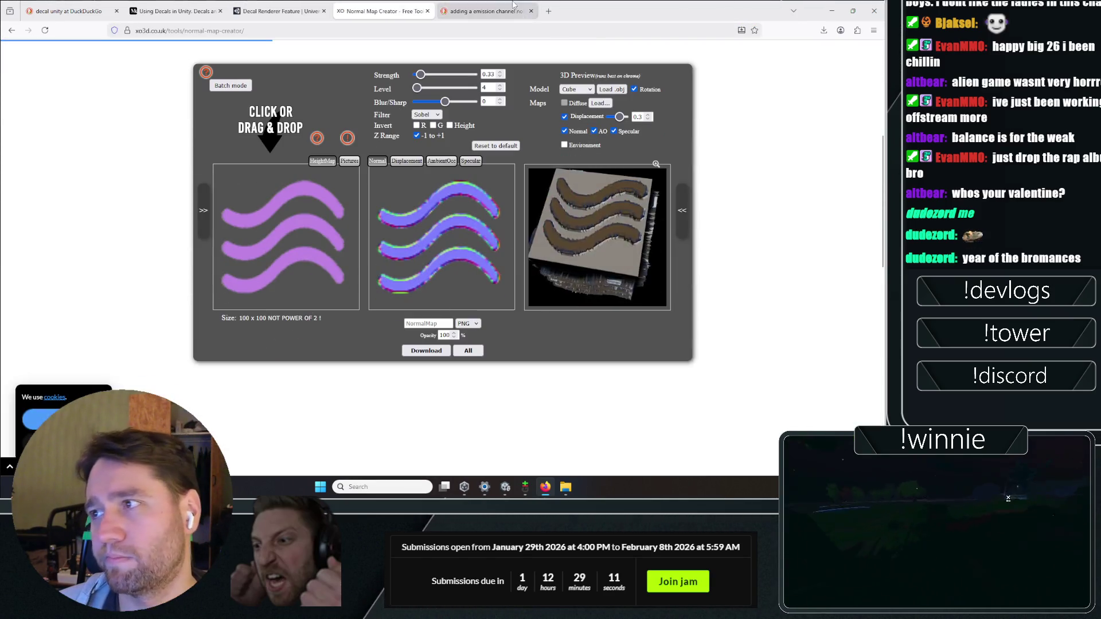
left_click(487, 10)
left_click(550, 7)
type("emissio")
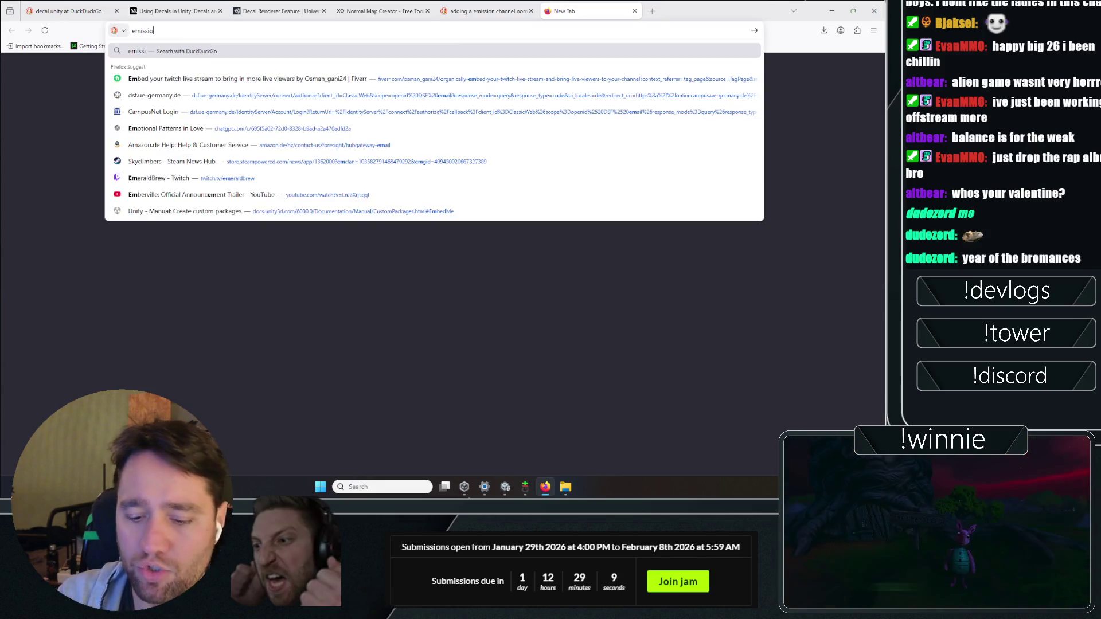
type("n normal map")
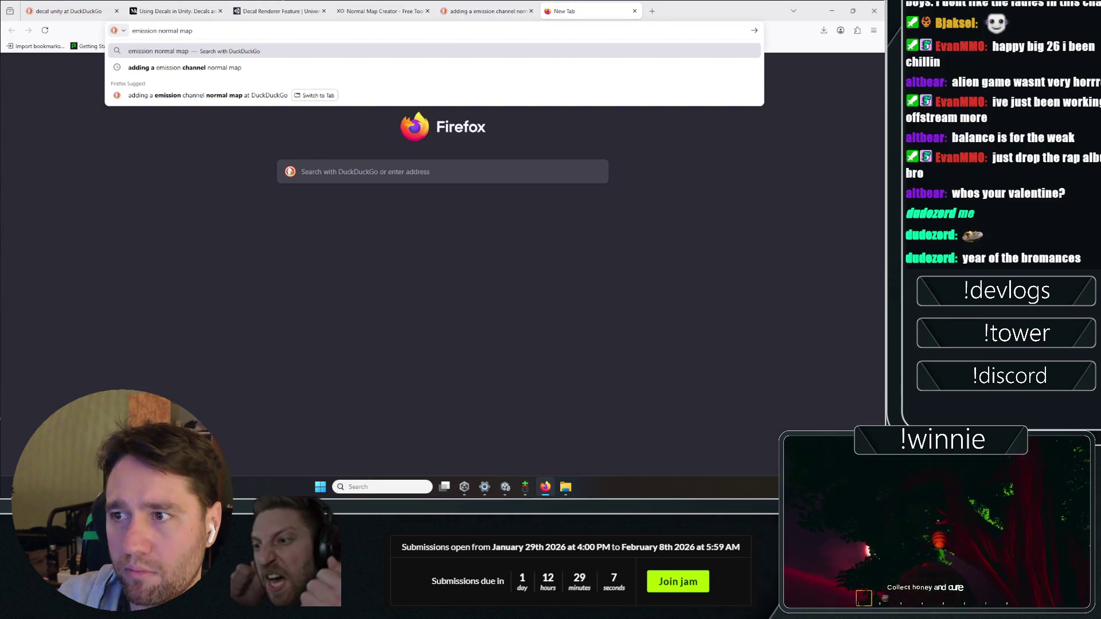
- Search 'emission normal map', refine it to 'emission normal map generator', and open Safe search options
key("Return")
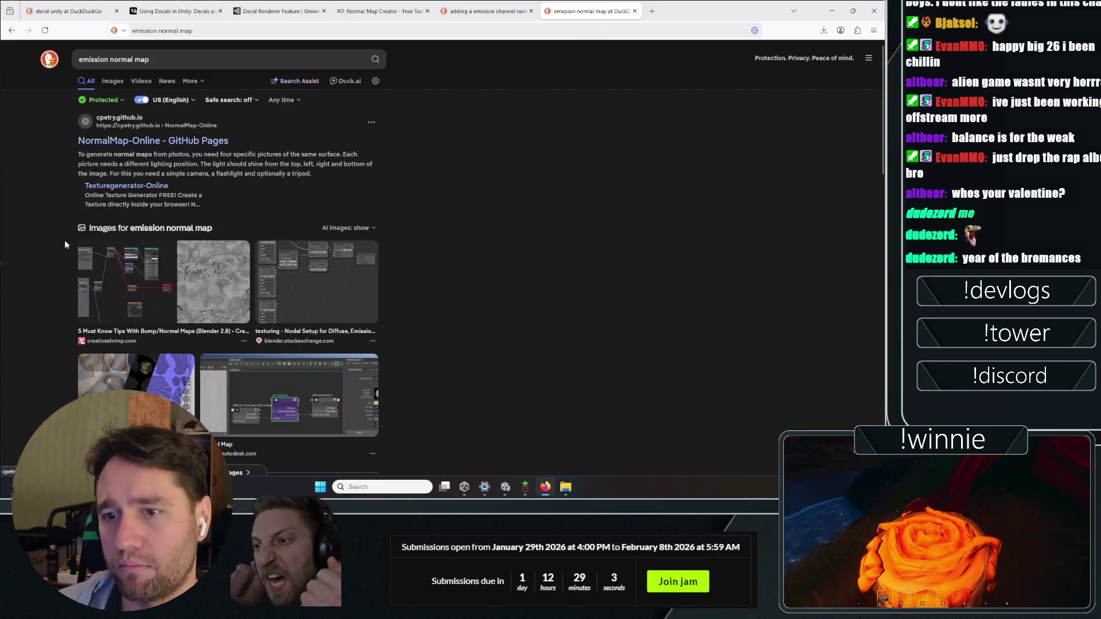
scroll(64, 240, "down", 3)
scroll(64, 209, "down", 4)
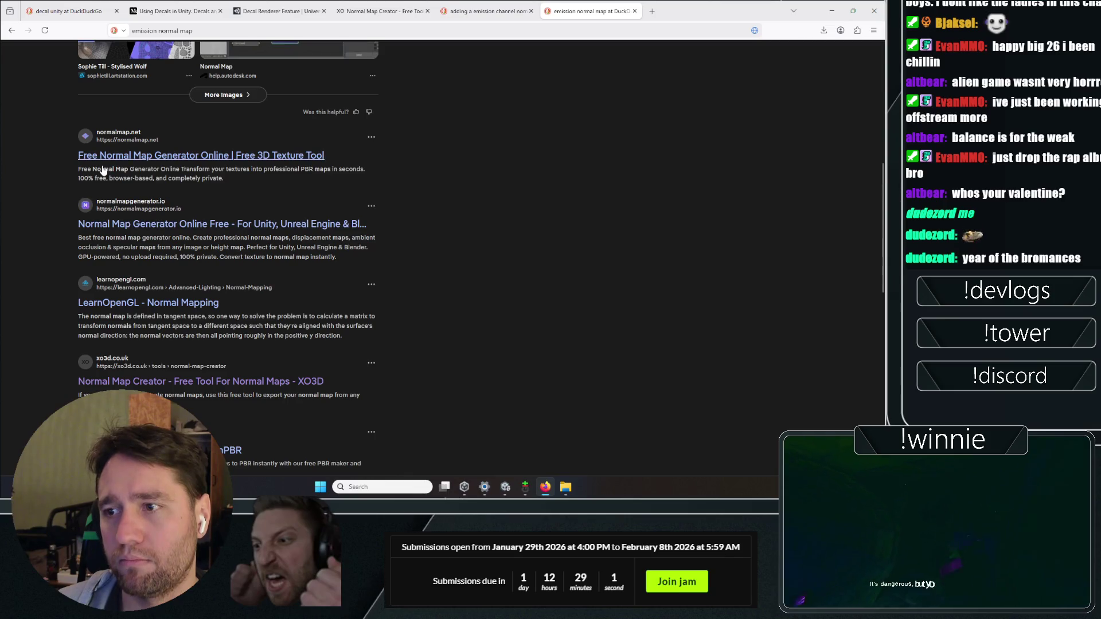
scroll(97, 173, "up", 7)
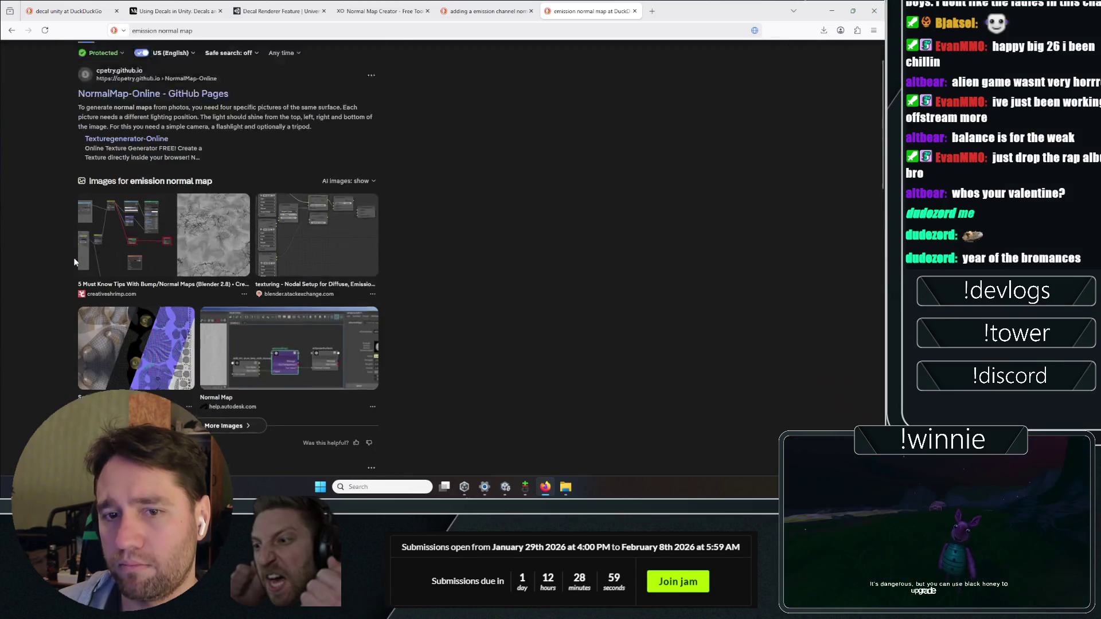
left_click(172, 59)
type("generator")
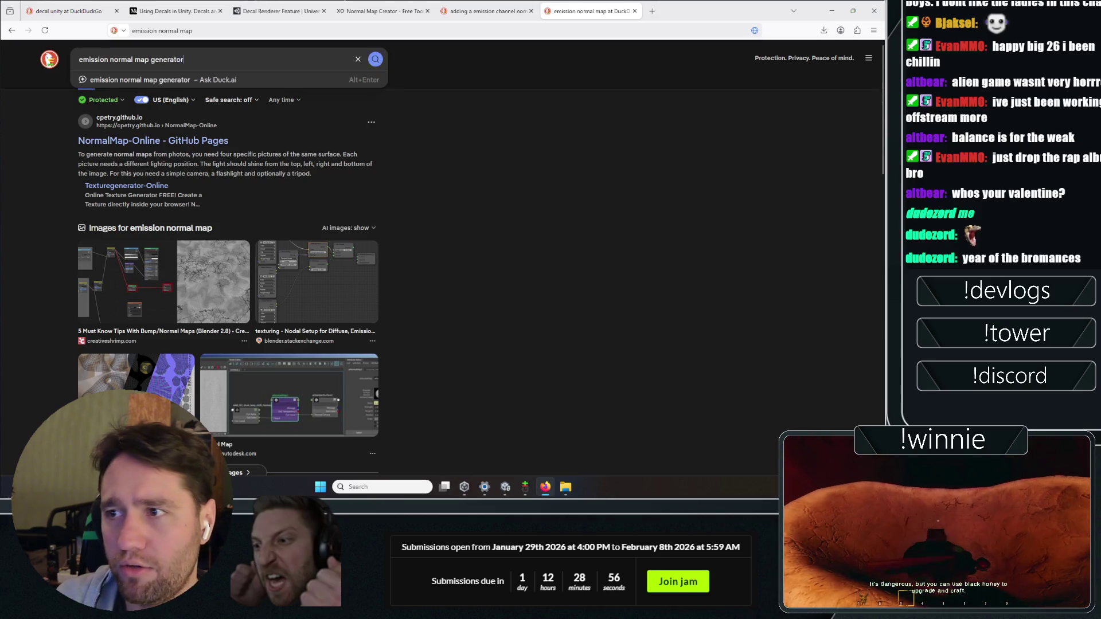
key("Return")
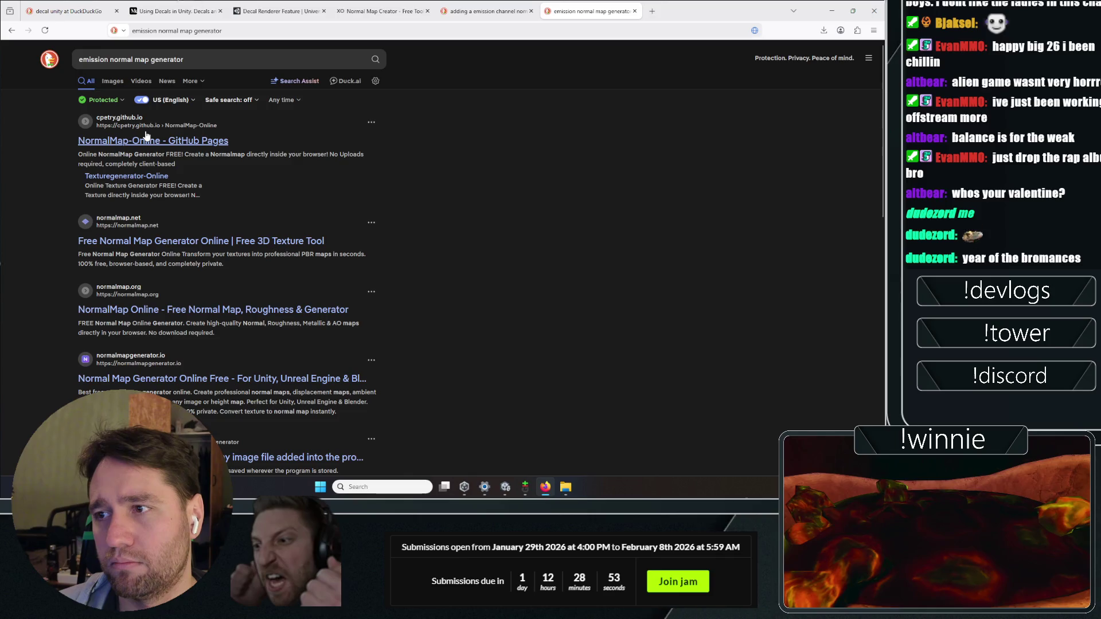
left_click(230, 100)
- Set Safe search to Moderate and load icon-wind.png into NormalMap-Online
left_click(218, 133)
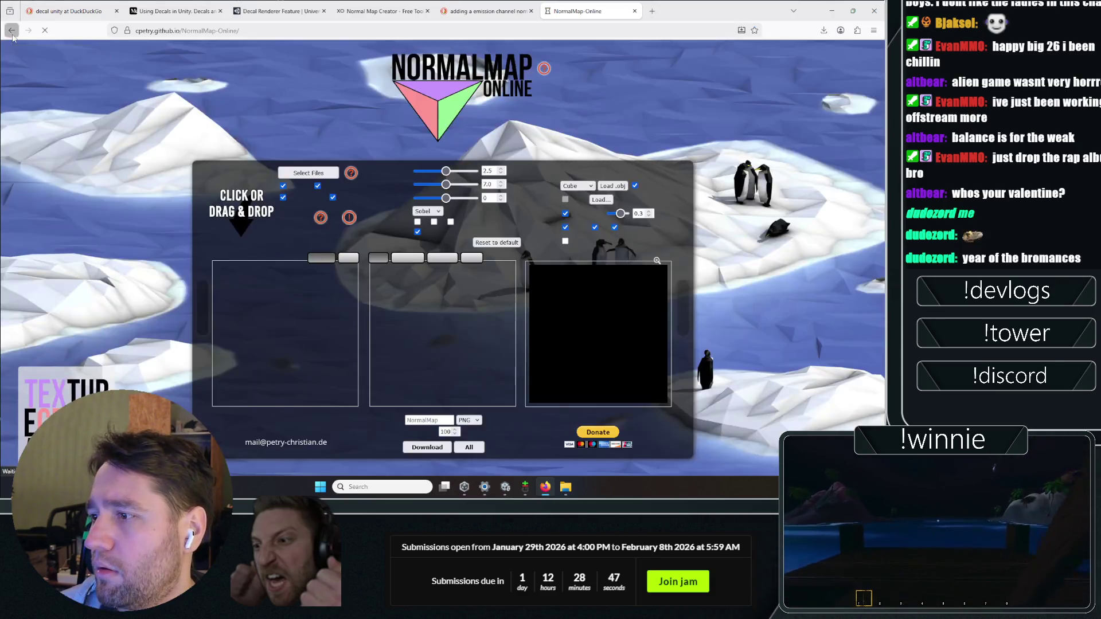
key("alt+Left")
key("alt+Right")
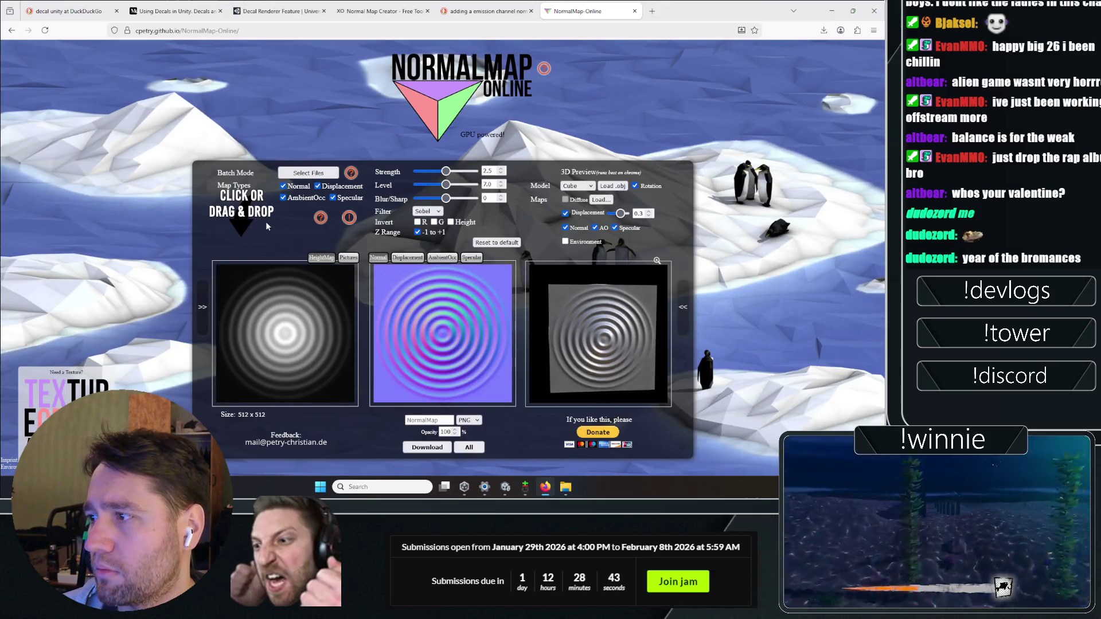
left_click(513, 492)
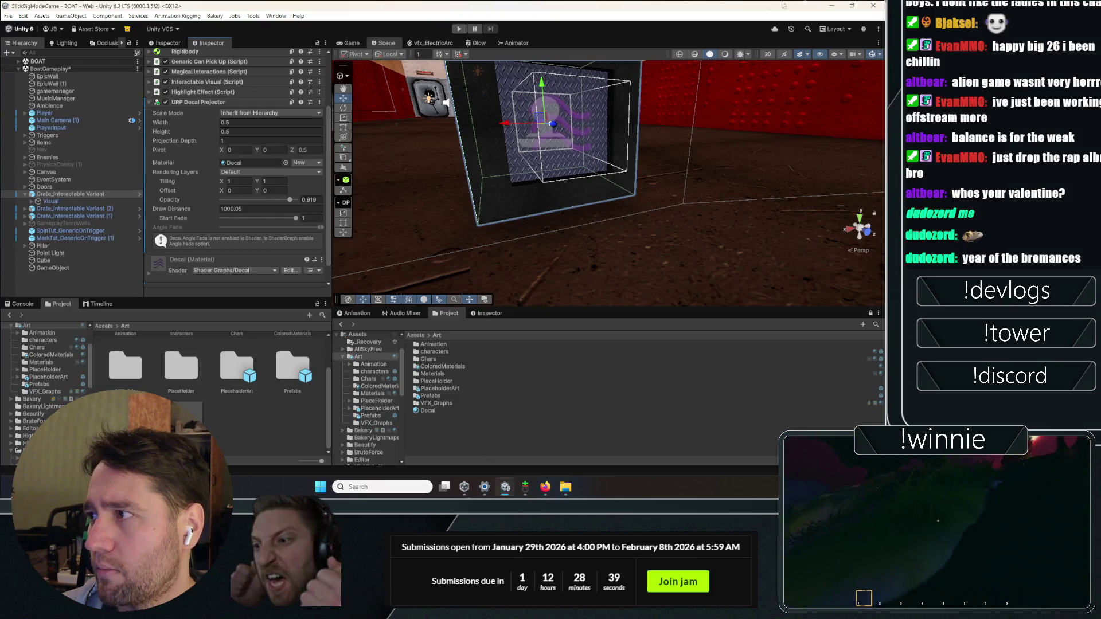
key("alt+Tab")
left_click(566, 489)
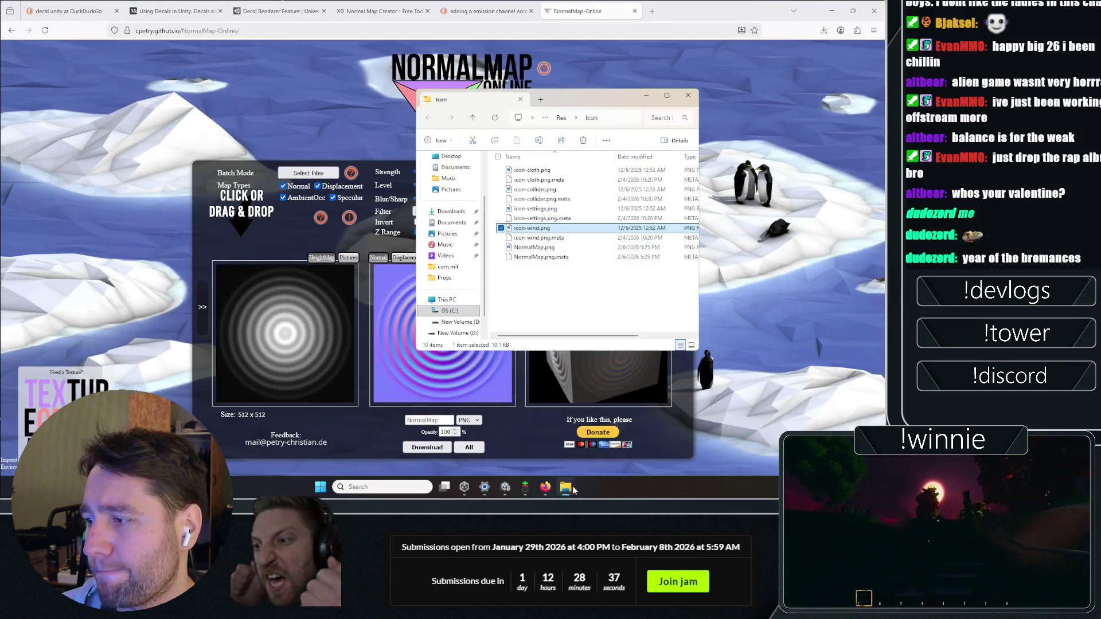
left_click(548, 229)
mouse_move(547, 229)
left_mouse_down()
mouse_move(270, 264)
mouse_move(253, 247)
left_mouse_up()
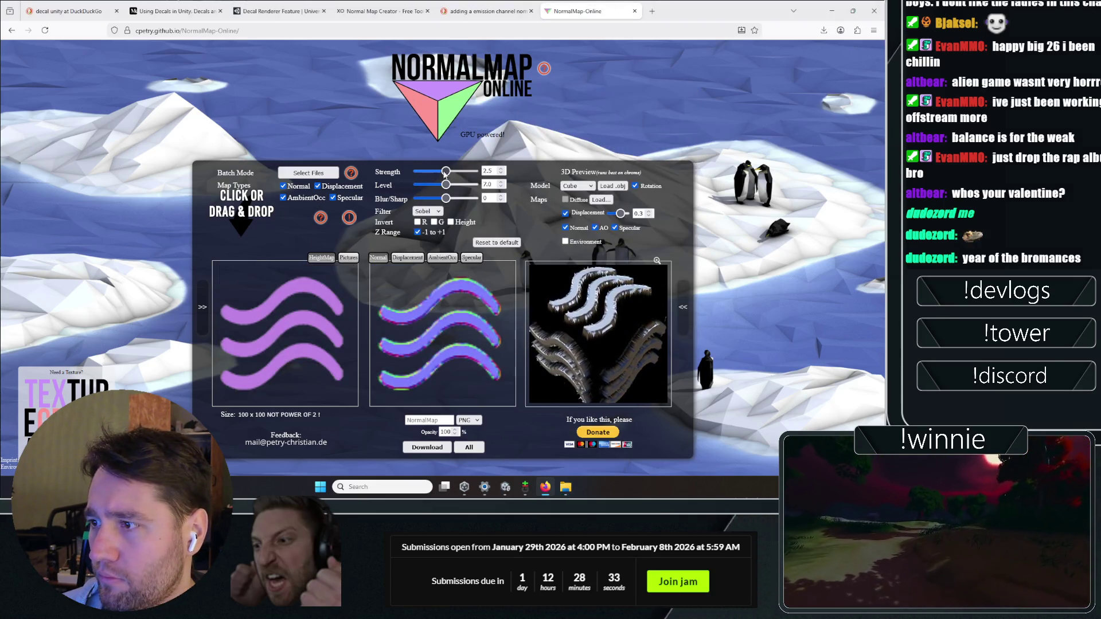
- Preview the displacement, ambient occlusion and specular maps, then return to the normal map
left_click(407, 258)
left_click(443, 259)
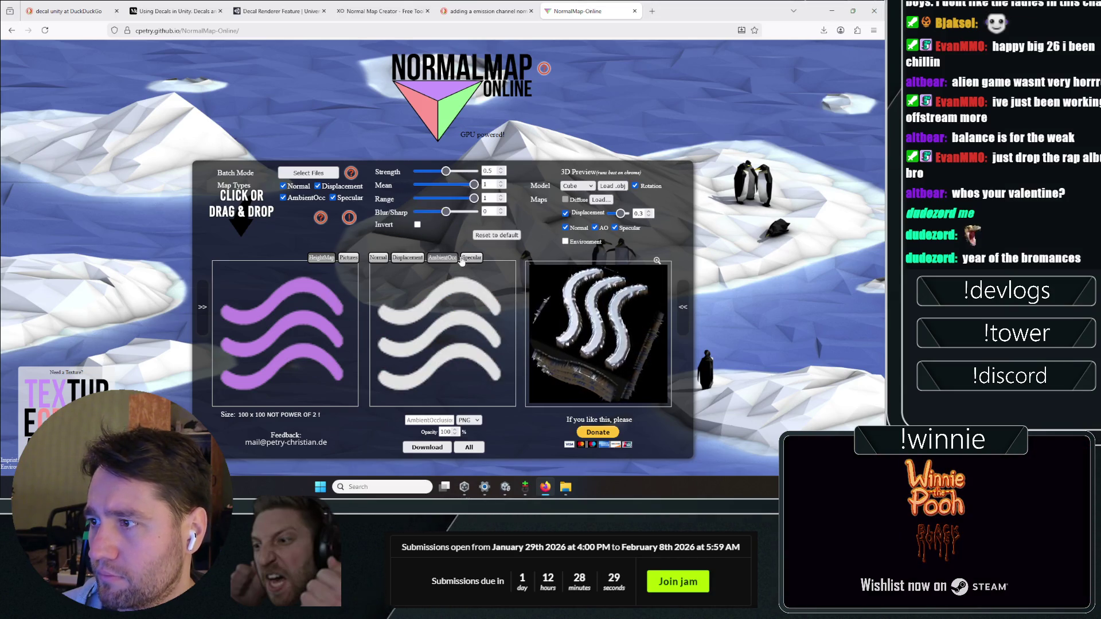
left_click(469, 259)
left_click(407, 259)
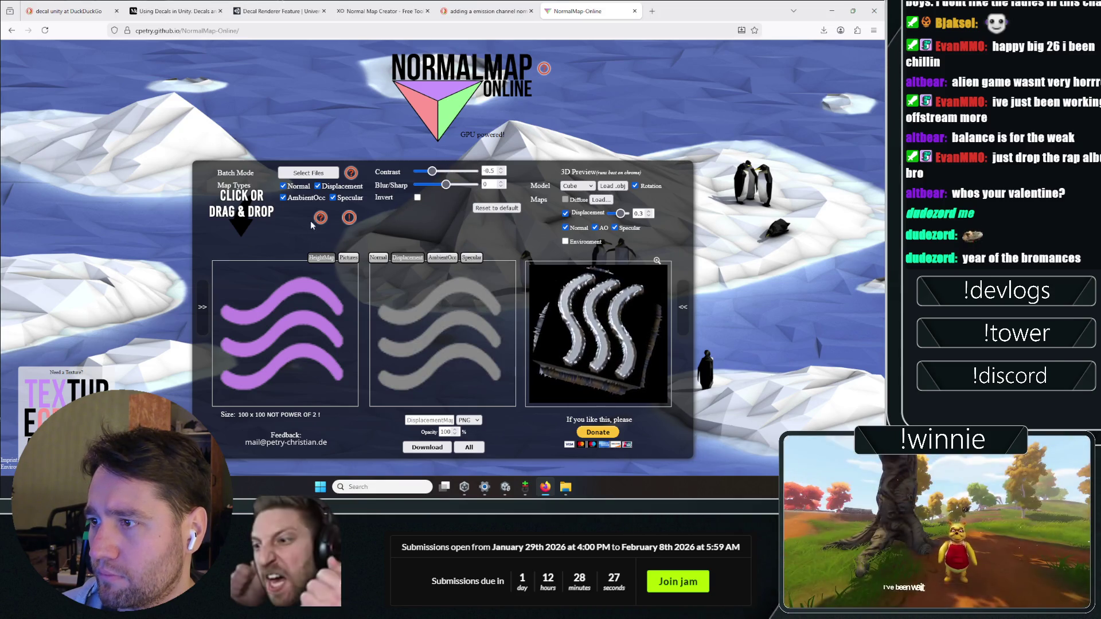
left_click(378, 258)
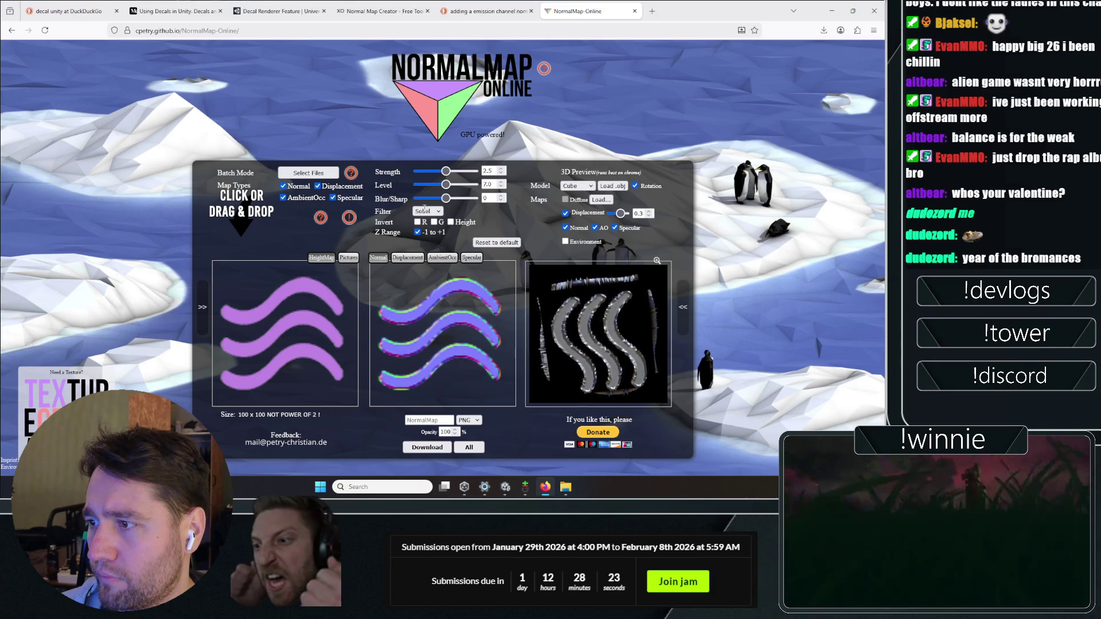
- Set strength 0.01, disable the -1 to +1 Z range, set blur/sharp 22, and download NormalMap(1).png
left_click_drag(446, 172, 370, 171)
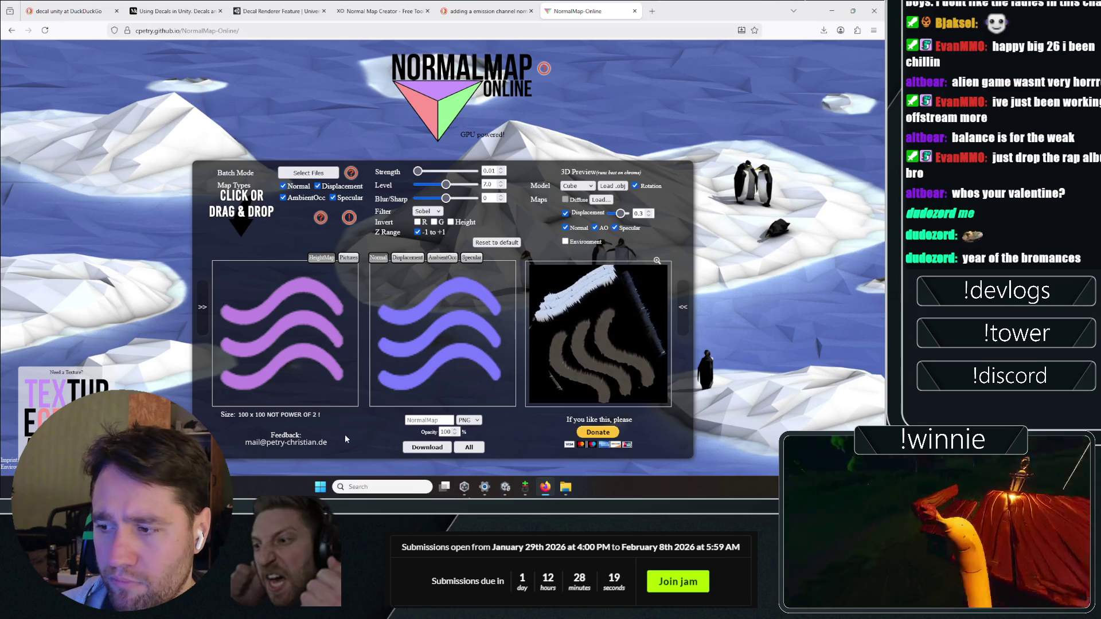
left_click(418, 232)
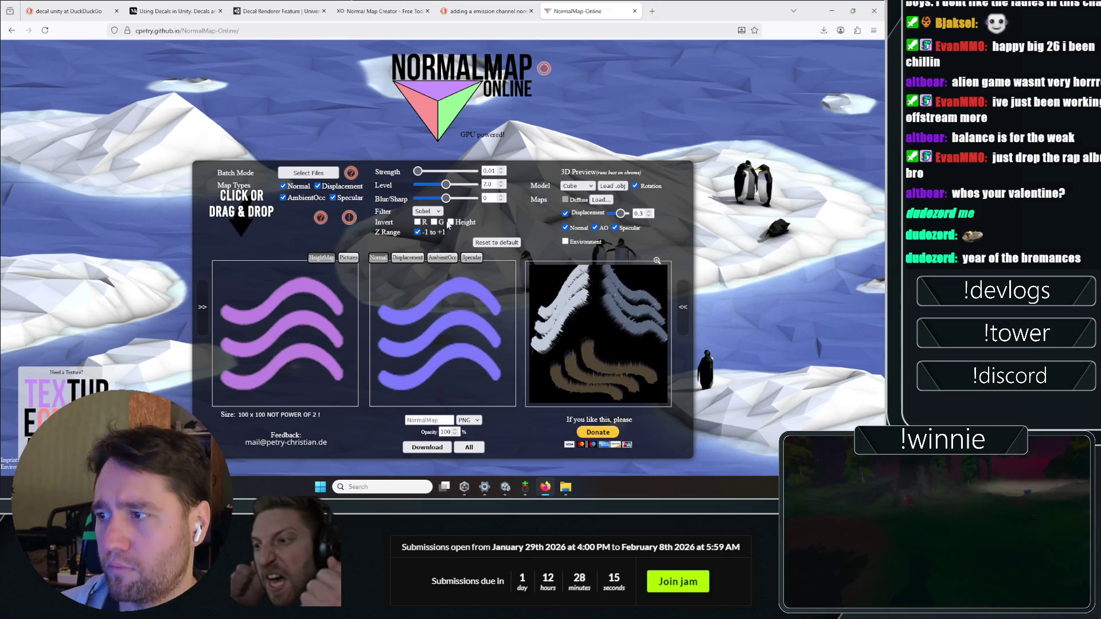
left_click_drag(421, 198, 498, 202)
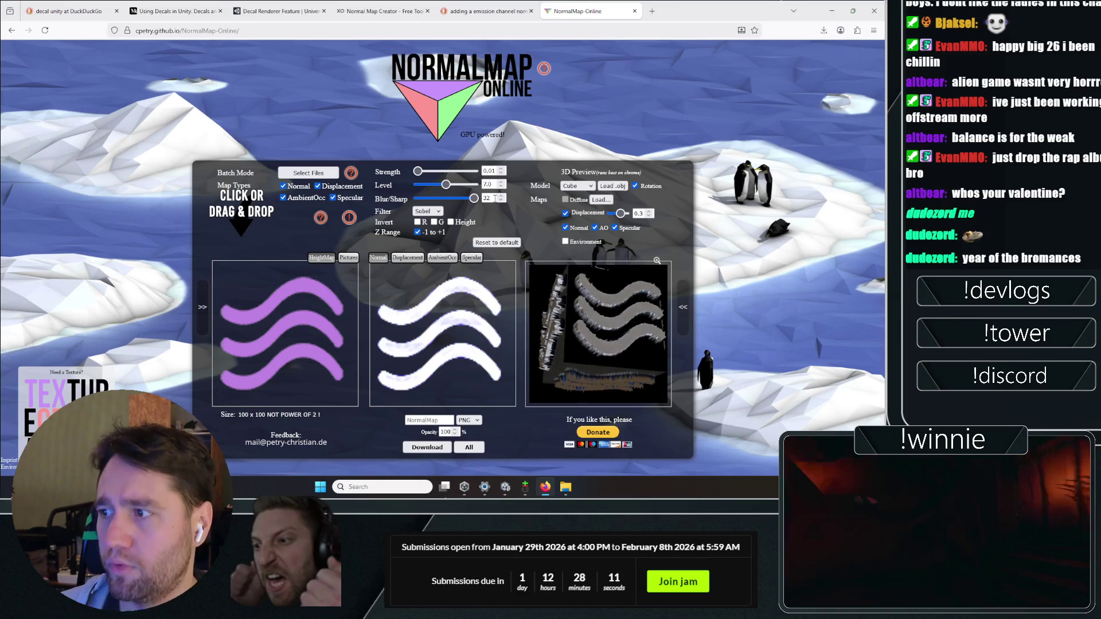
type("a0")
key("Return")
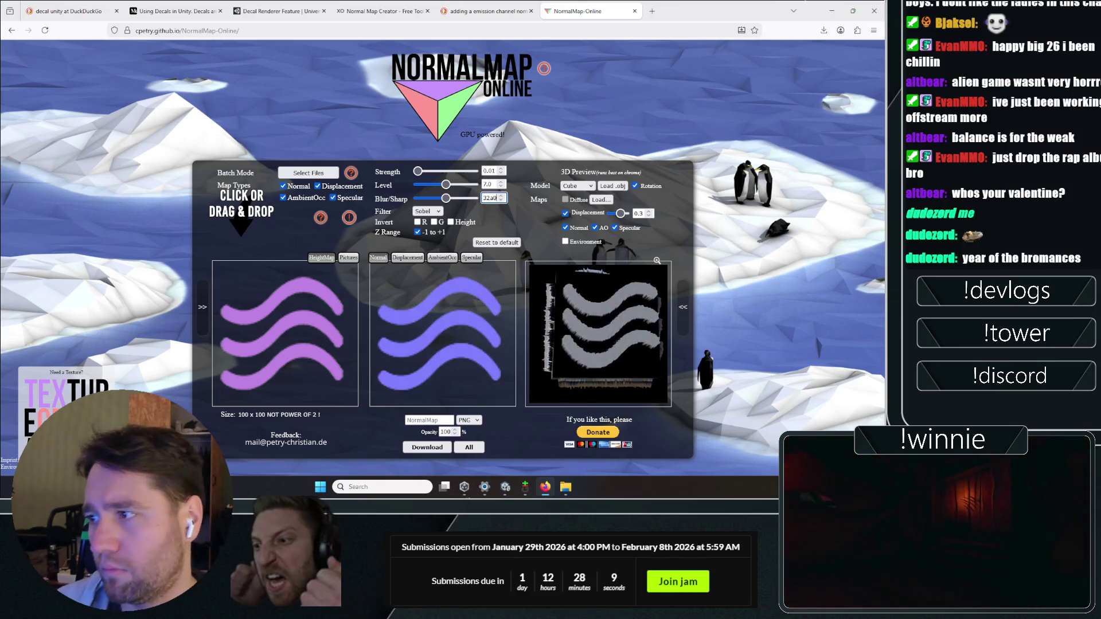
left_click(427, 448)
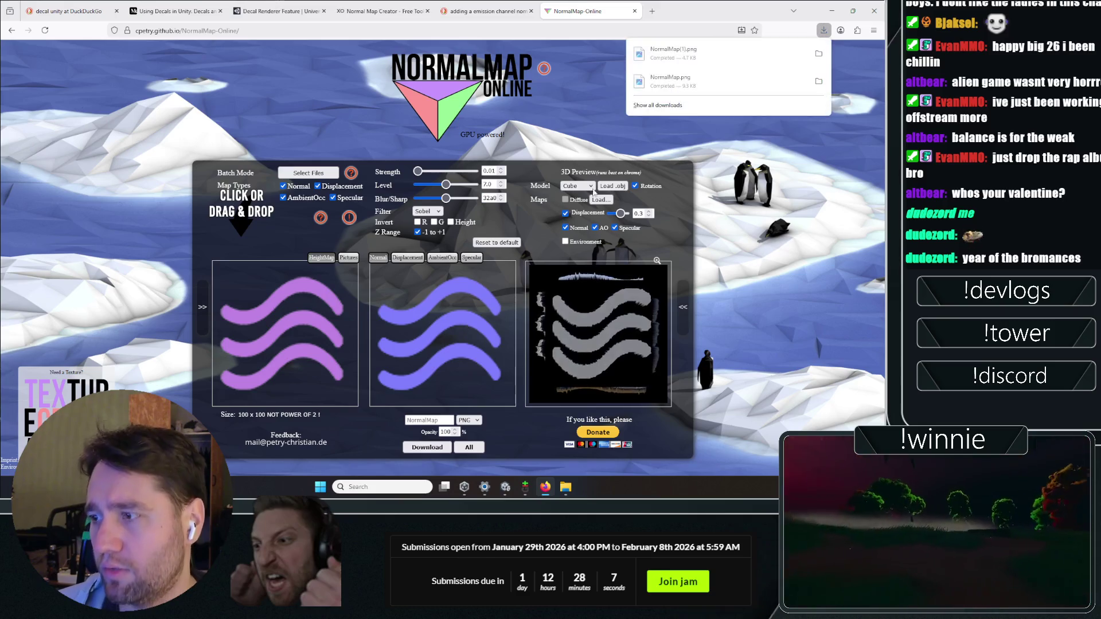
left_click(819, 56)
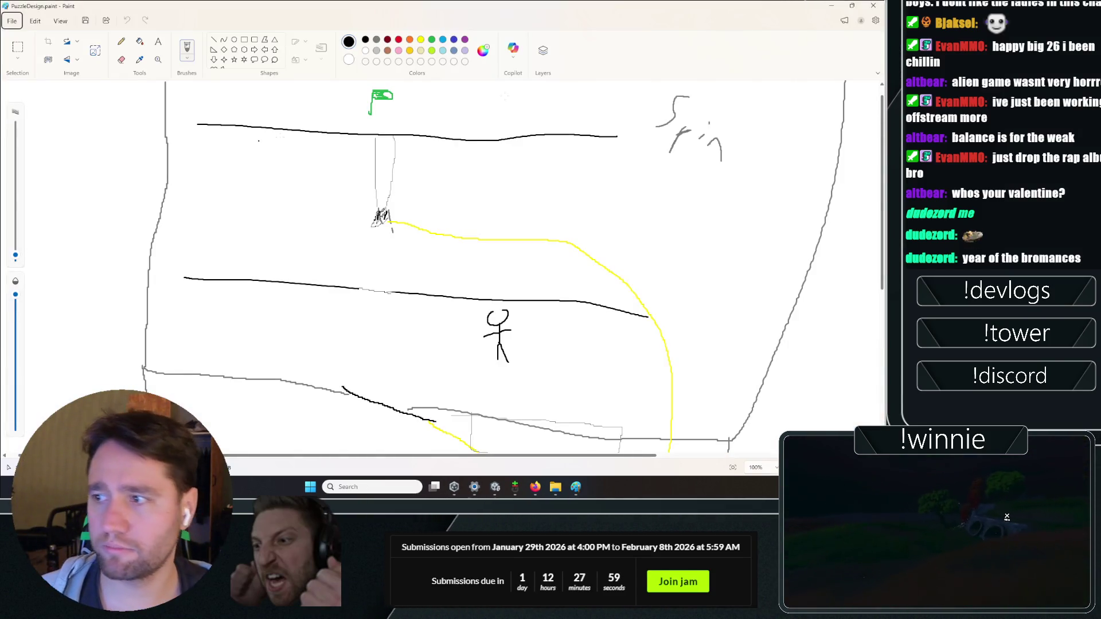
- Minimize the Paint puzzle sketch so NormalMap-Online with the purple wave texture shows again
left_click(825, 5)
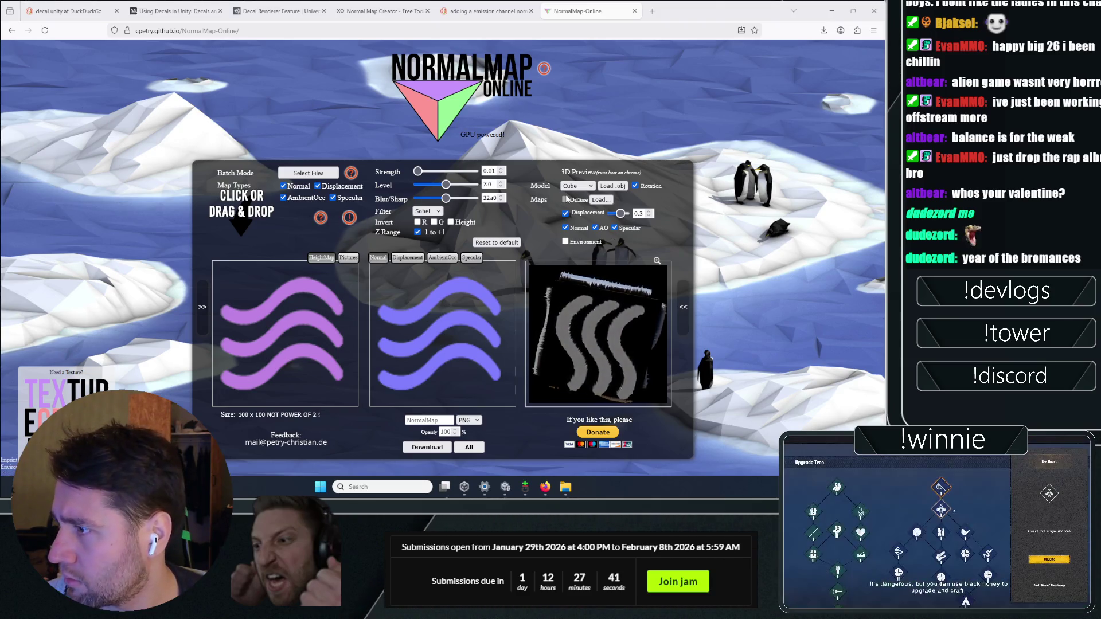
- Read NormalMap-Online's help on normal maps from photos, then go back to the search results
left_click(348, 219)
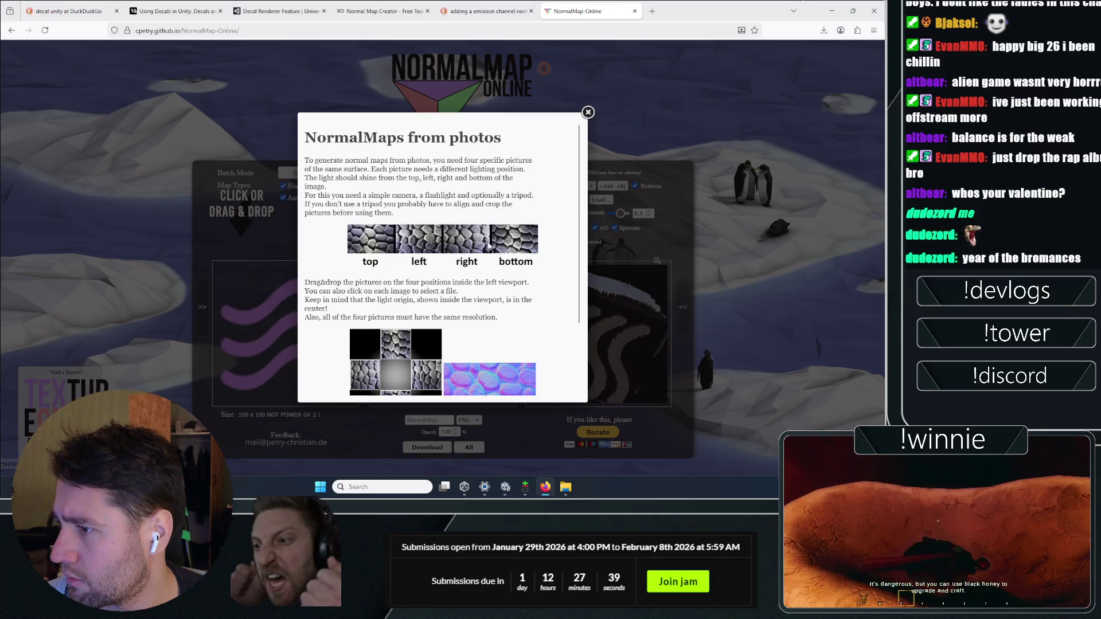
scroll(533, 181, "down", 3)
key("Escape")
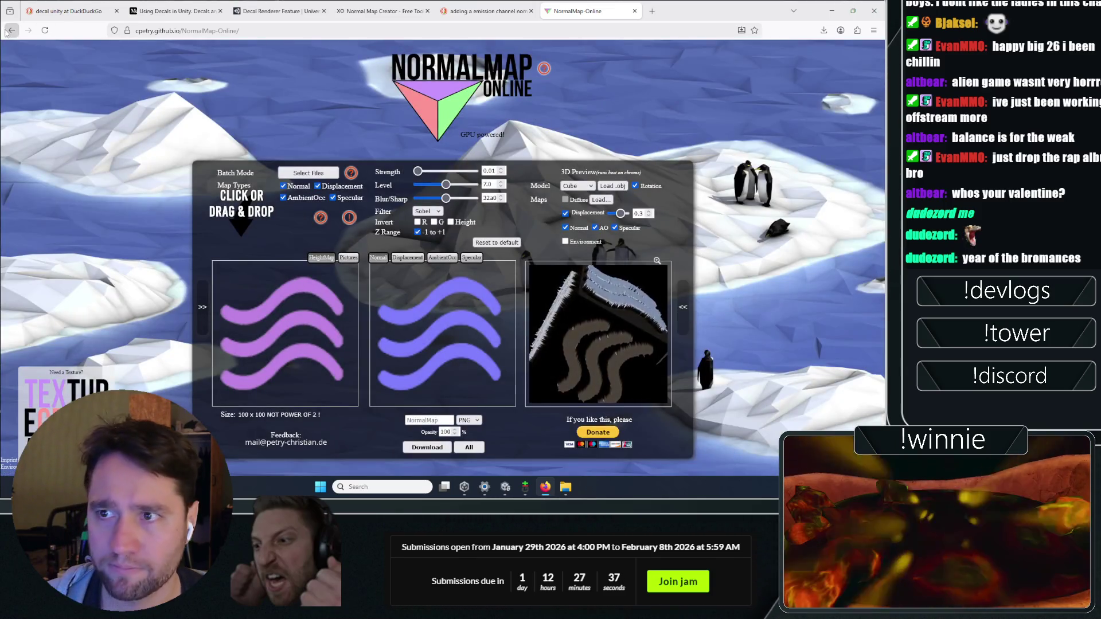
key("alt+Left")
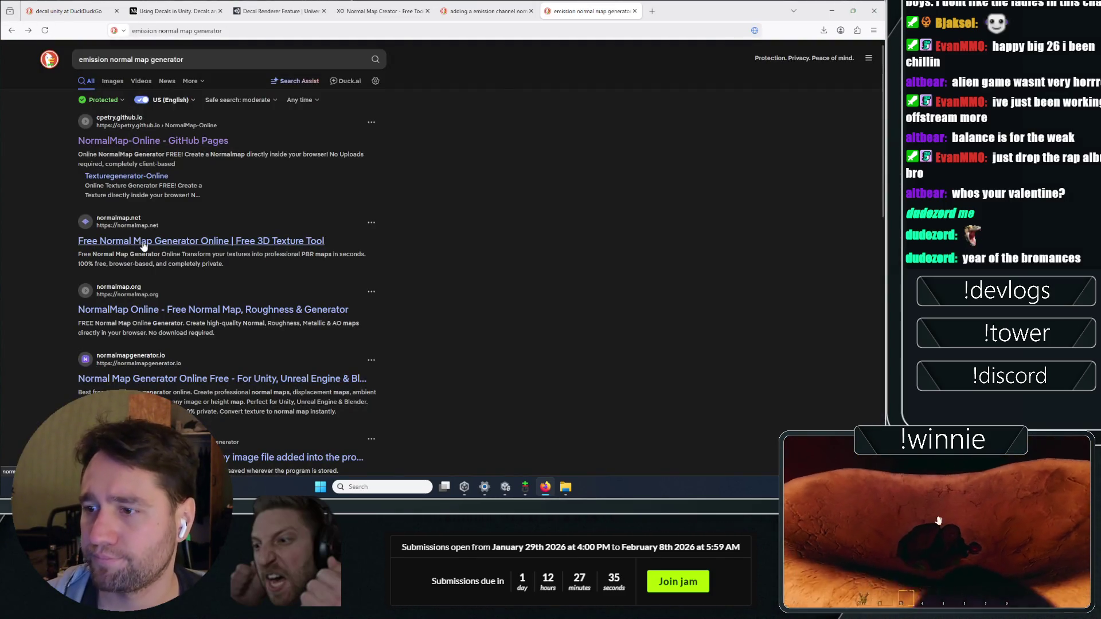
- Look over the normalmap.net generator, then open the normalmap.org result instead
left_click(144, 243)
scroll(198, 212, "down", 5)
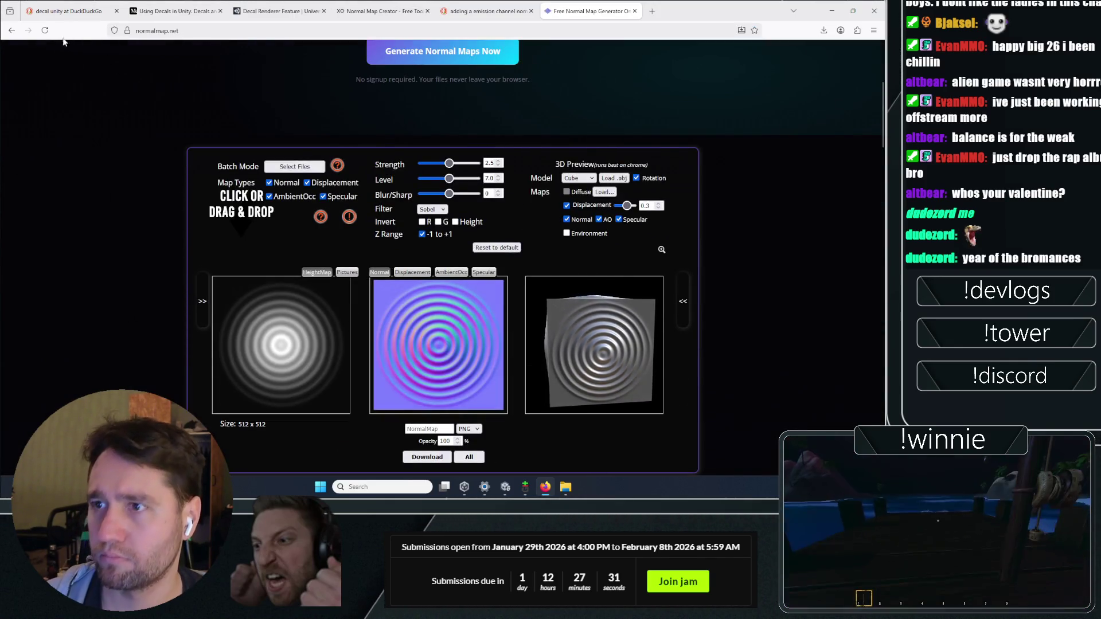
left_click(11, 31)
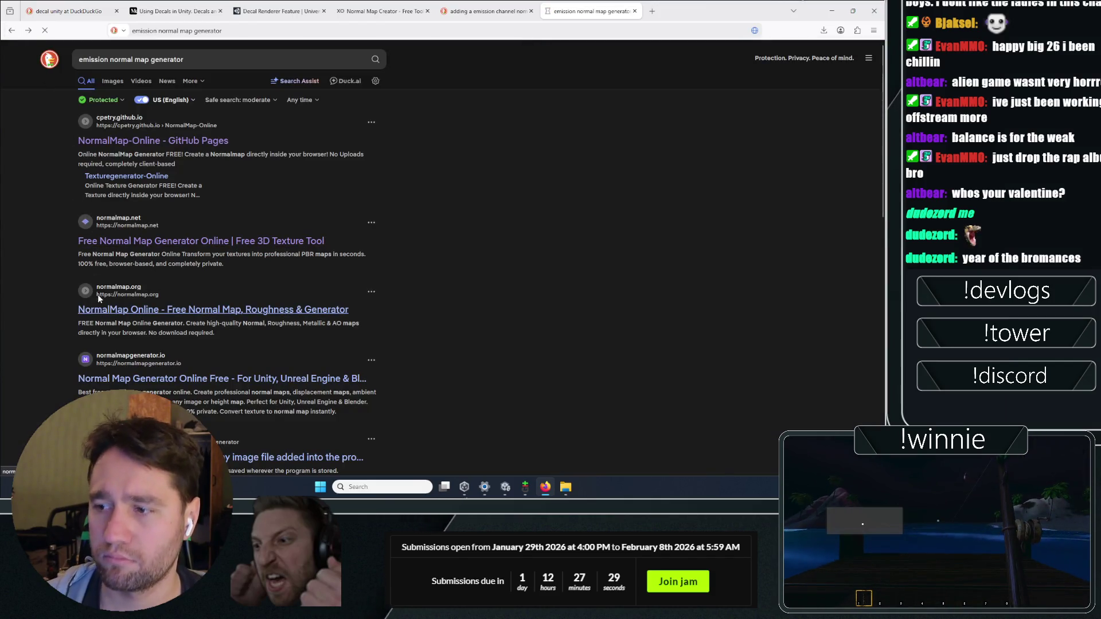
left_click(98, 295)
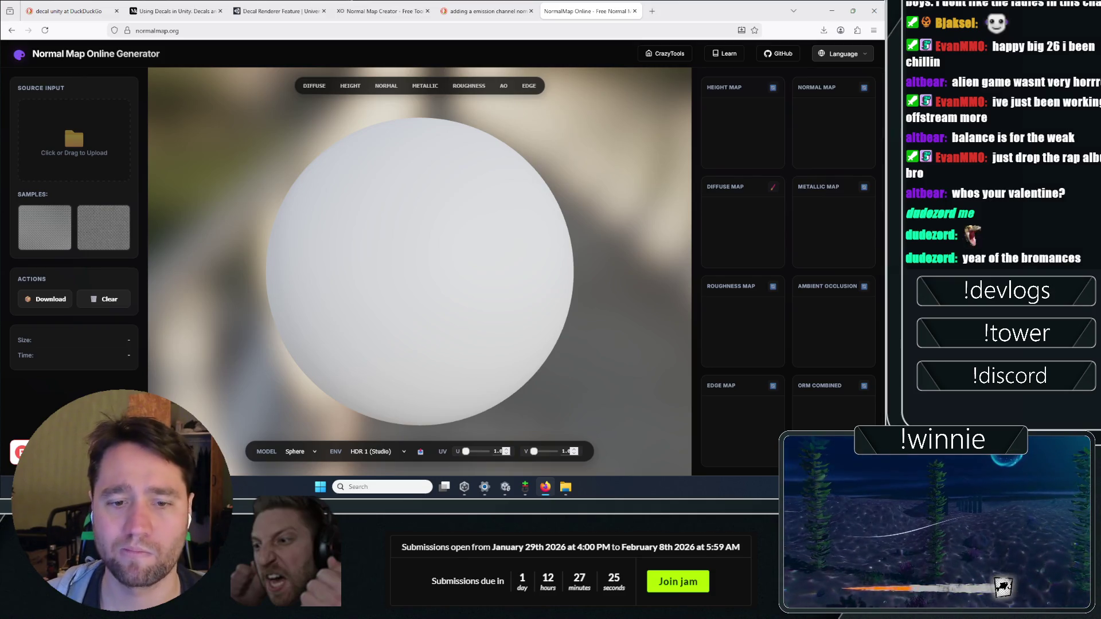
- Load icon-wind.png from Explorer into the generator's Source Input to build the maps
left_click(565, 487)
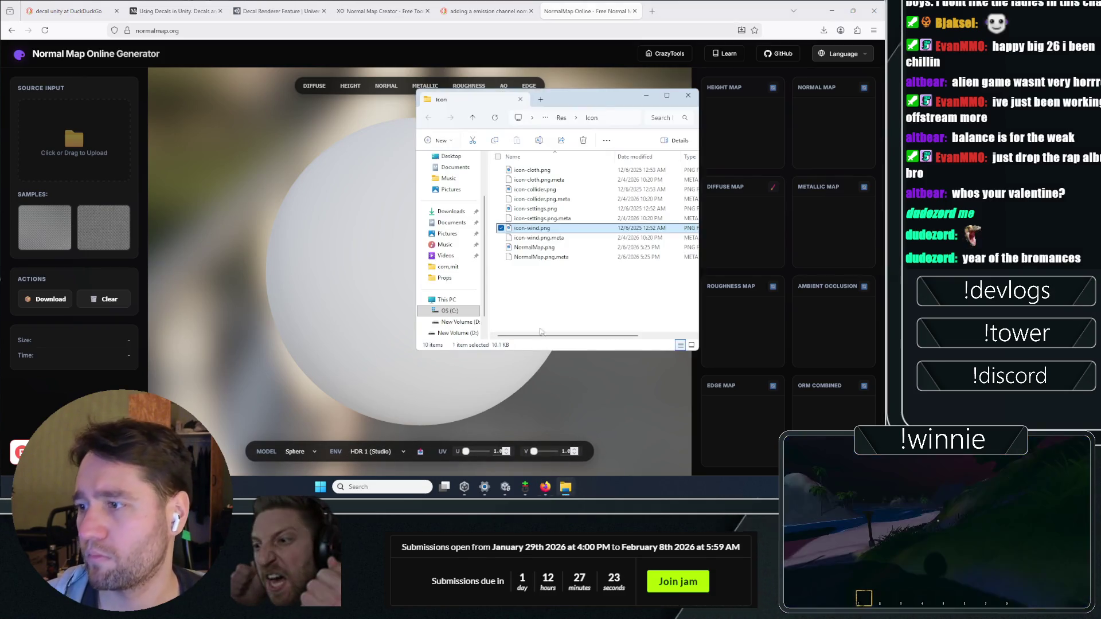
mouse_move(532, 227)
left_mouse_down()
mouse_move(73, 233)
mouse_move(72, 141)
left_mouse_up()
left_click(218, 170)
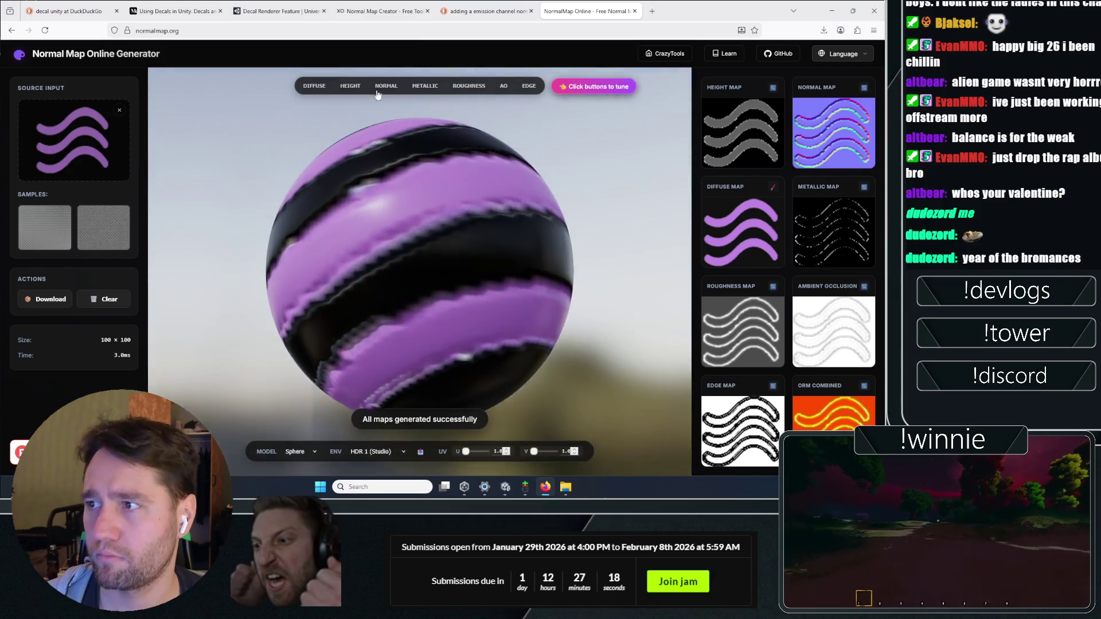
- Keep the normal map format at OpenGL (Y+), then return to Unity
left_click(386, 86)
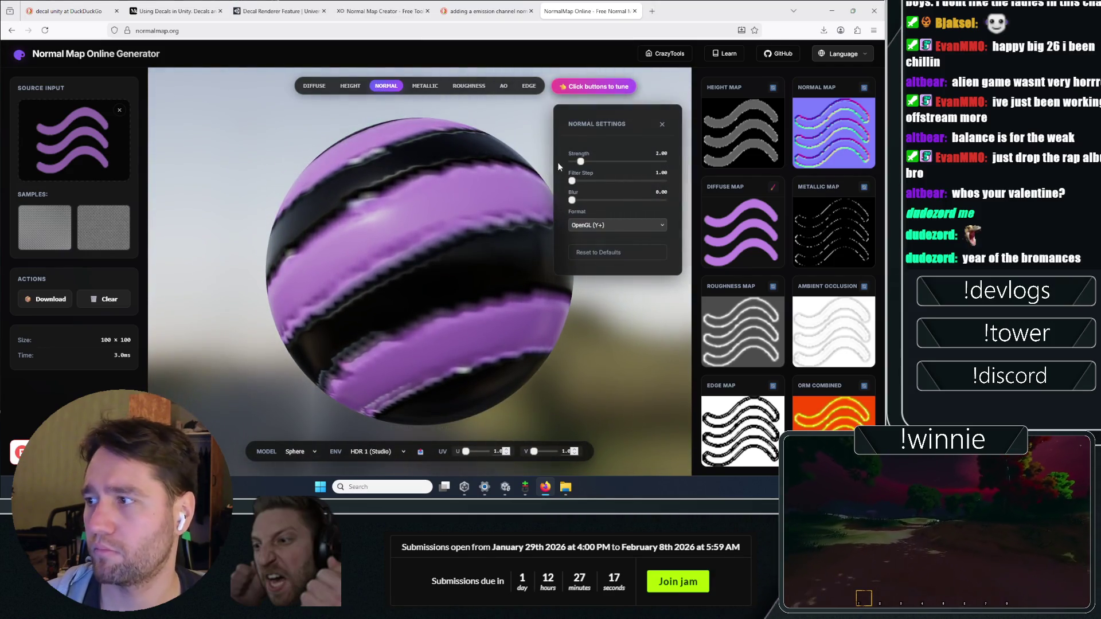
left_click(597, 223)
left_click(597, 223)
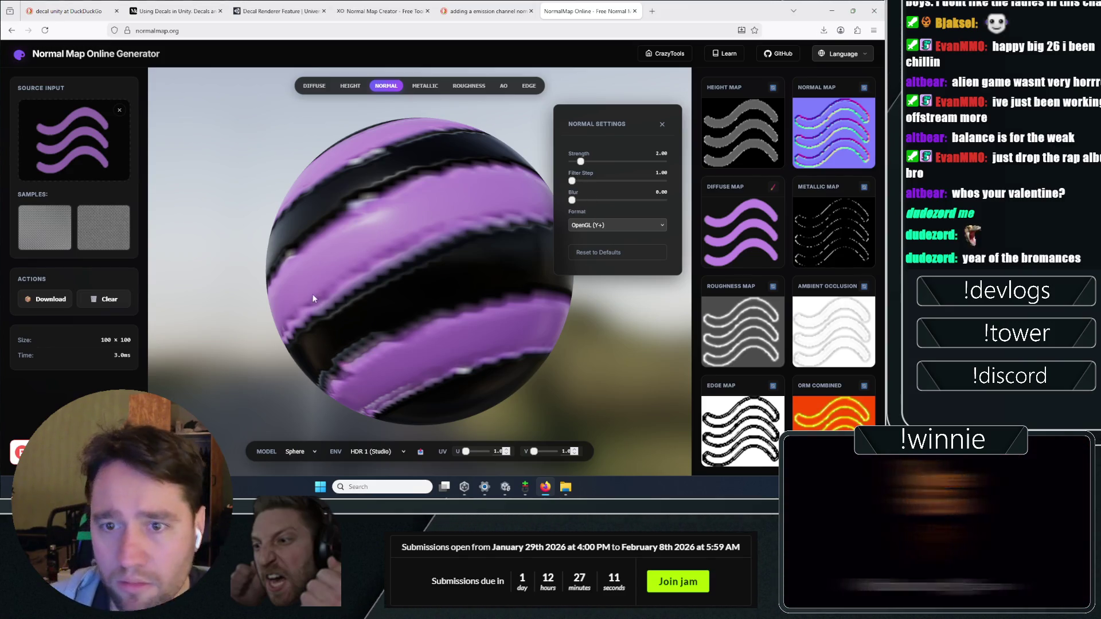
mouse_move(828, 140)
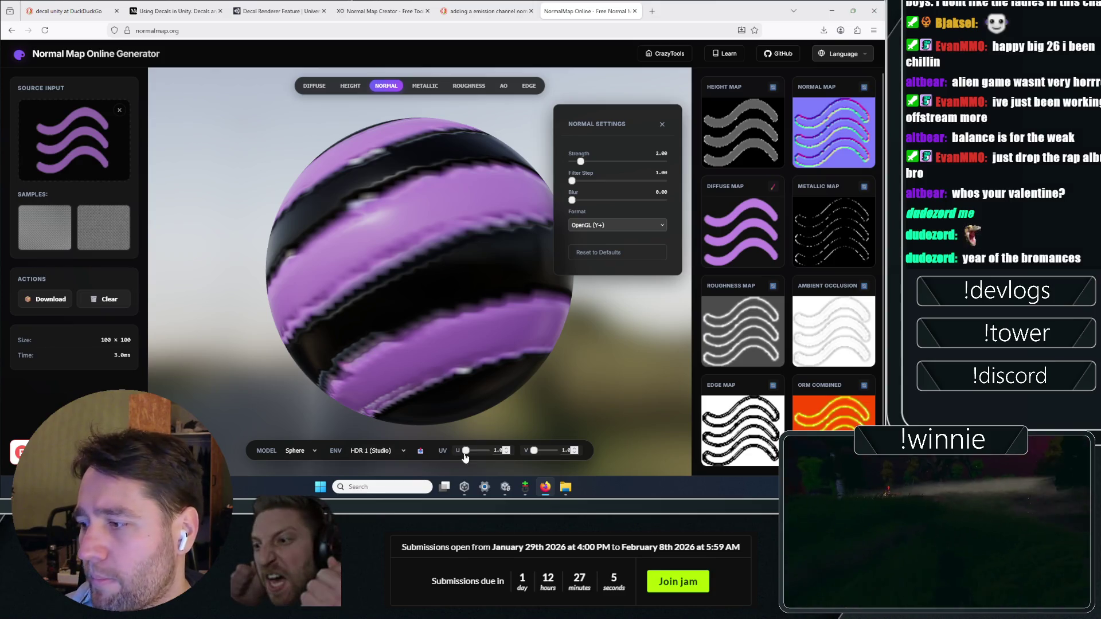
left_click(506, 487)
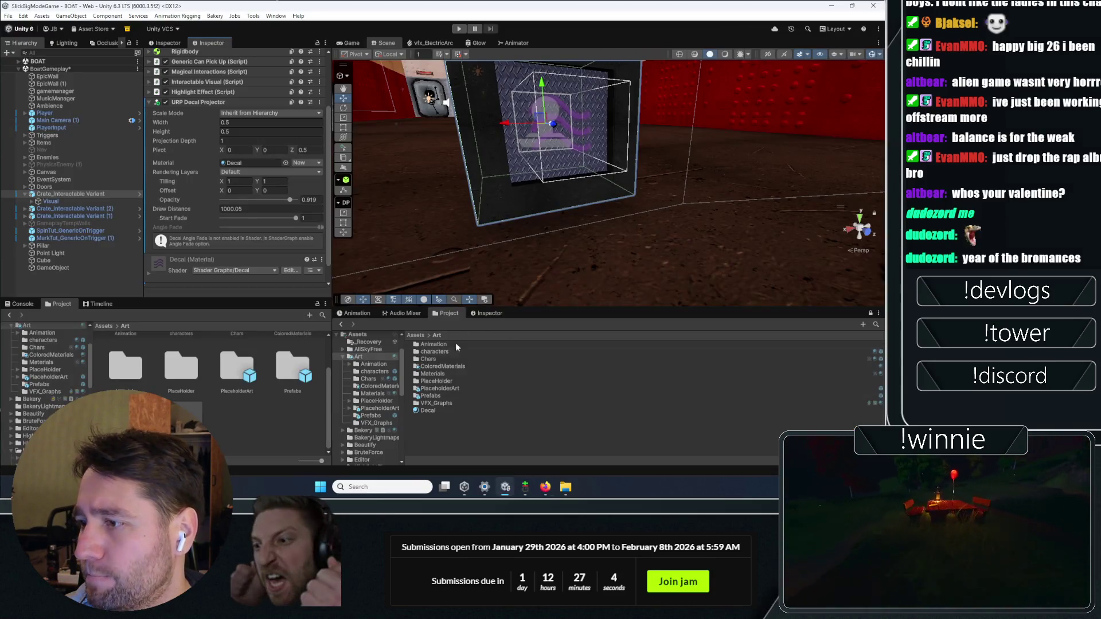
- Select the crate's Decal material in the Project window to inspect its maps
left_click(436, 412)
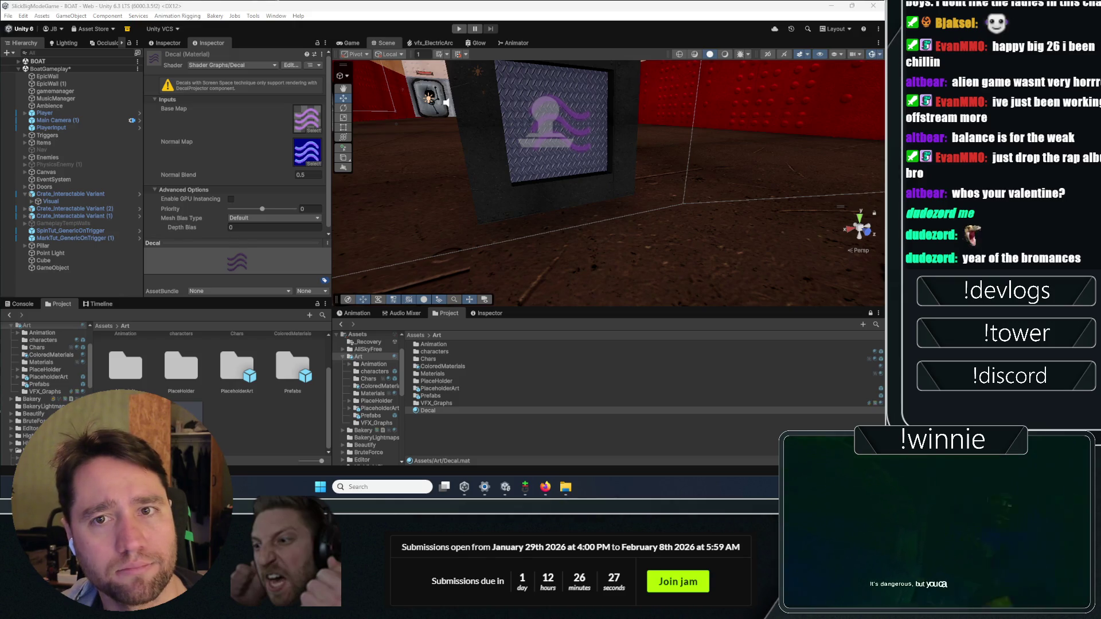
- Read the Unity Discussions thread on emissive URP decals, then switch back to the Unity editor
key("alt+Tab")
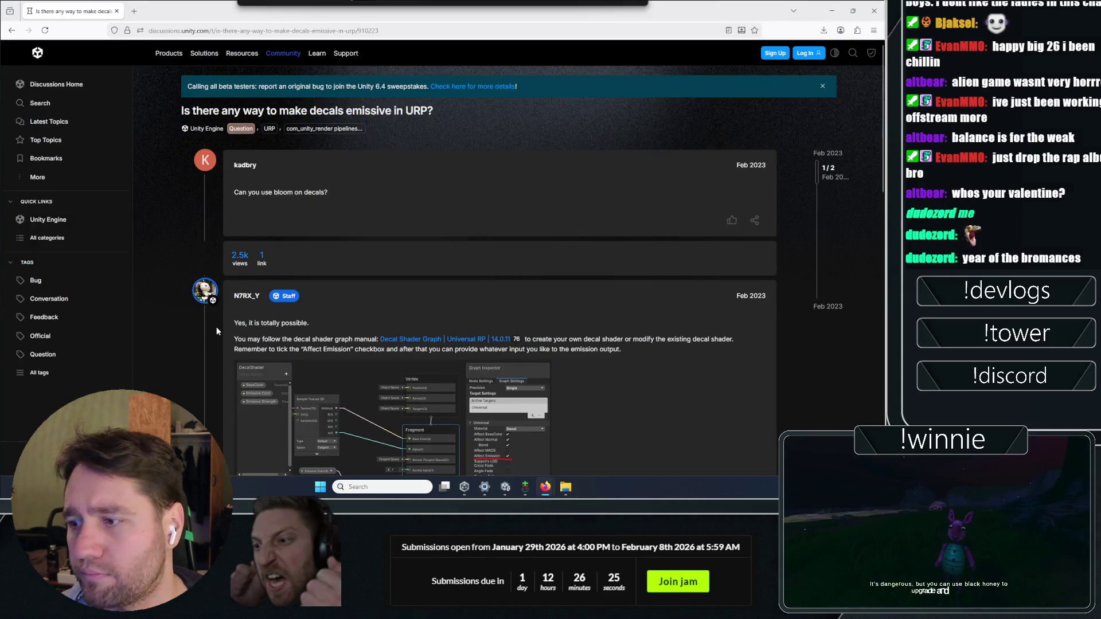
scroll(218, 320, "down", 3)
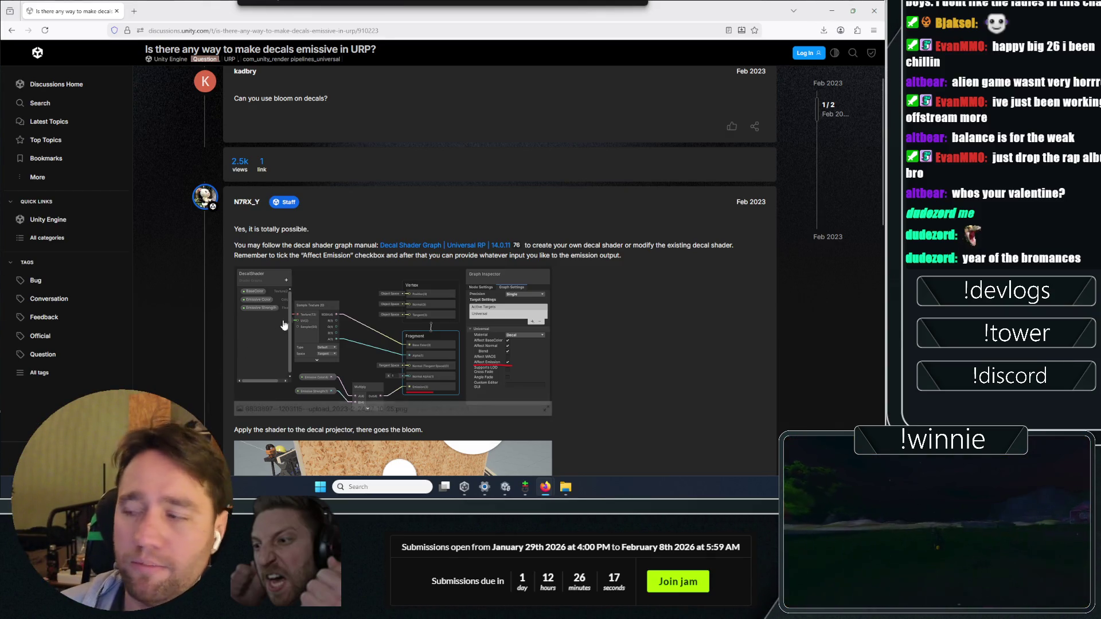
scroll(622, 335, "down", 1)
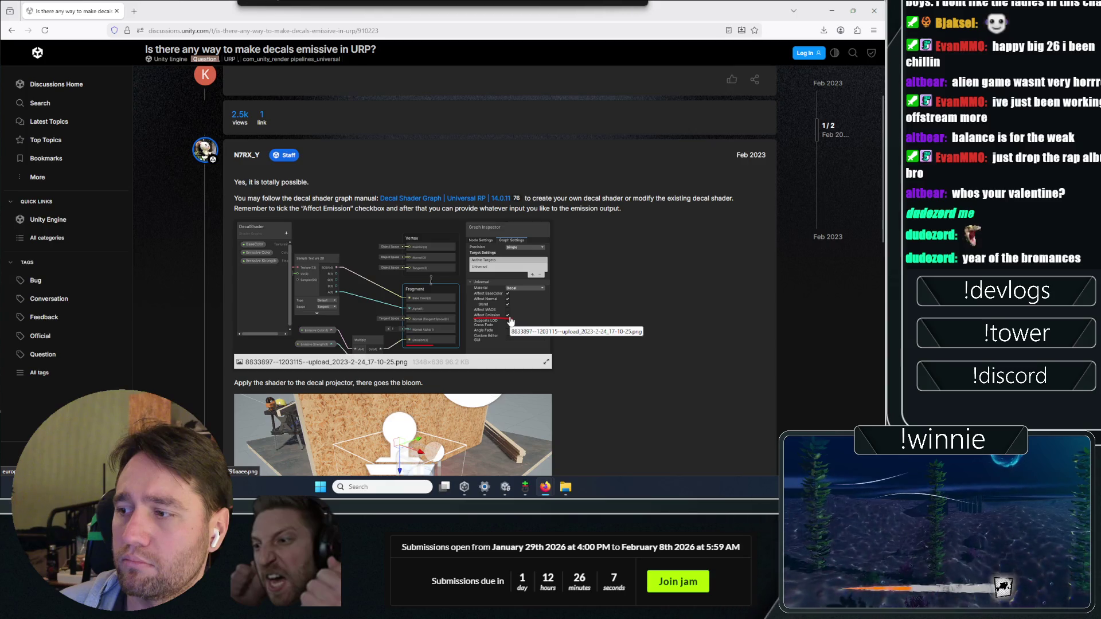
left_click(507, 487)
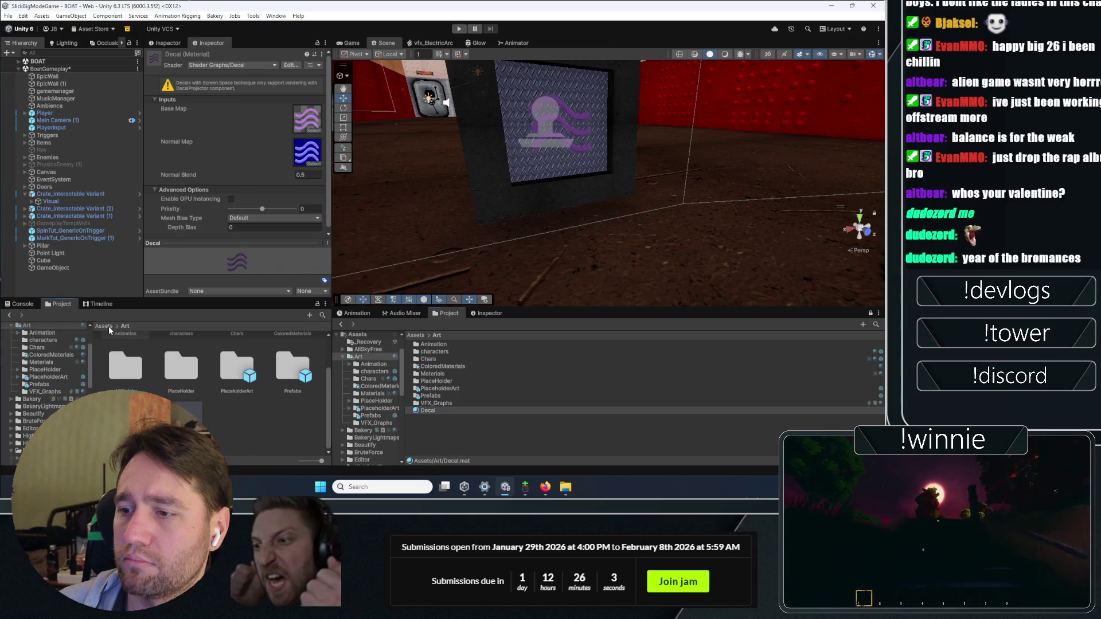
- Search the Project assets for 'shadergraph', then change the search to 'decal'
left_click(322, 315)
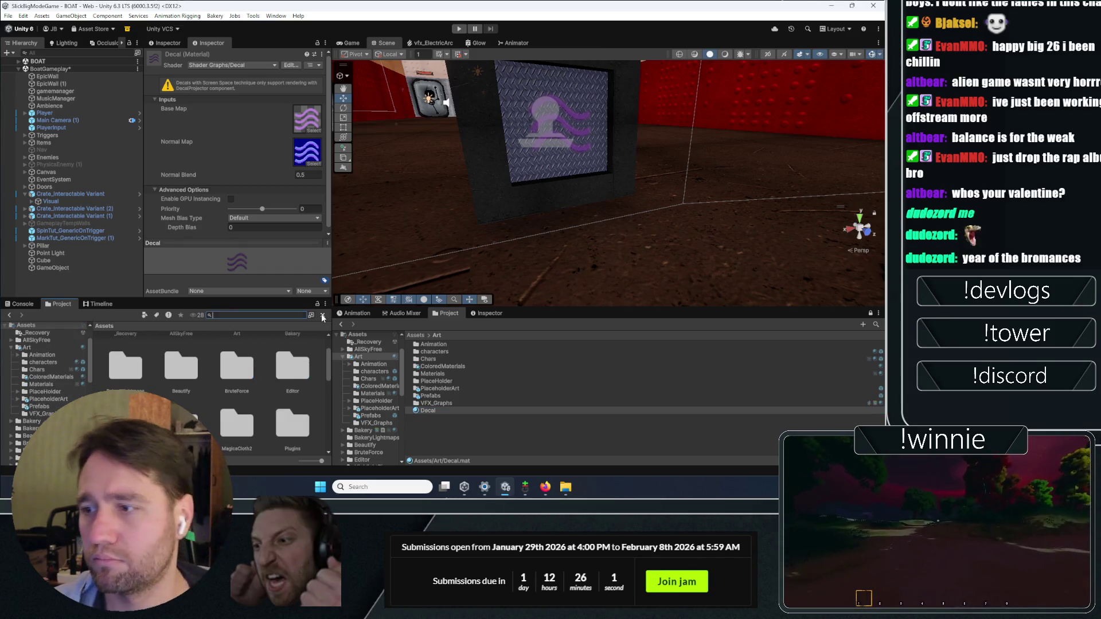
type("sjaderg")
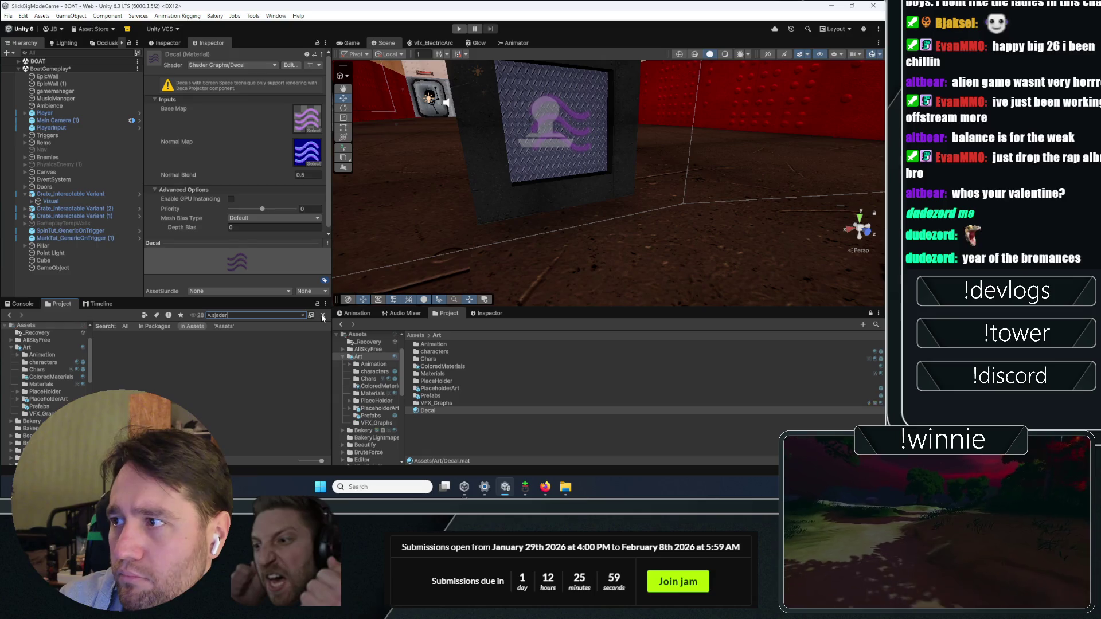
key("BackSpace")
key("BackSpace")
key("BackSpace")
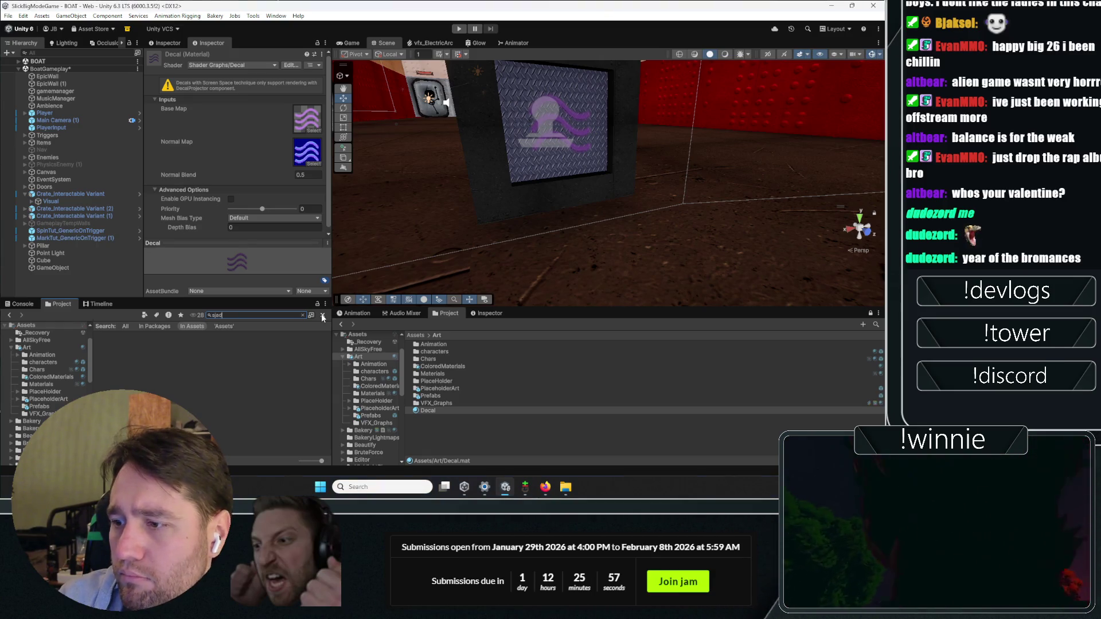
key("BackSpace")
key("BackSpace")
key("BackSpace")
type("hader")
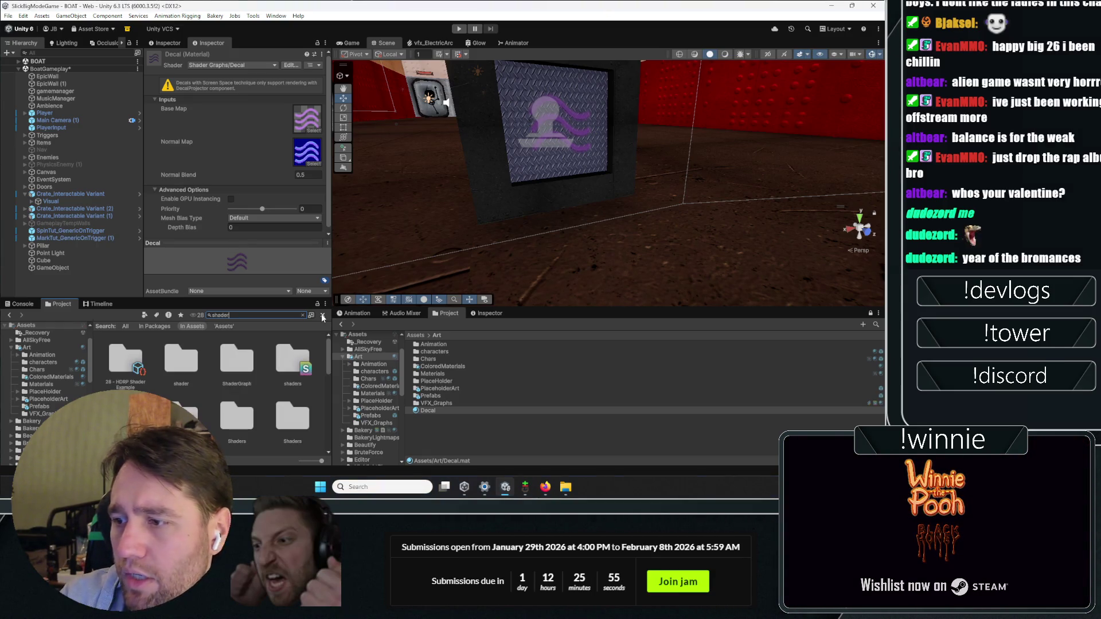
type("graph")
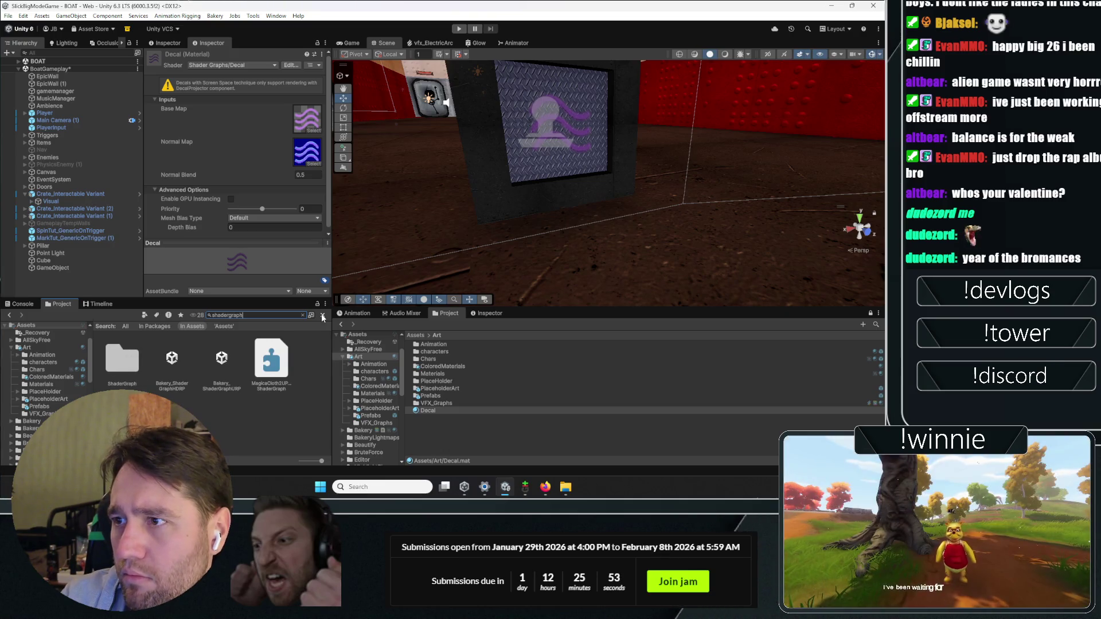
key("BackSpace")
key("BackSpace")
key("BackSpace")
type("decal")
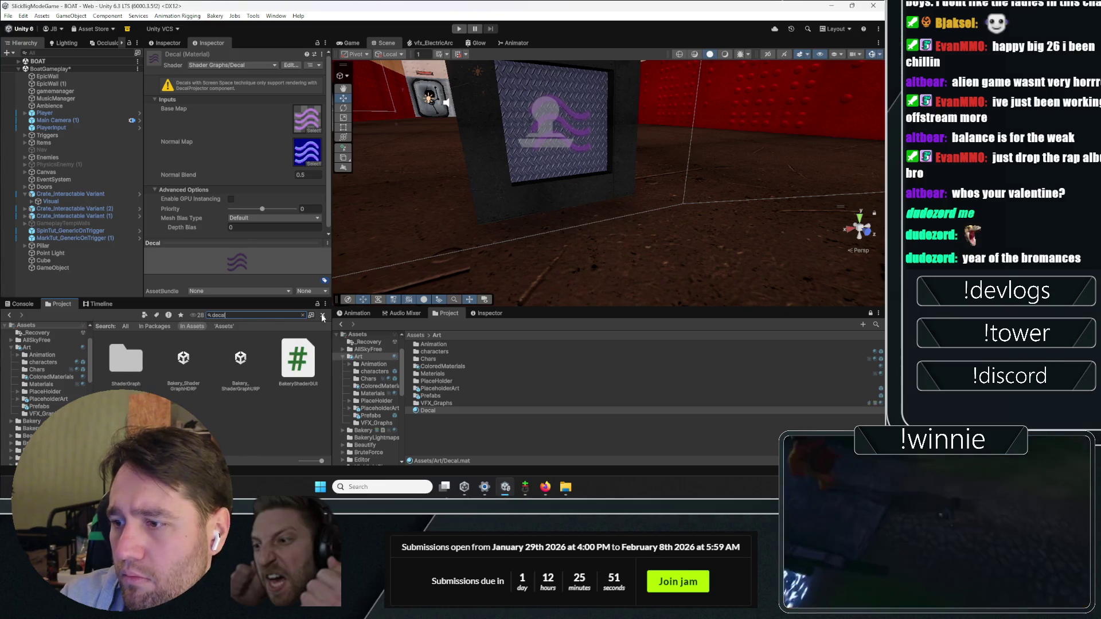
- Inspect the VFX Decal Particles shader, then select Player in the Hierarchy
scroll(236, 383, "down", 2)
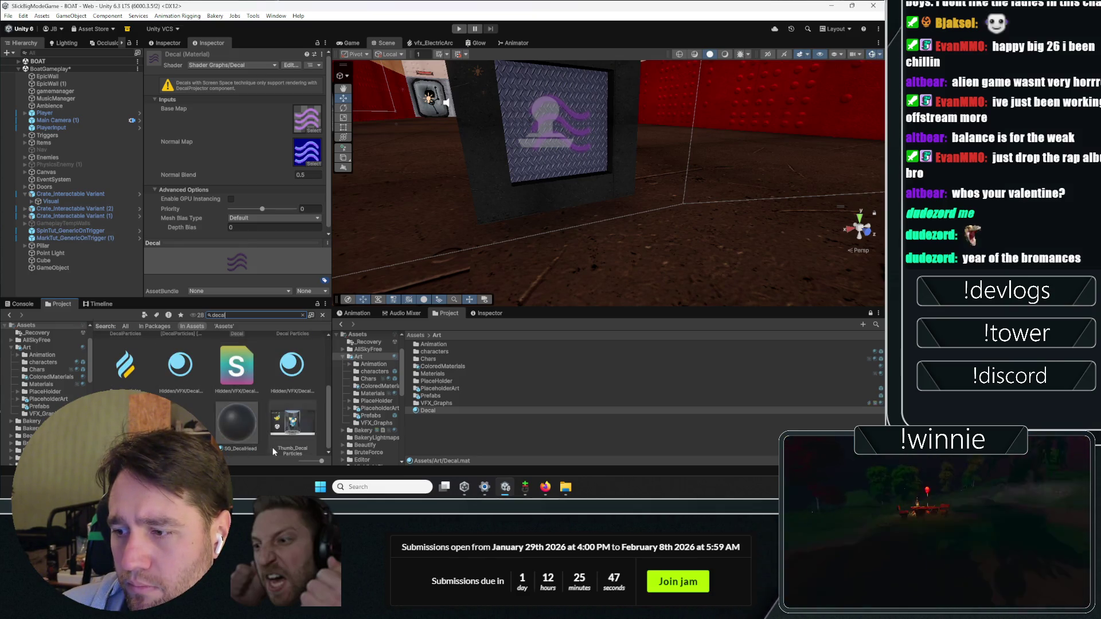
left_click(235, 382)
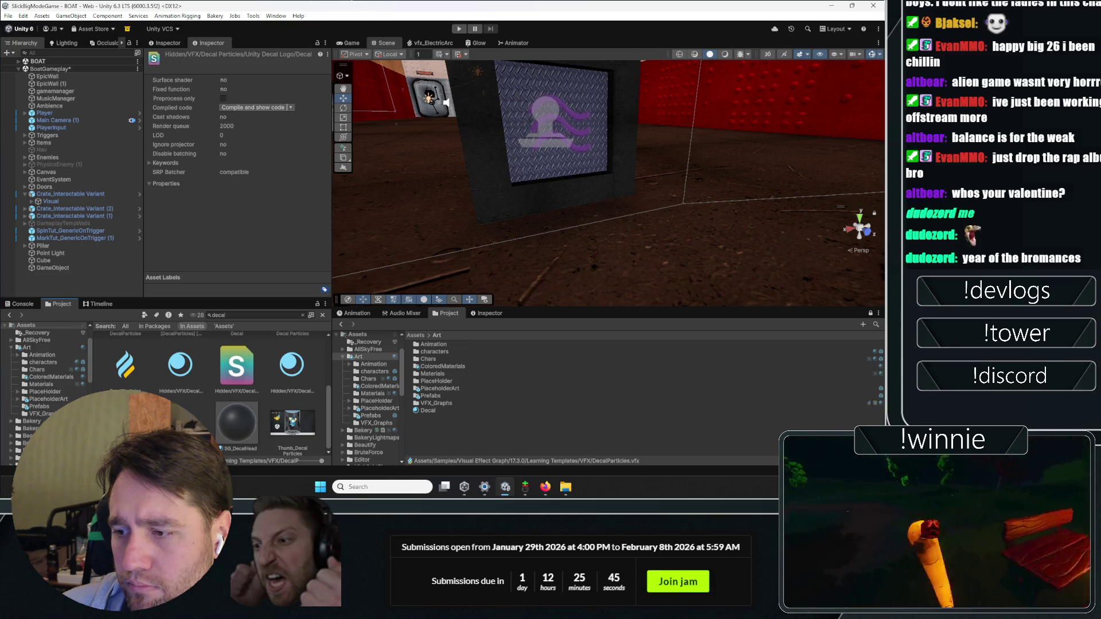
scroll(260, 433, "up", 1)
scroll(260, 434, "down", 1)
scroll(256, 426, "up", 1)
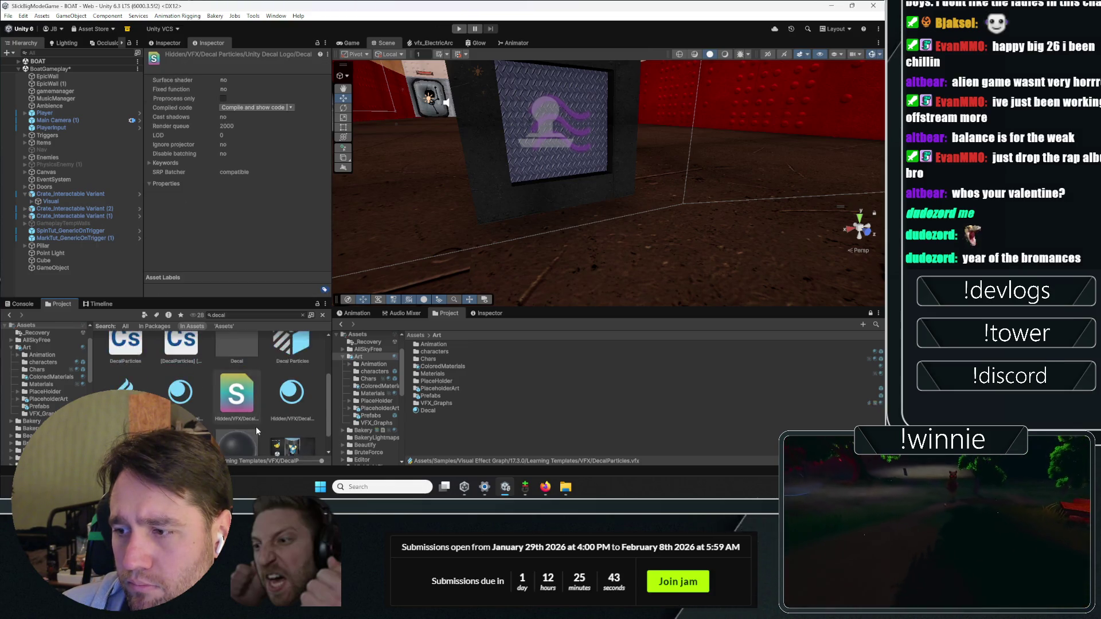
scroll(253, 425, "down", 1)
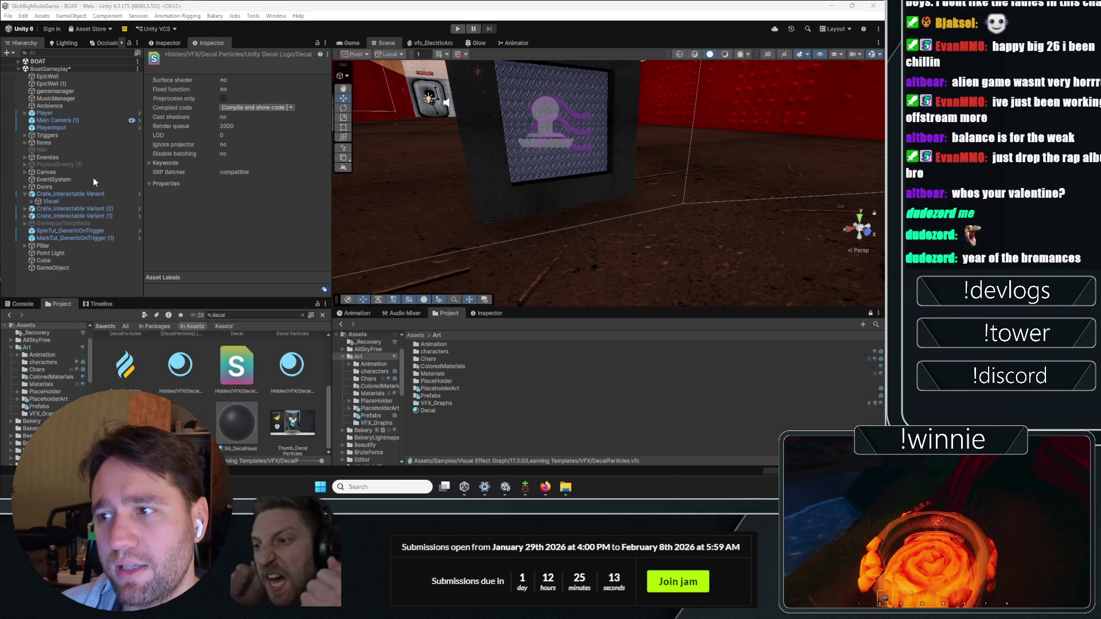
left_click(44, 113)
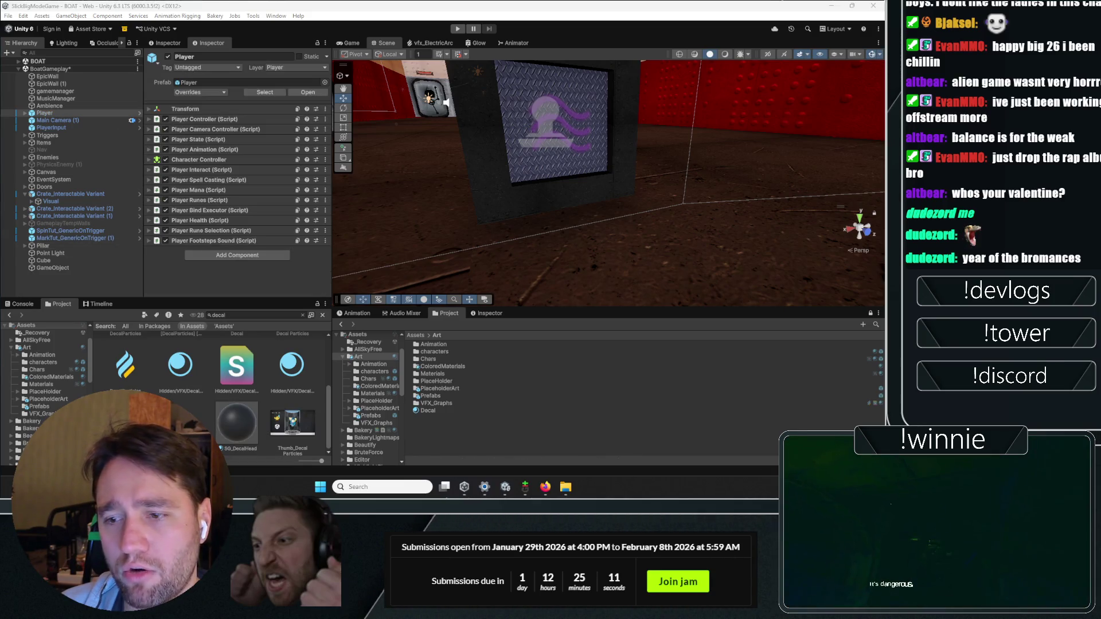
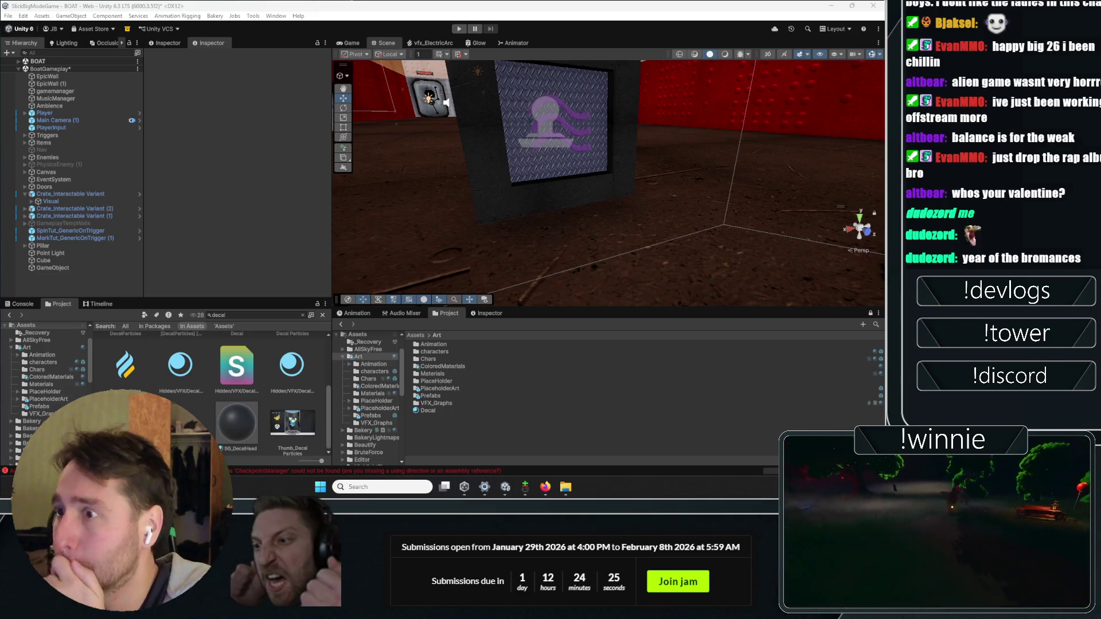
- Check the Player object, clear the selection and save the BOAT scene
left_click(44, 113)
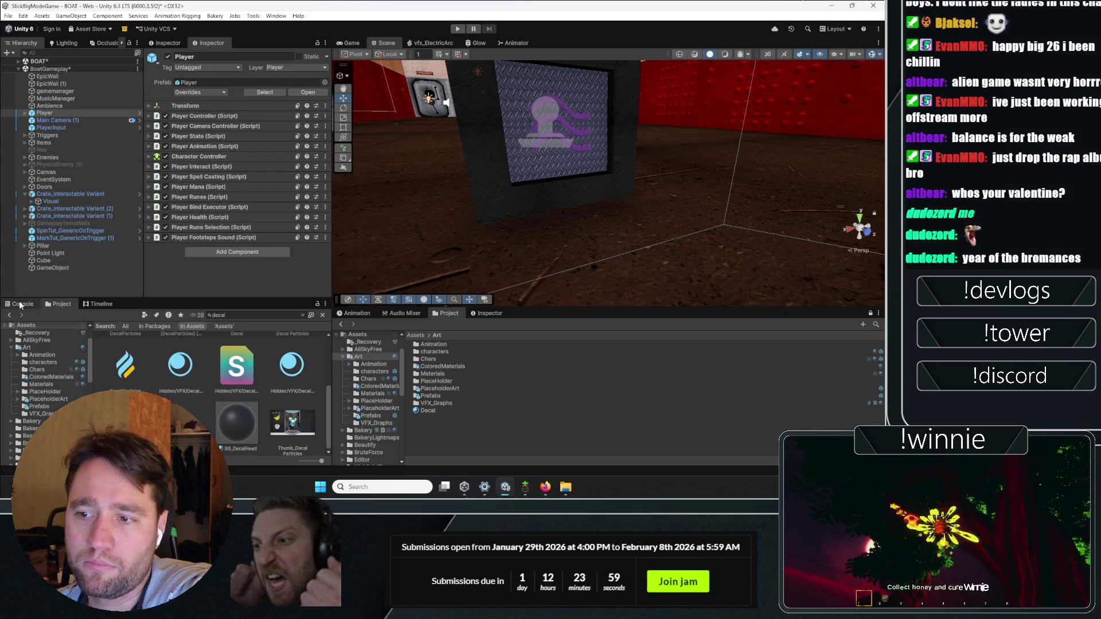
left_click(51, 288)
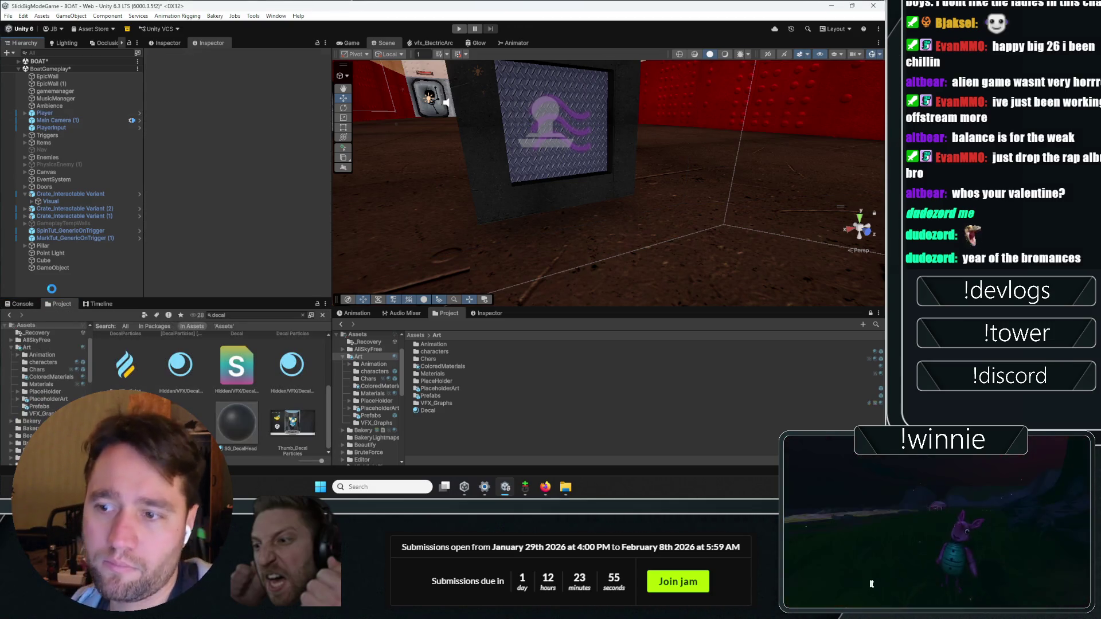
key("ctrl+s")
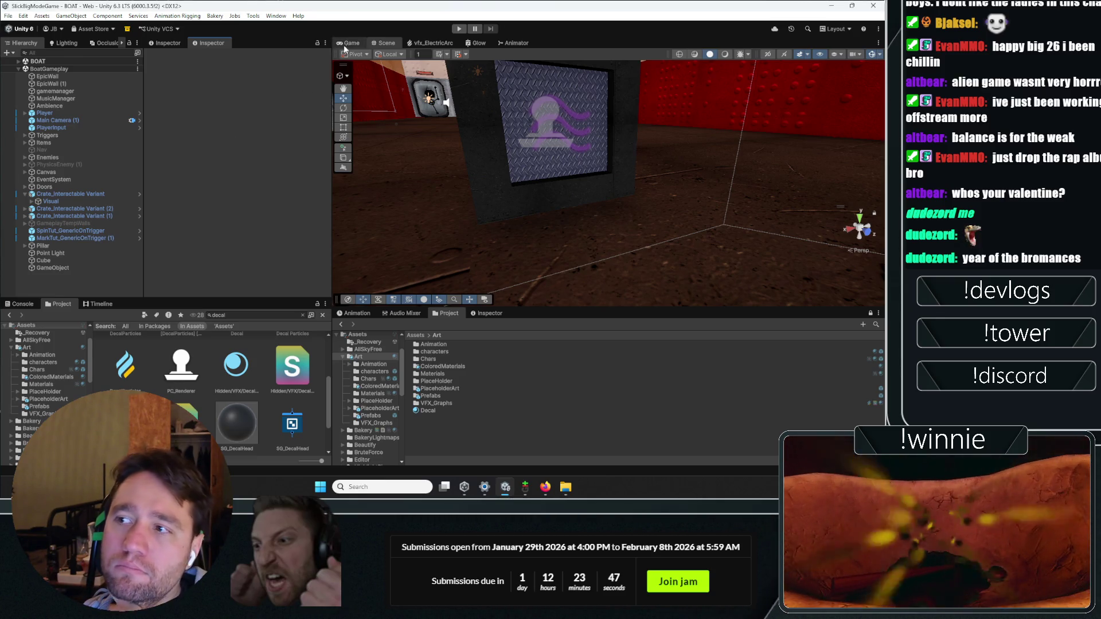
- Run the BOAT level in play mode and check the Console for messages
key("ctrl+p")
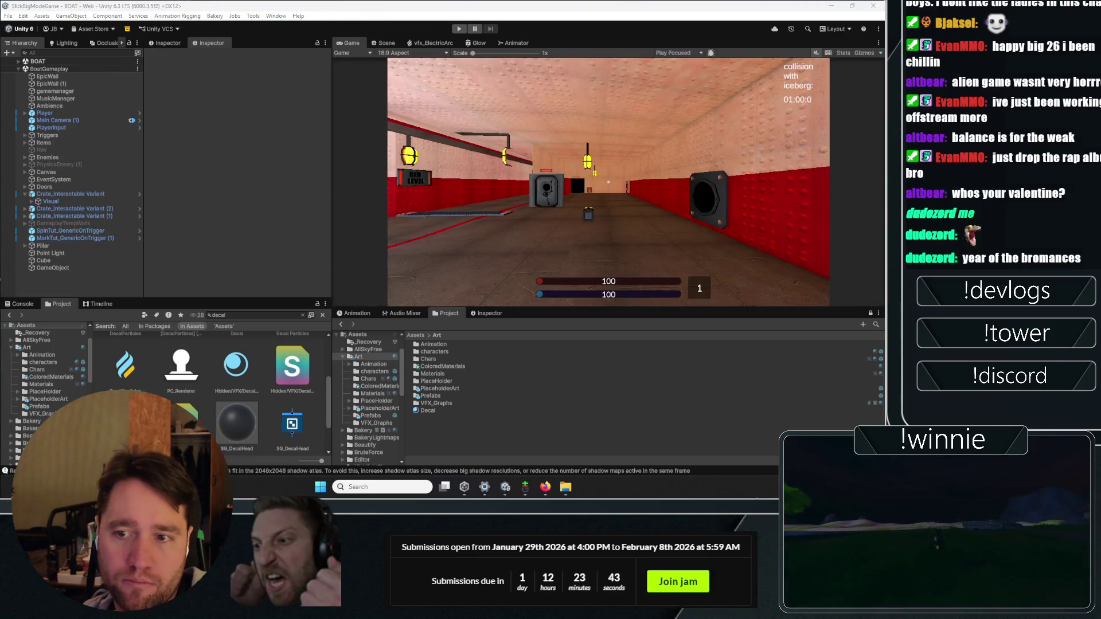
left_click(386, 43)
left_click(351, 43)
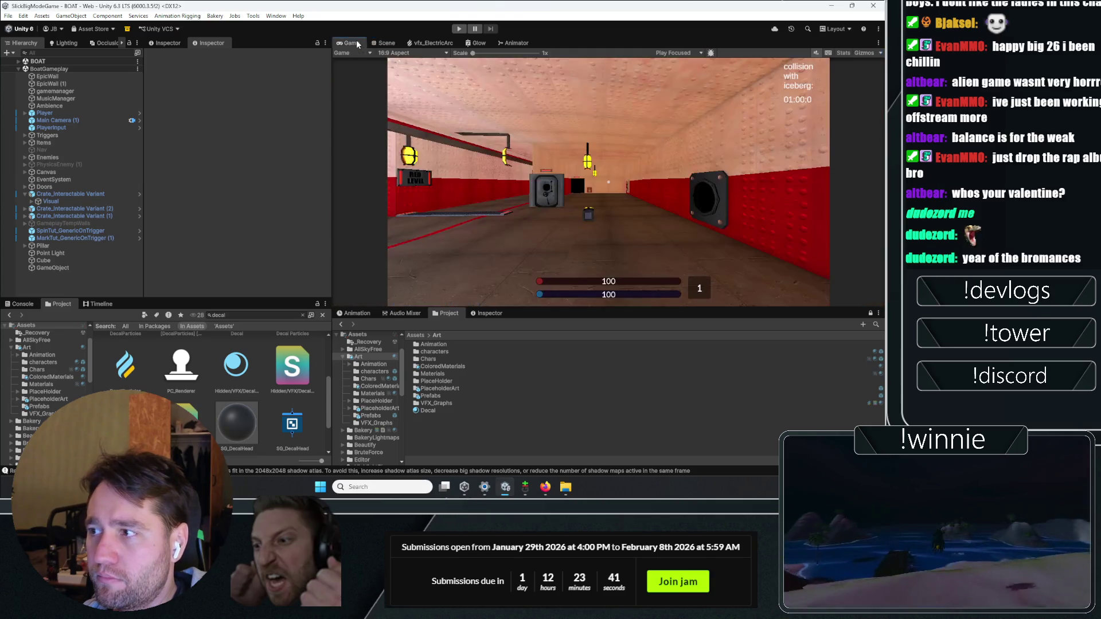
left_click(24, 304)
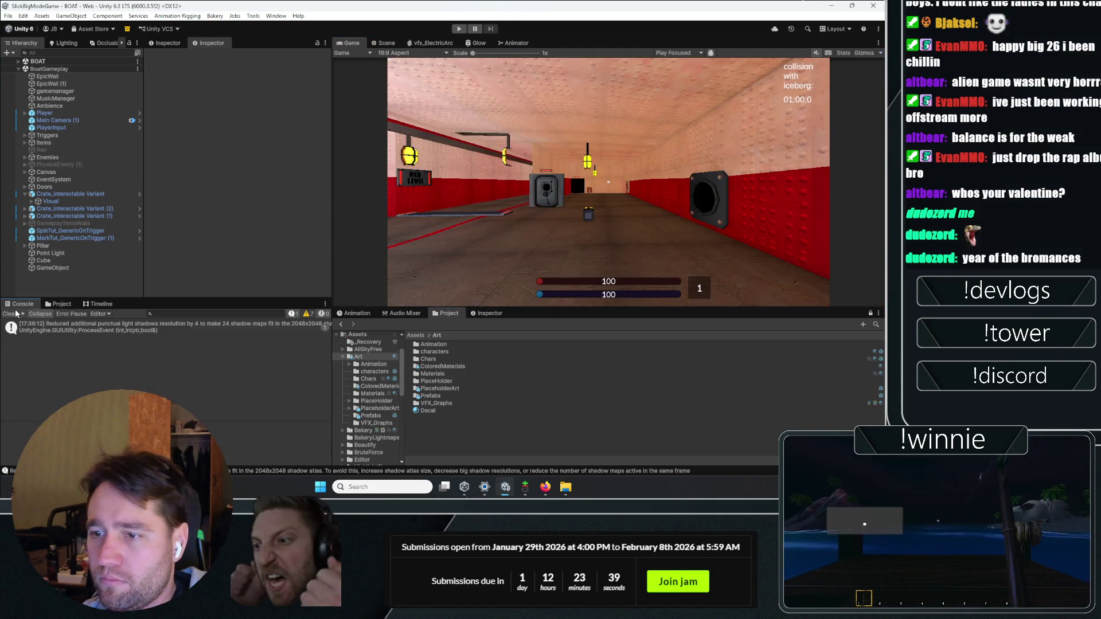
left_click(54, 304)
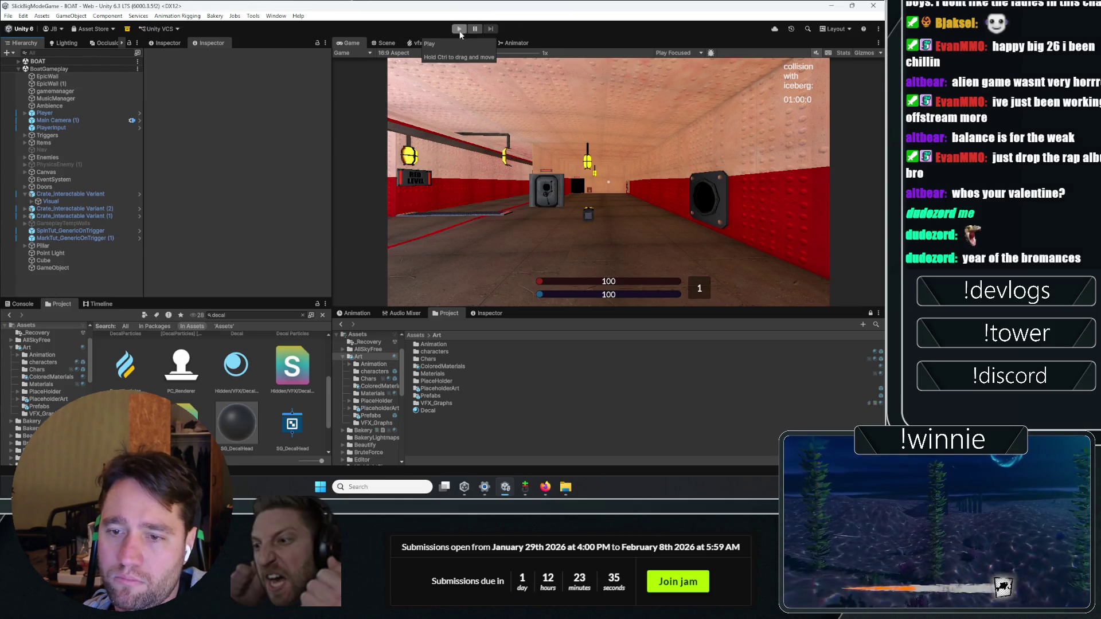
- Create a new folder named 'shaders' inside Assets/Art
right_click(438, 421)
mouse_move(464, 161)
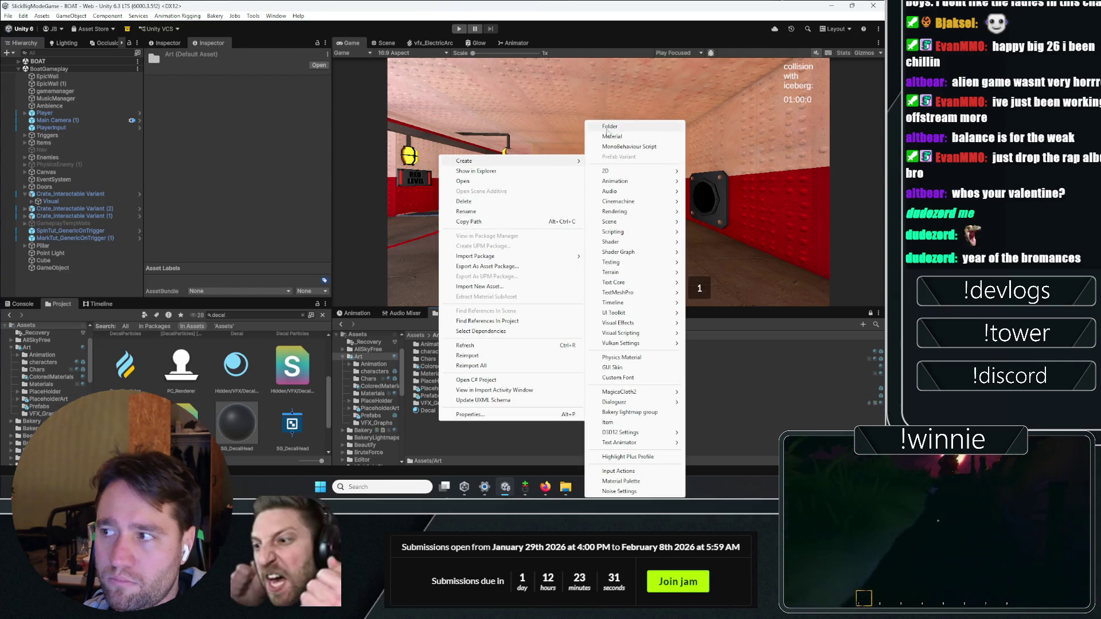
left_click(624, 127)
type("shaders")
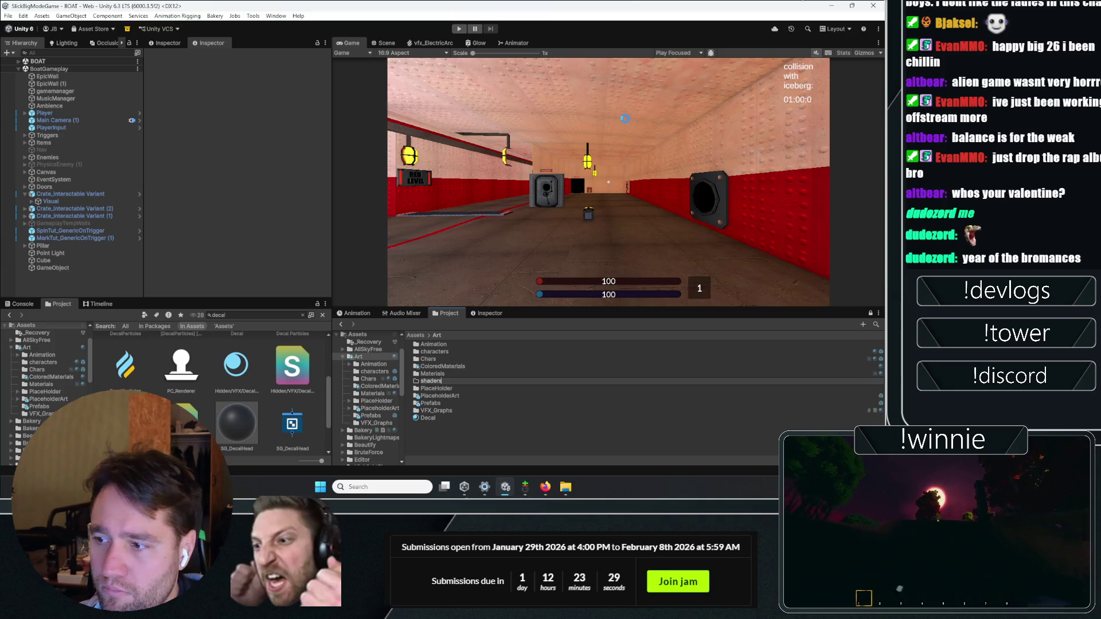
key("Return")
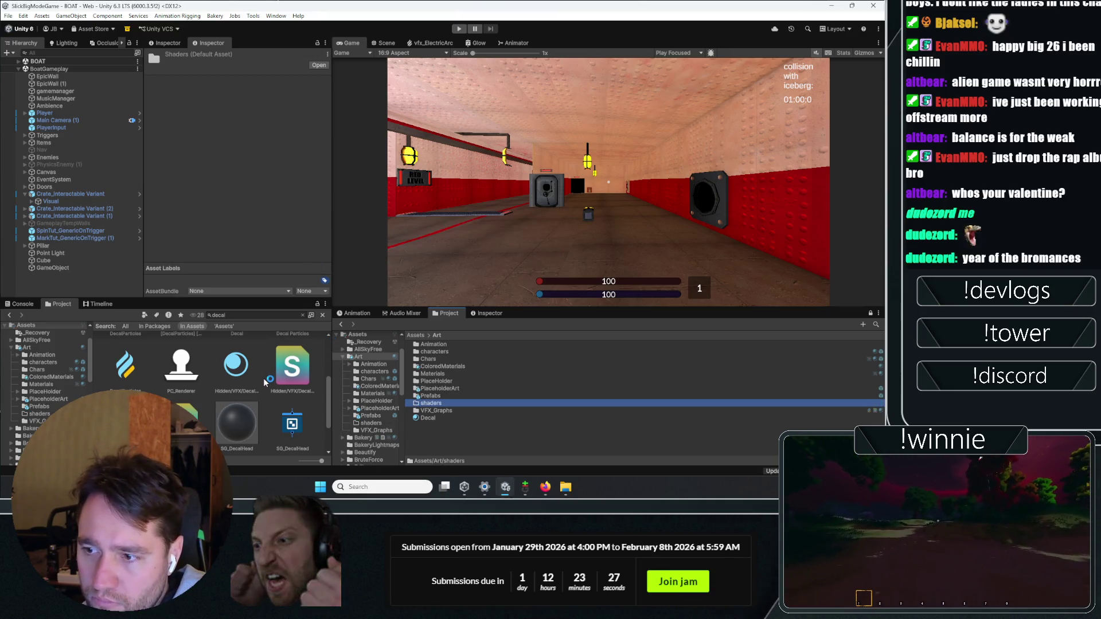
- Inside shaders, create a URP Decal Shader Graph named 'EmissiveDecalShader'
scroll(267, 381, "up", 1)
scroll(267, 381, "up", 1)
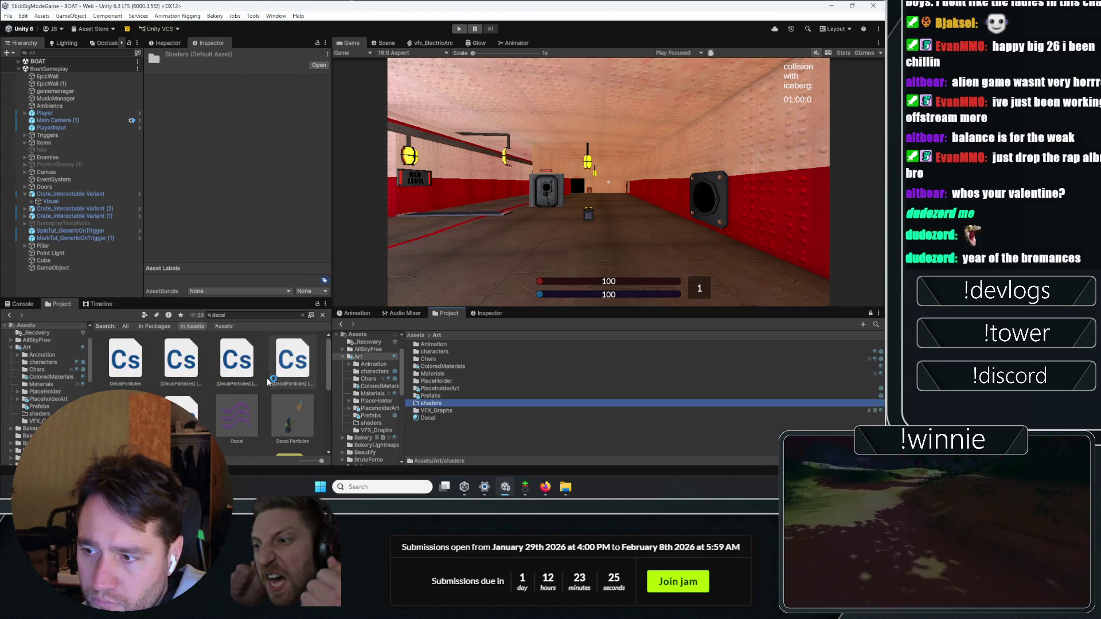
scroll(268, 381, "down", 1)
double_click(431, 403)
right_click(451, 385)
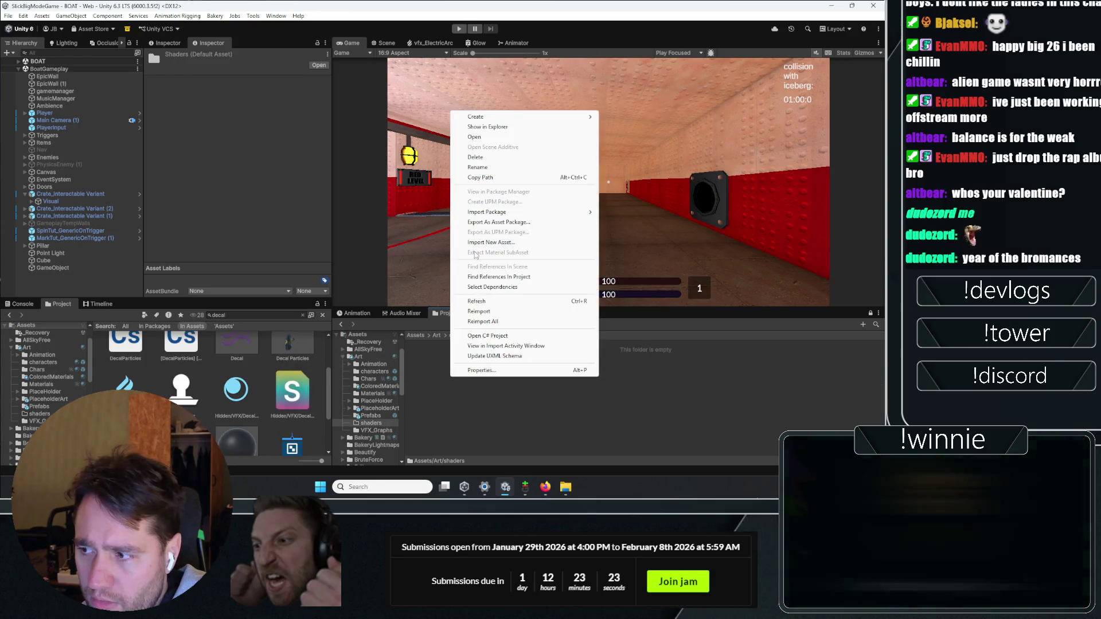
mouse_move(574, 117)
mouse_move(657, 233)
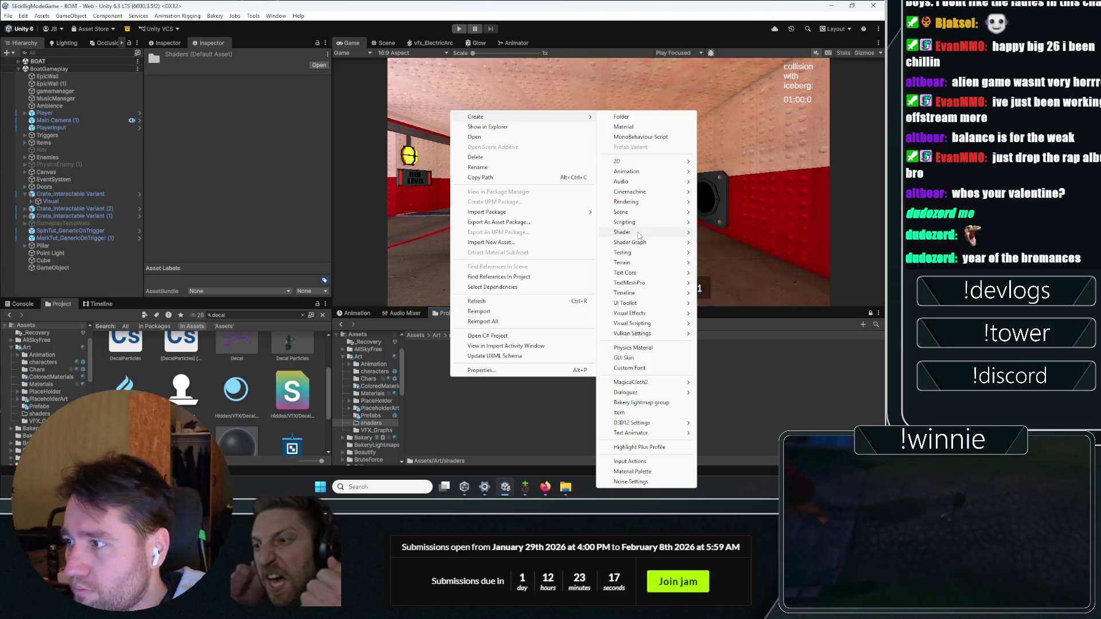
mouse_move(733, 247)
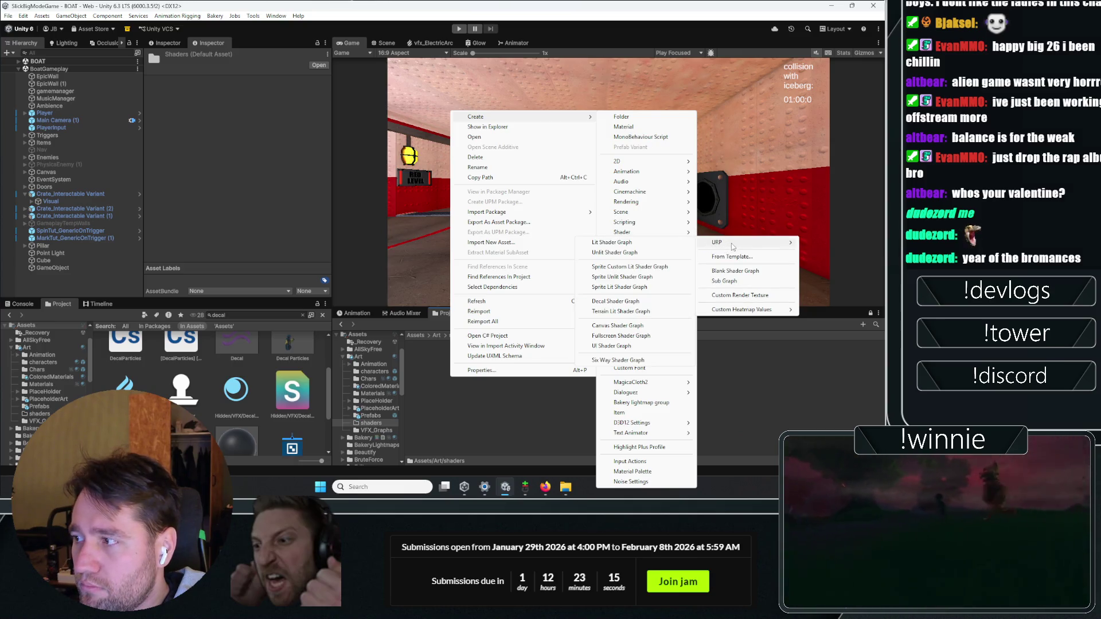
left_click(631, 302)
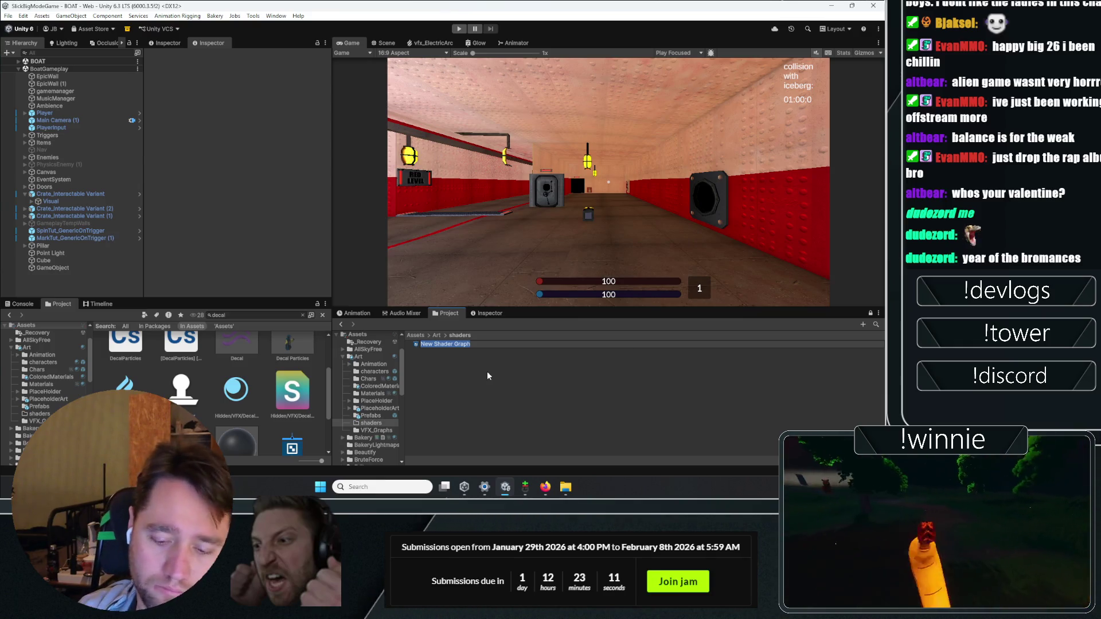
type("EmissiveSha")
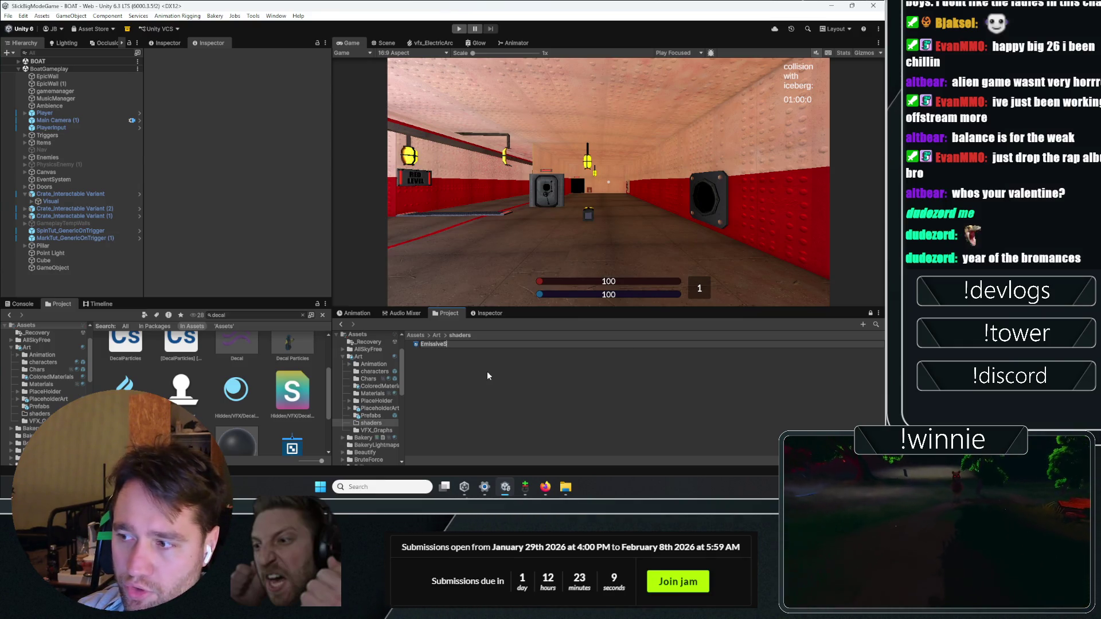
key("BackSpace")
key("BackSpace")
key("BackSpace")
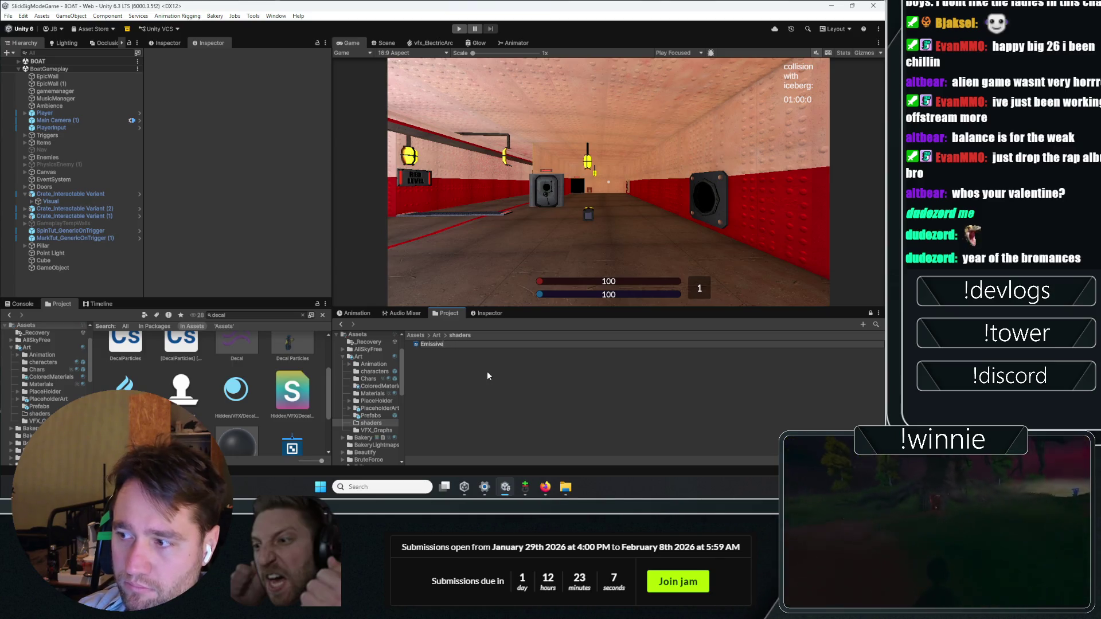
type("DecalShader")
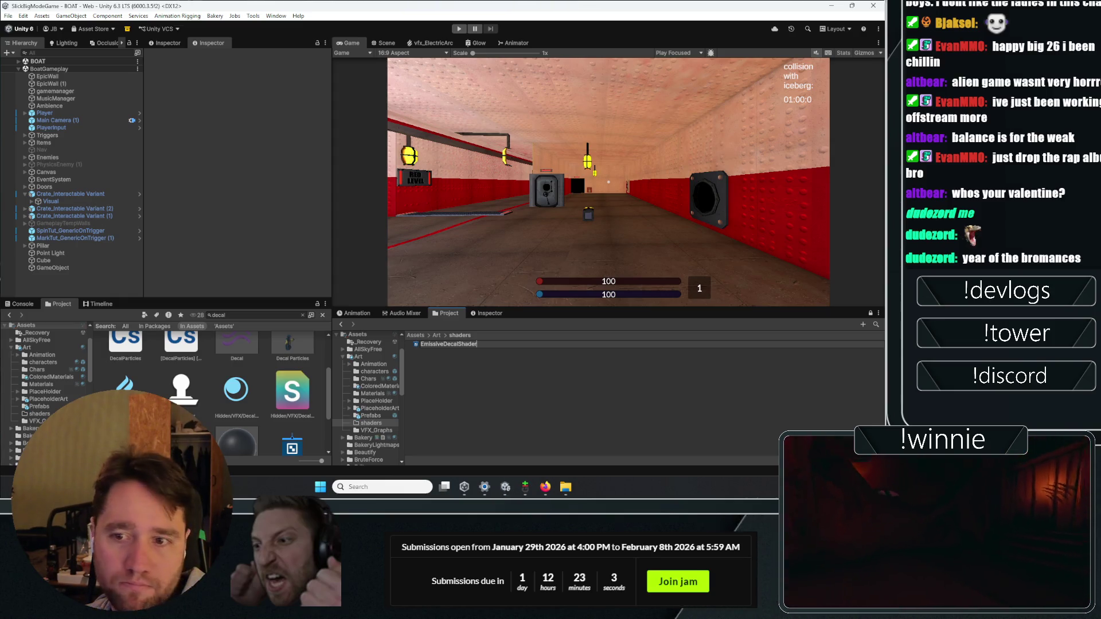
key("Return")
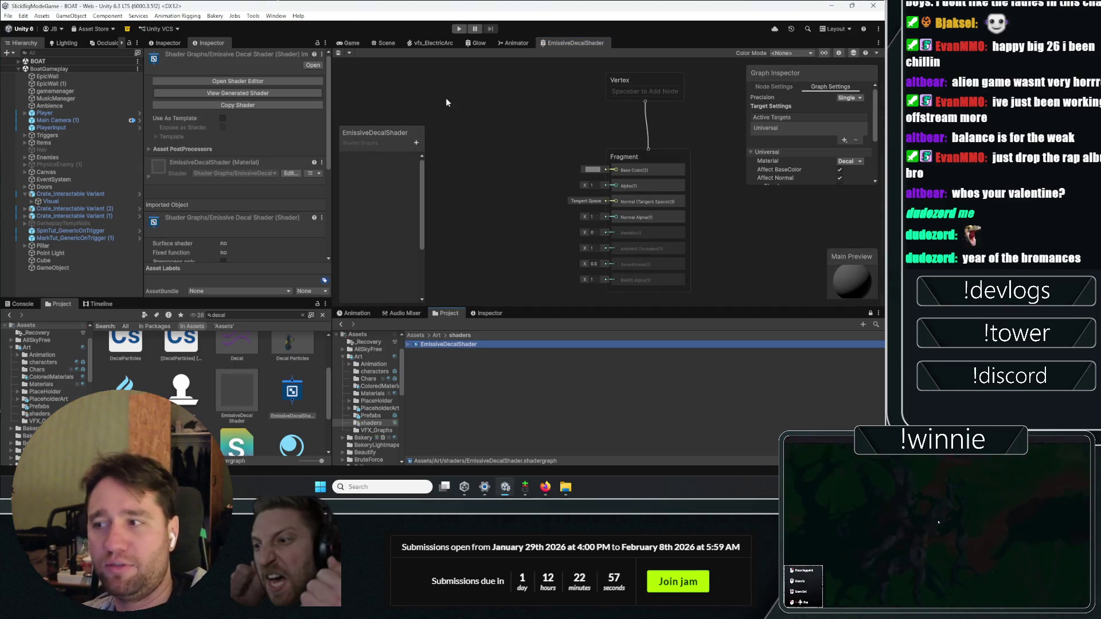
- Turn on Affect Emission for EmissiveDecalShader's Decal target in the Graph Inspector
scroll(797, 136, "down", 3)
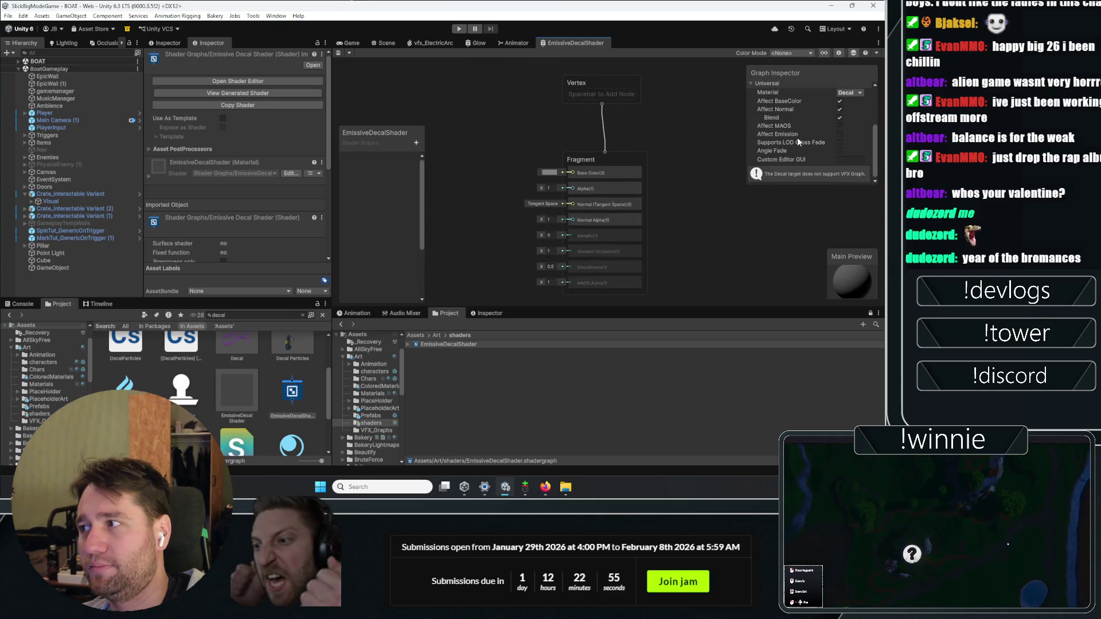
left_click(564, 255)
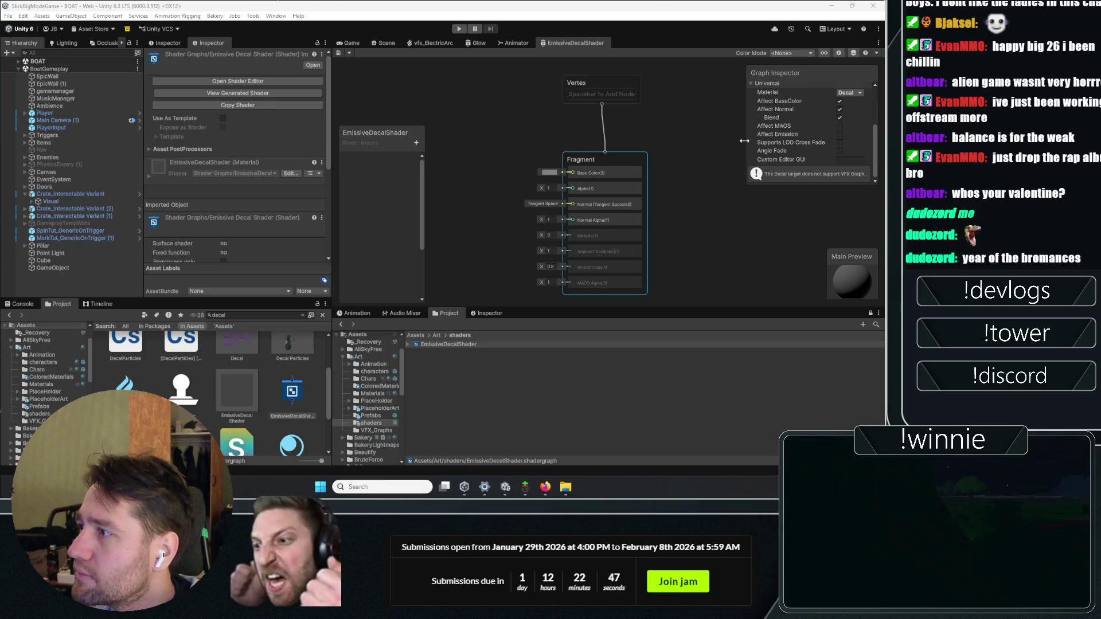
left_click(838, 133)
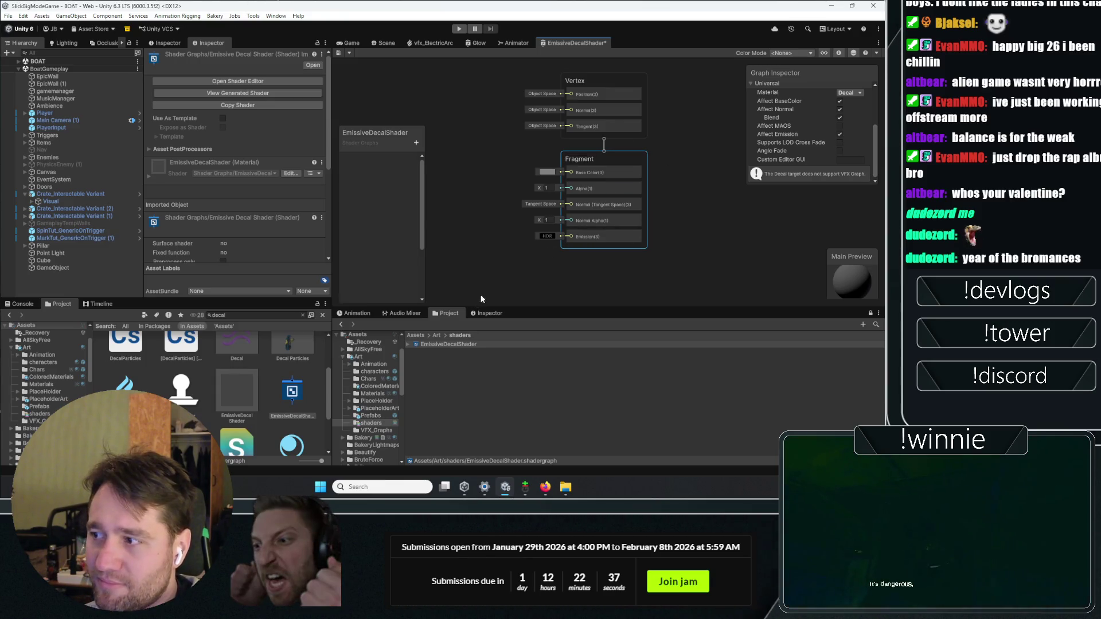
- Go back to the Assets/Art folder and select the Decal material
left_click(463, 368)
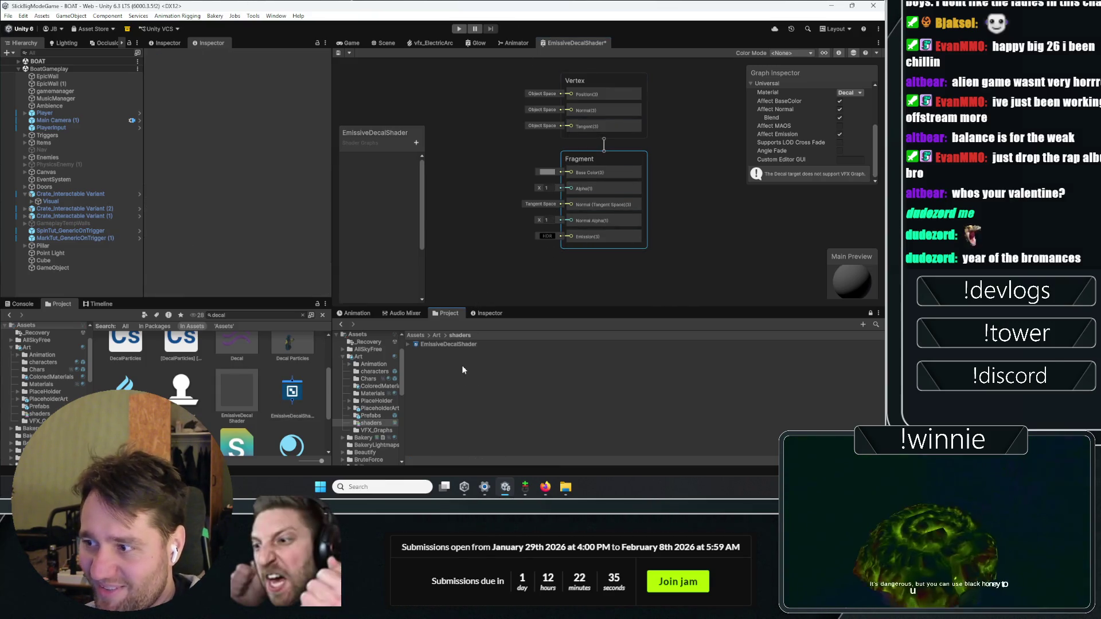
left_click(96, 261)
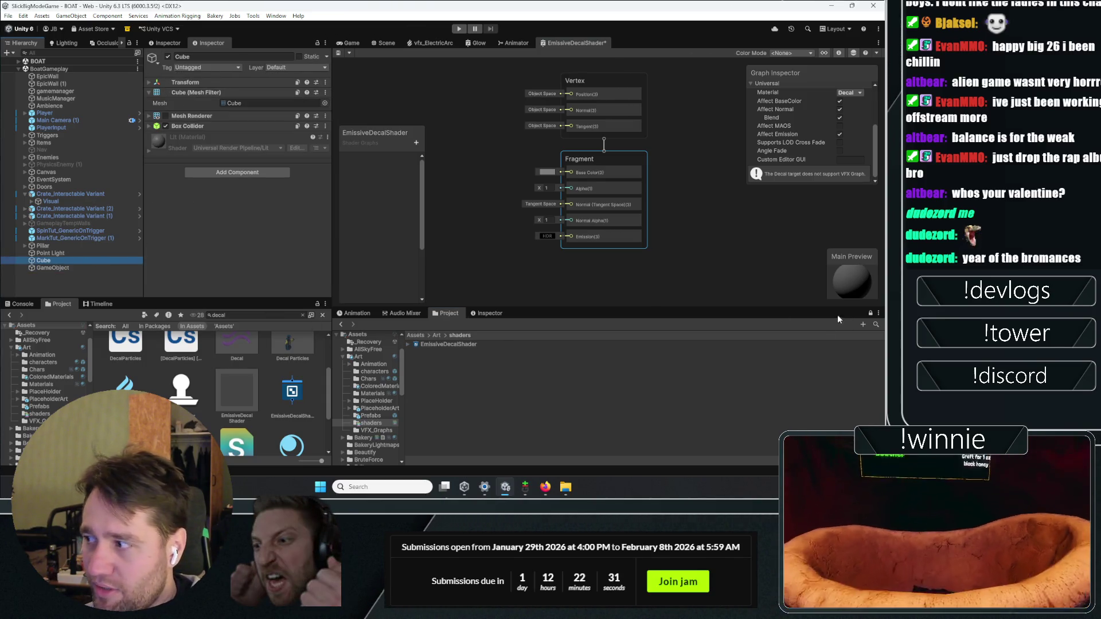
left_click(436, 335)
left_click(432, 417)
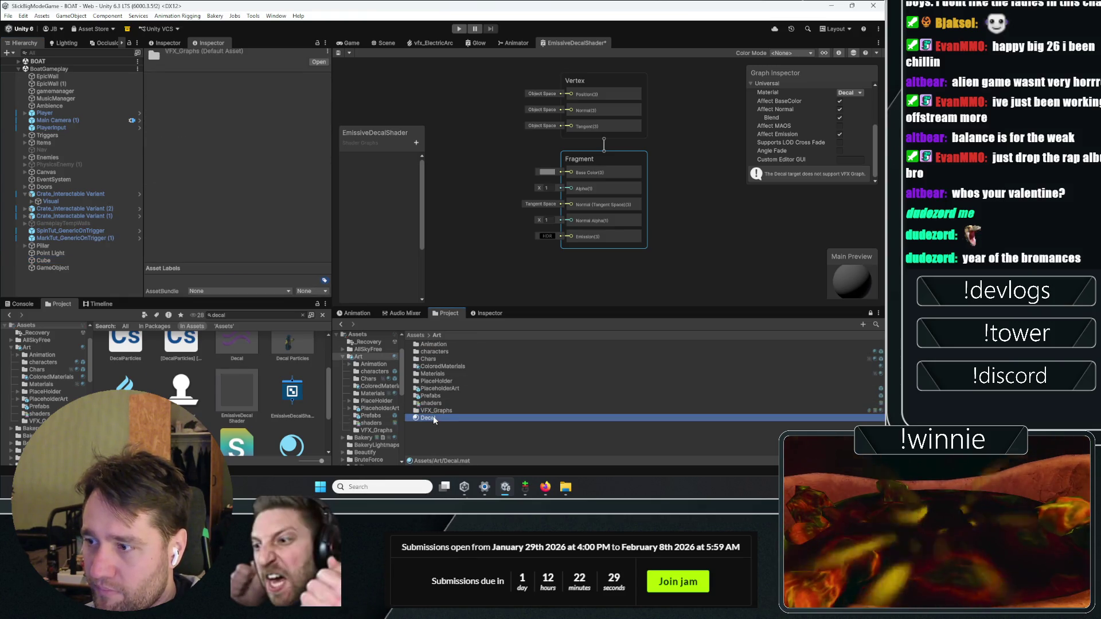
- Try EmissiveDecalShader on the Decal material, then set its shader to Shader Graphs/Decal
left_click(264, 65)
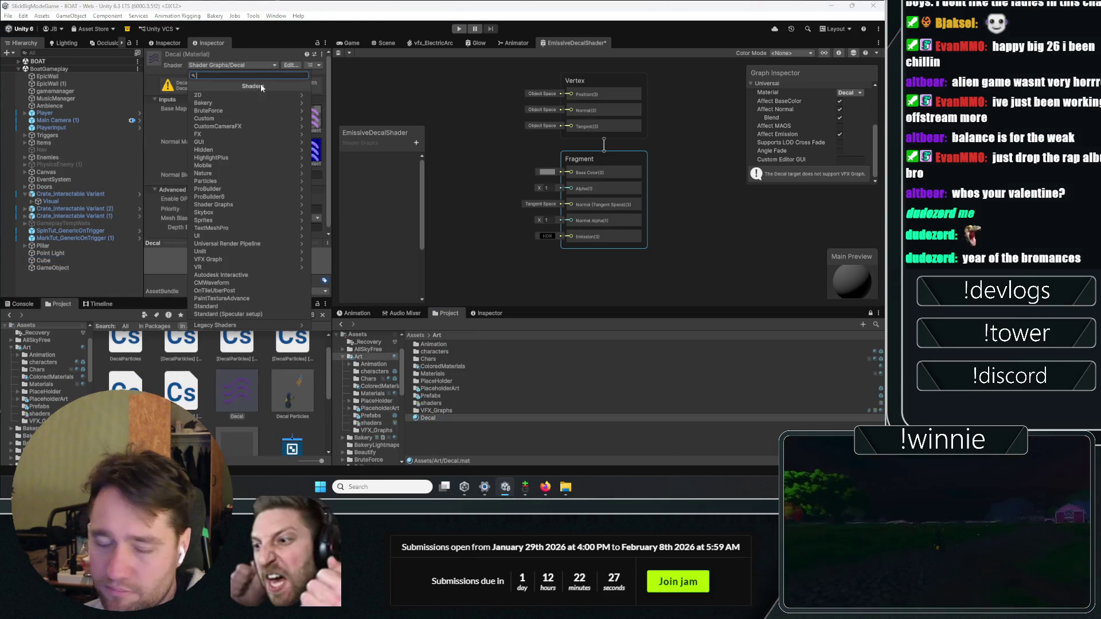
type("emis")
key("Return")
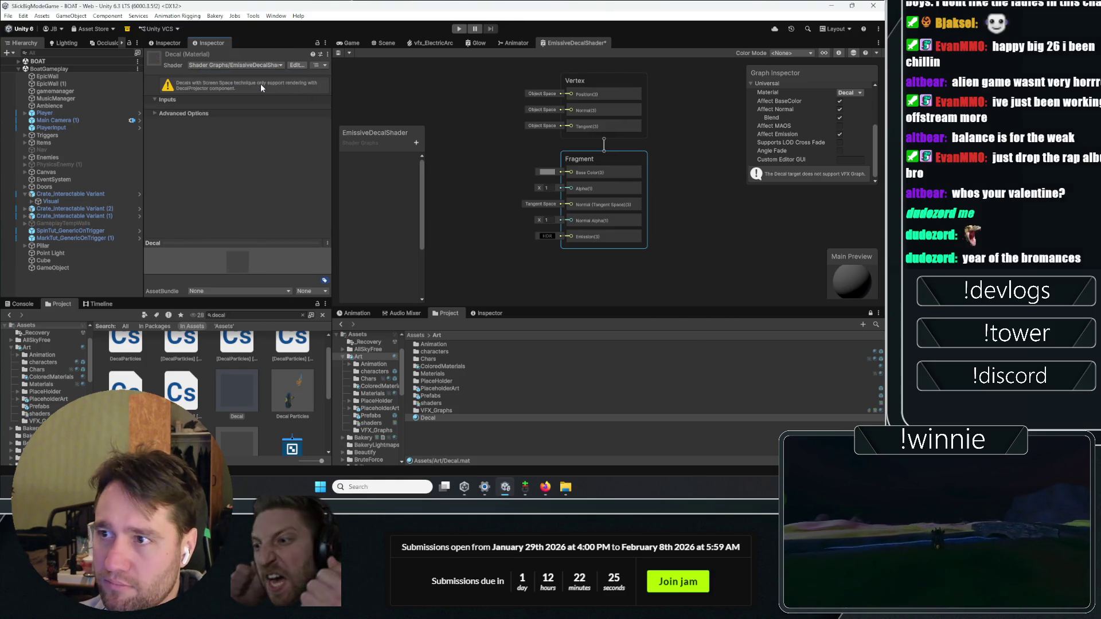
left_click(188, 113)
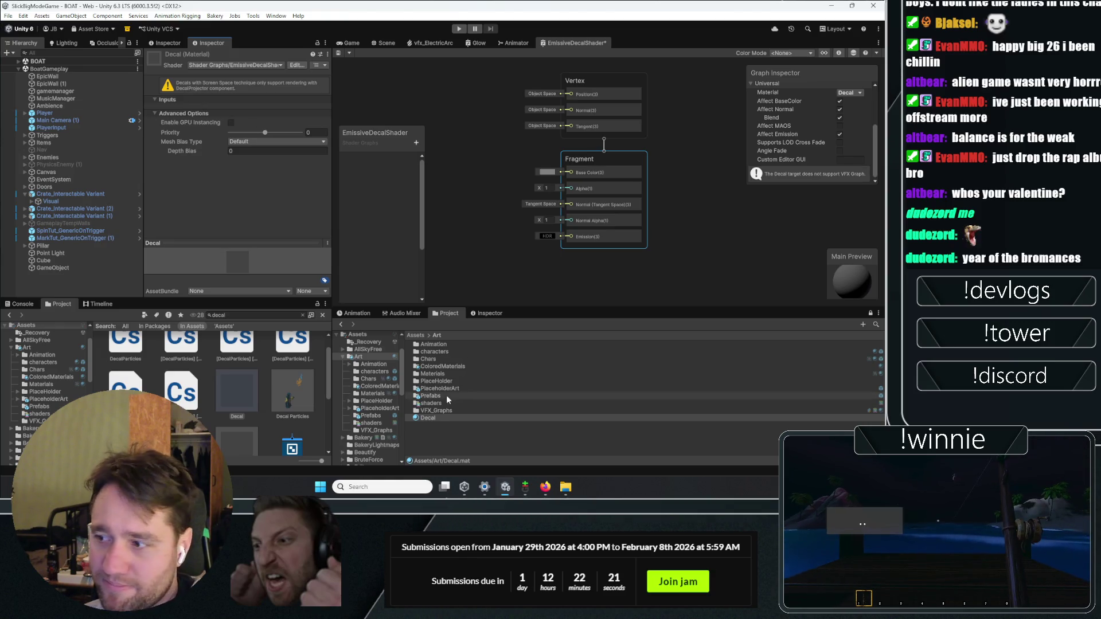
left_click(250, 66)
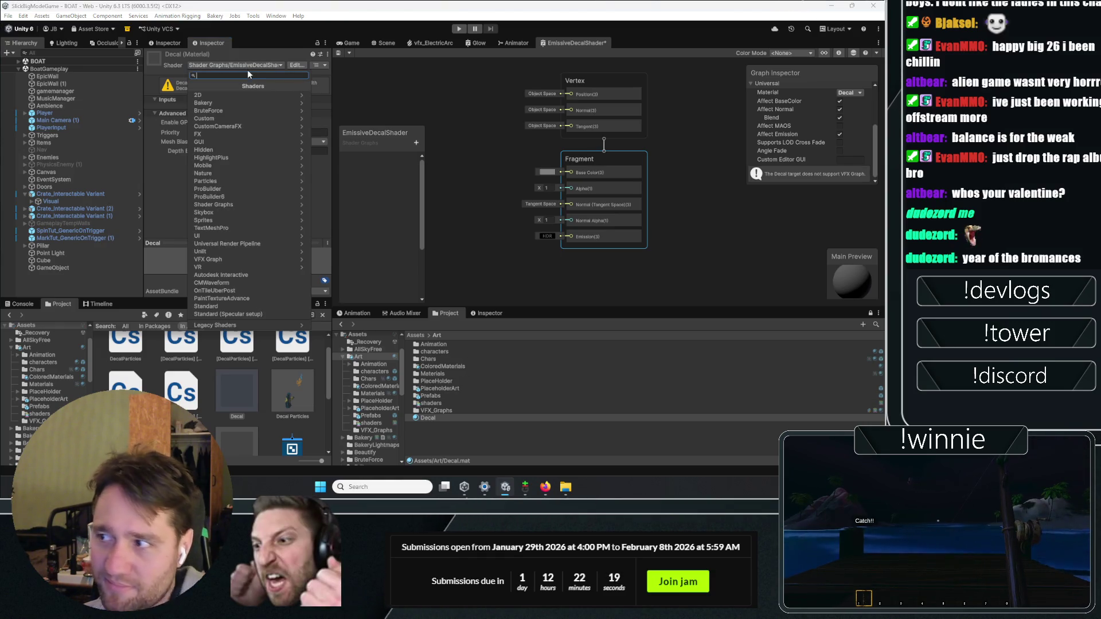
key("Escape")
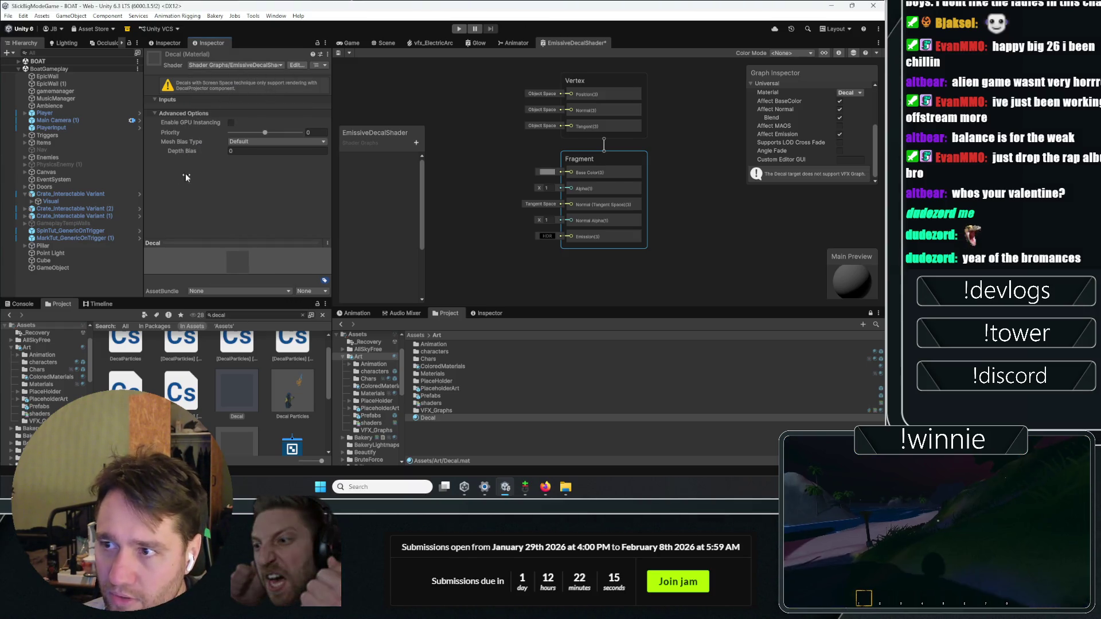
left_click(244, 65)
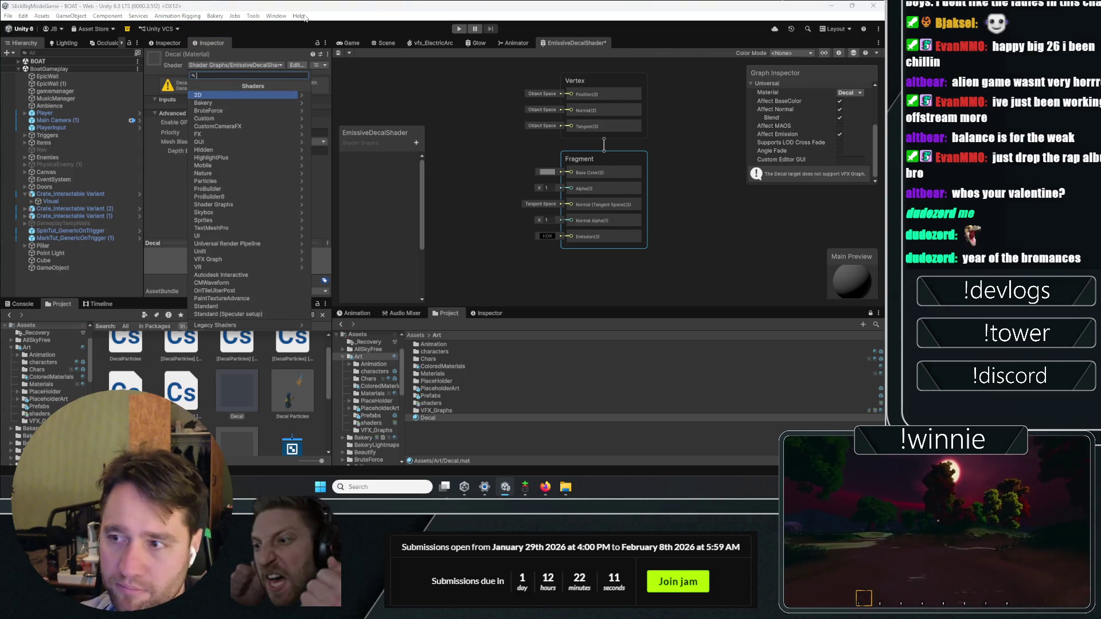
type("decal")
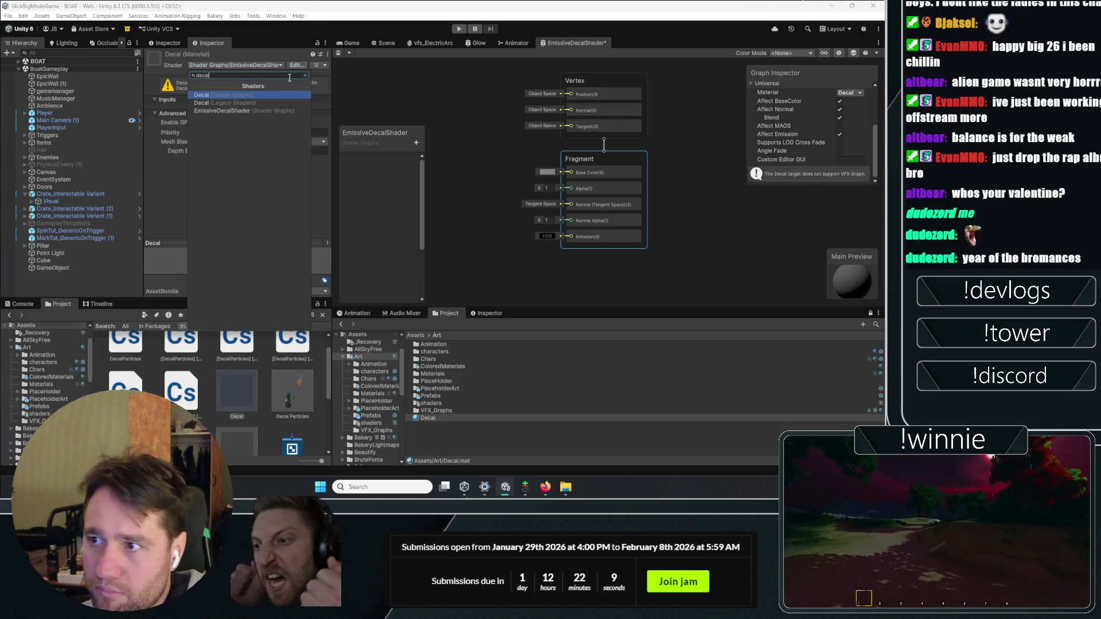
left_click(258, 95)
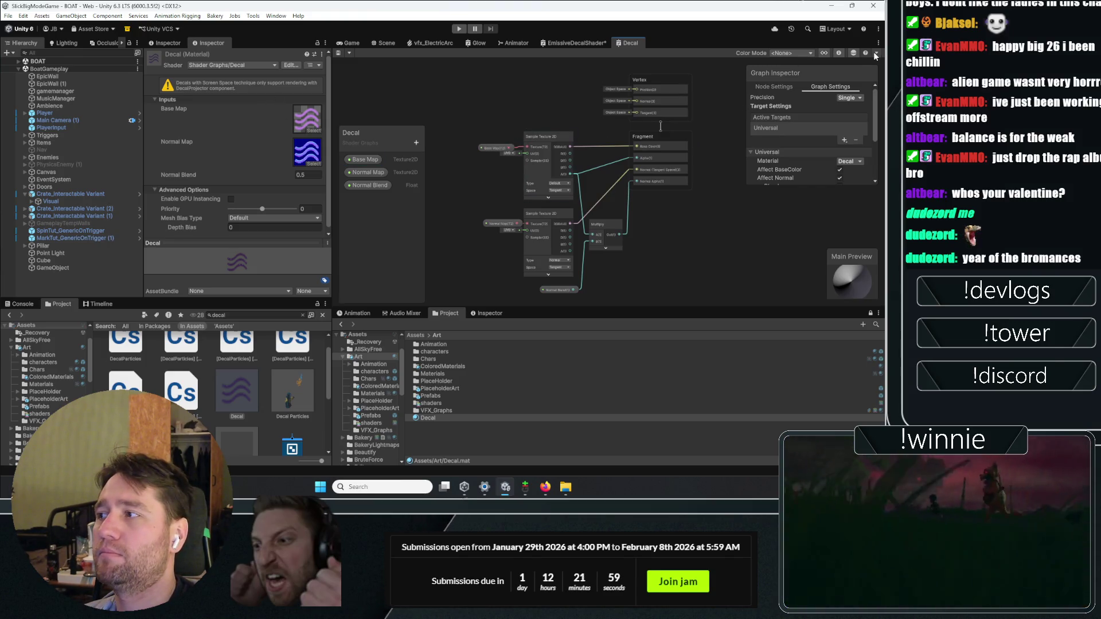
- Enable Affect Emission in the Decal shader graph's Graph Inspector
left_click(876, 53)
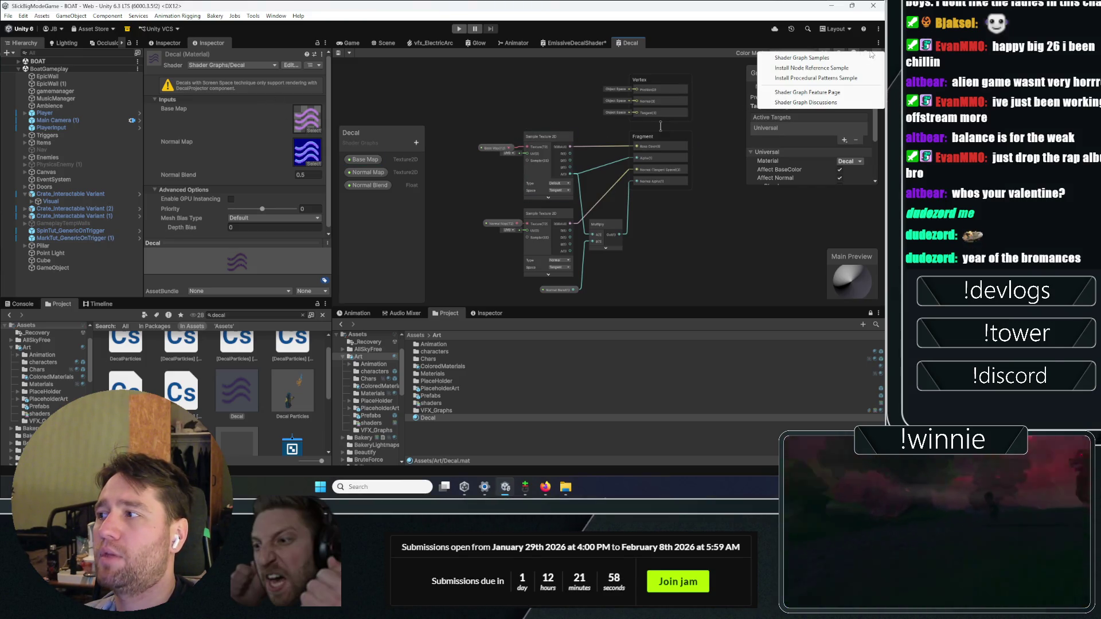
left_click(570, 349)
left_click(432, 418)
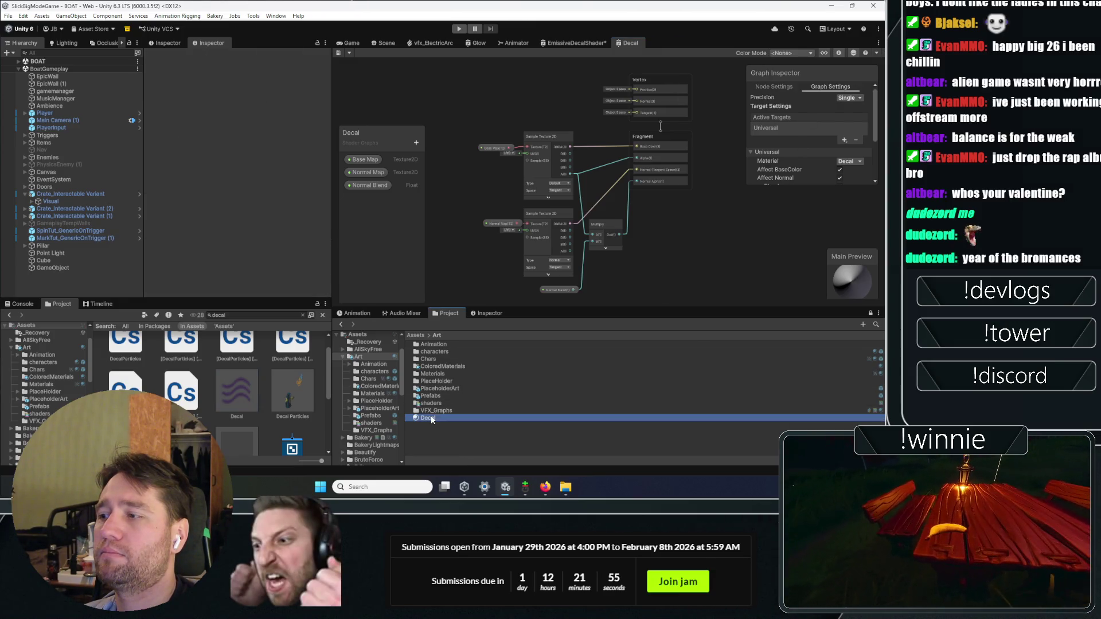
scroll(825, 157, "down", 3)
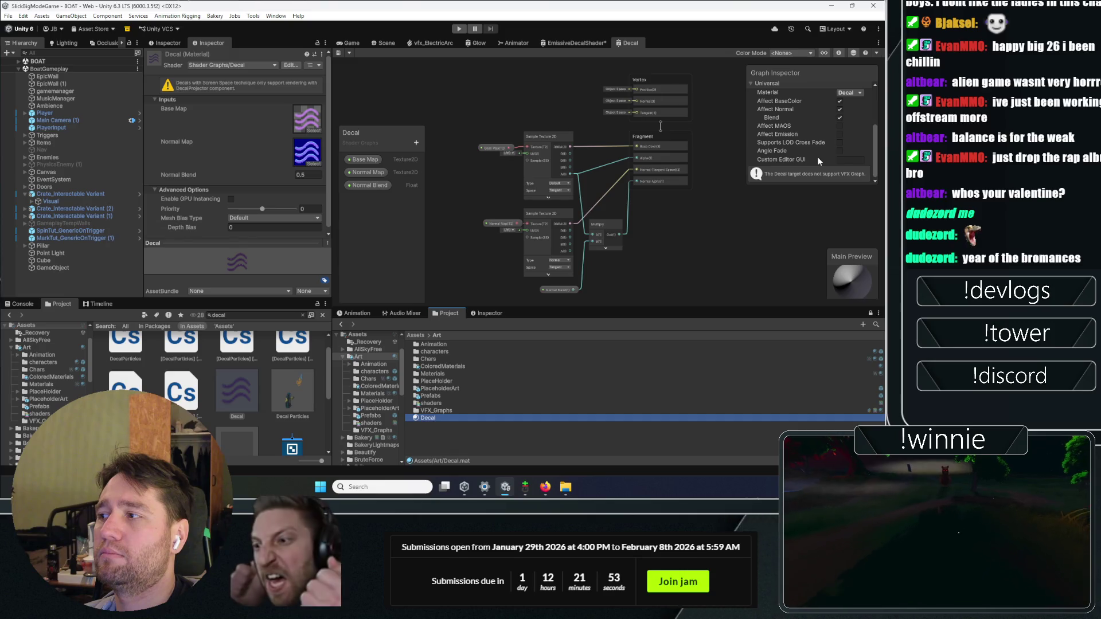
left_click(839, 135)
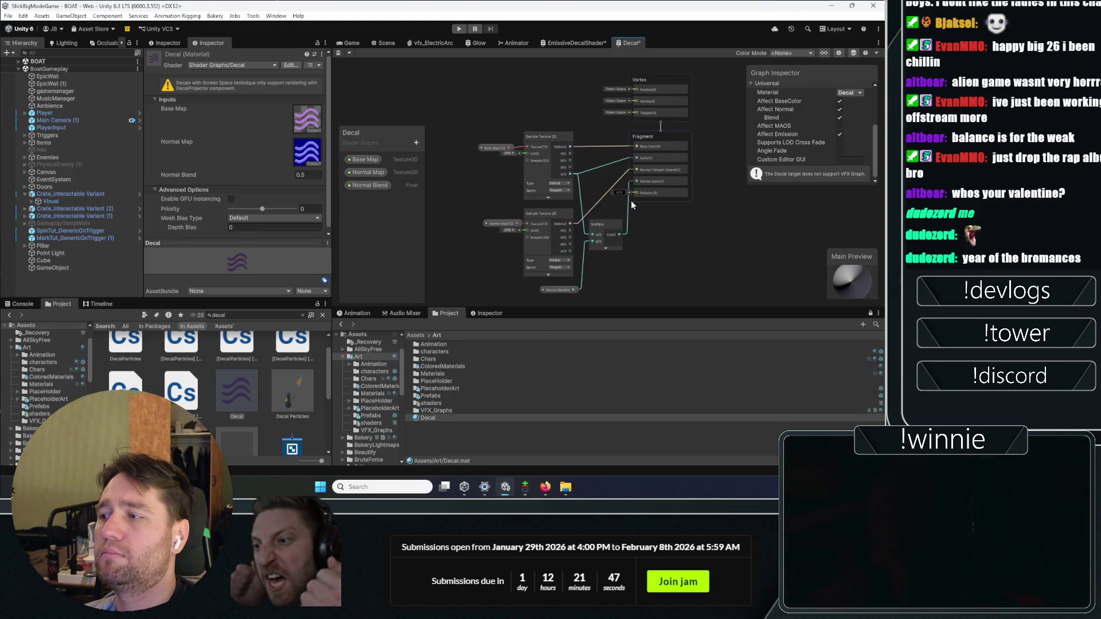
left_click(71, 260)
left_click(428, 418)
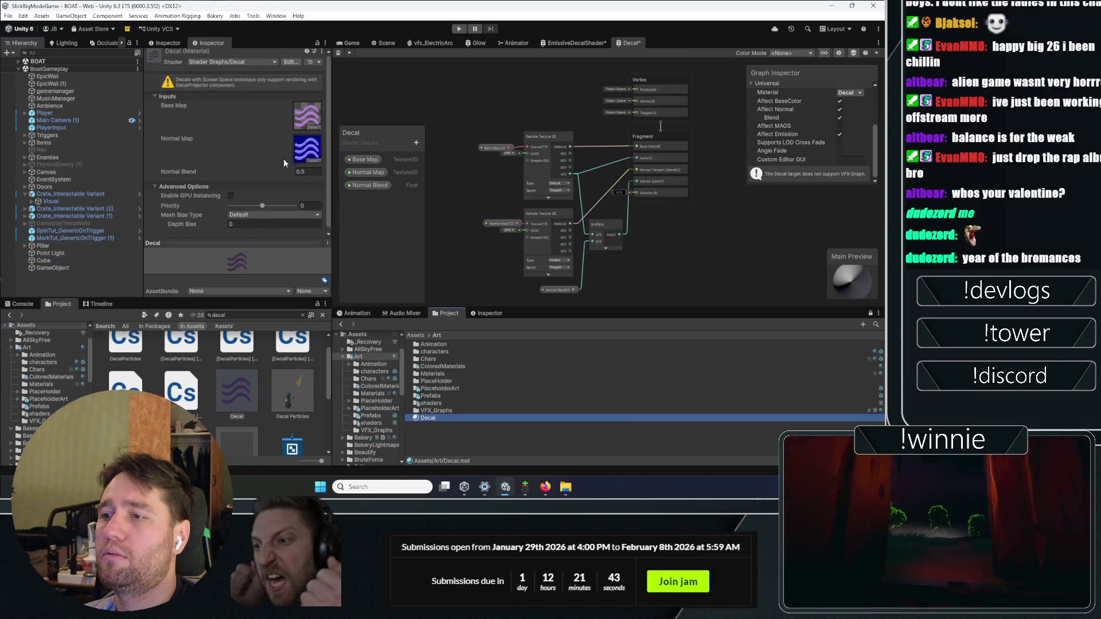
left_click(90, 268)
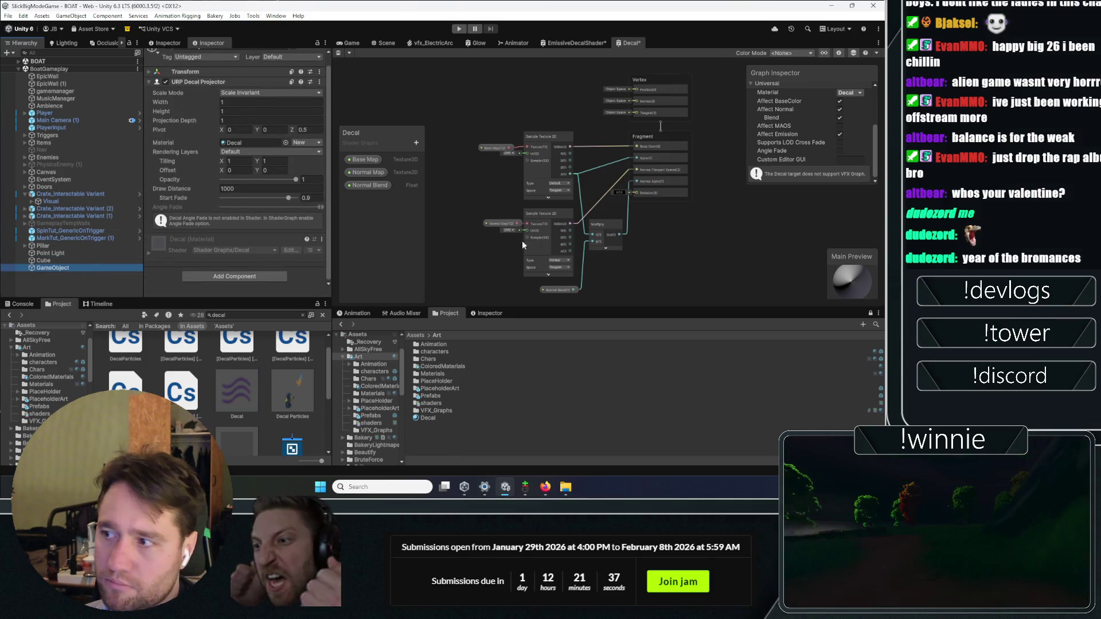
- Add a Float property named Emission and connect it to the Fragment Emission input
left_click(417, 143)
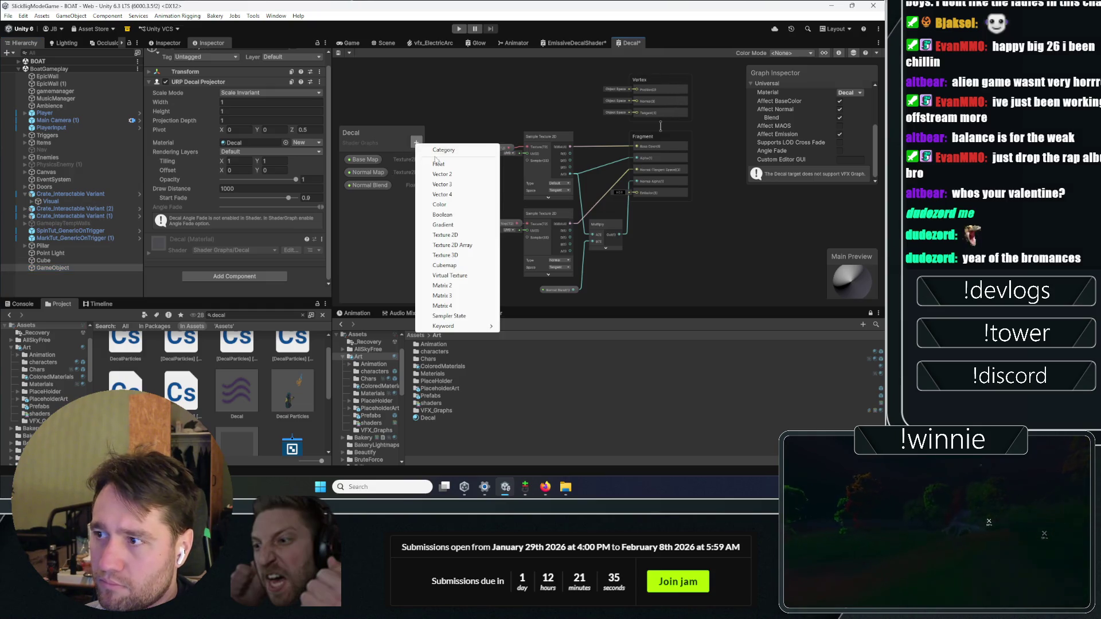
left_click(440, 165)
type("Emission")
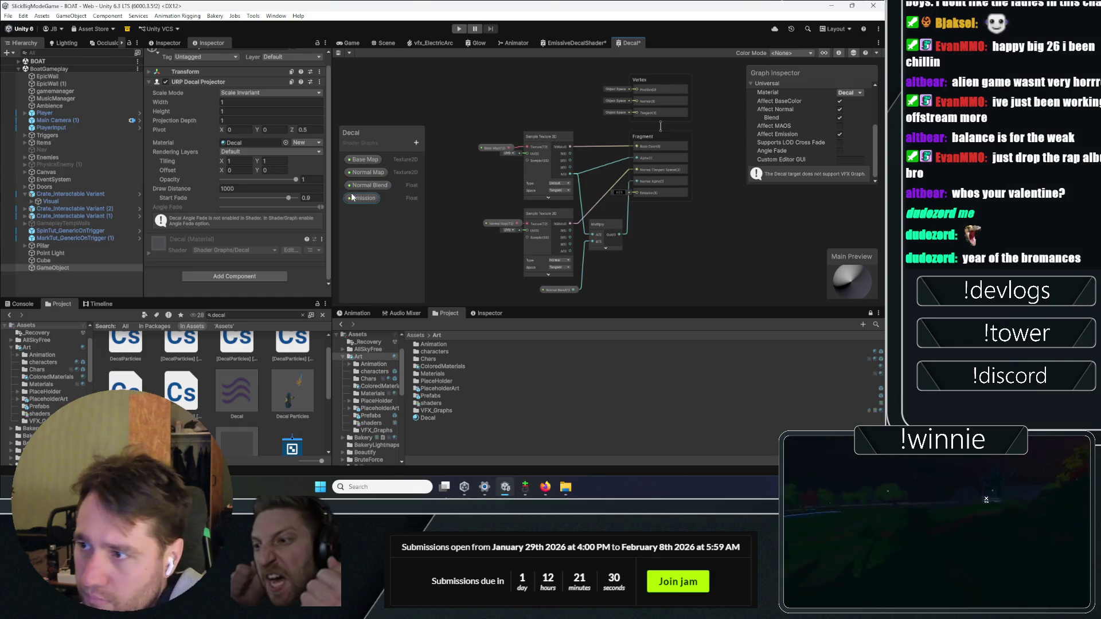
left_click(352, 198)
mouse_move(351, 197)
left_mouse_down()
mouse_move(660, 221)
mouse_move(632, 191)
left_mouse_up()
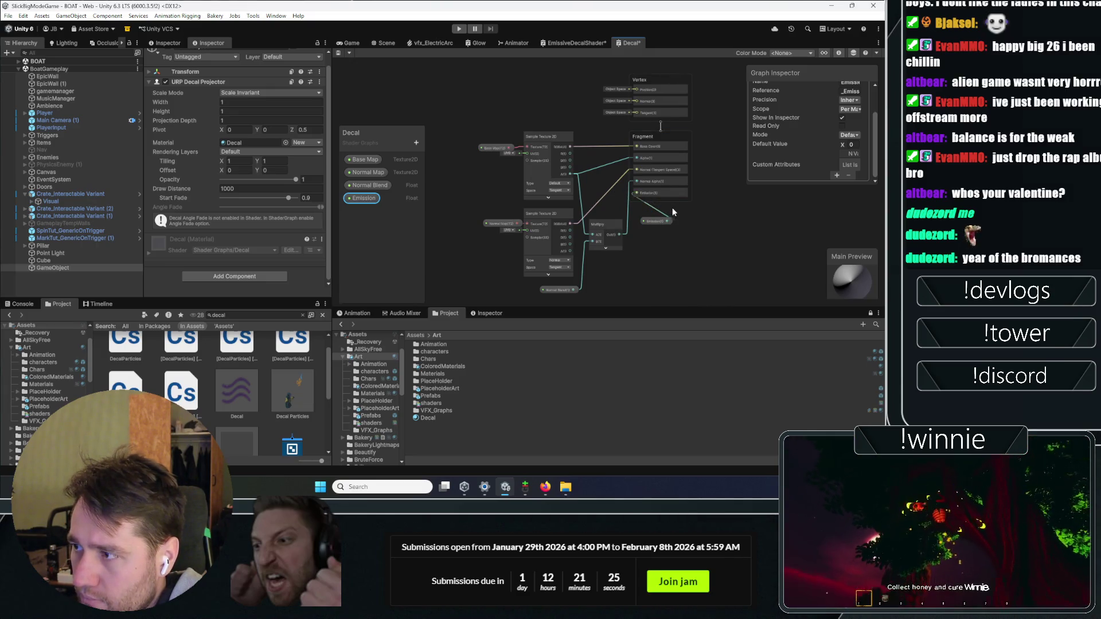
left_click_drag(674, 212, 831, 211)
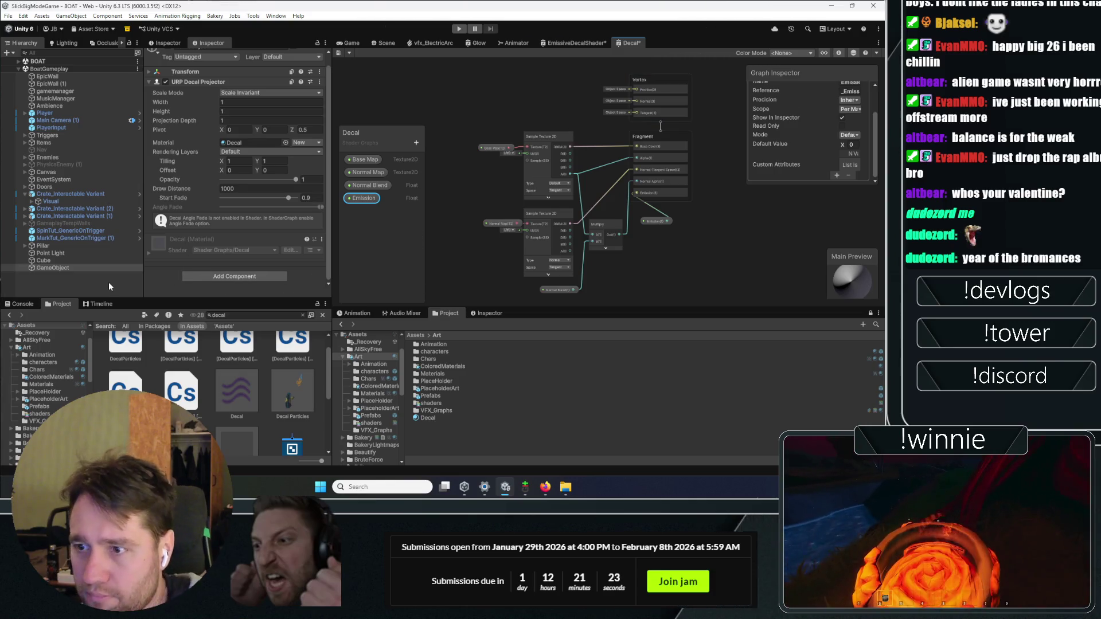
left_click(93, 268)
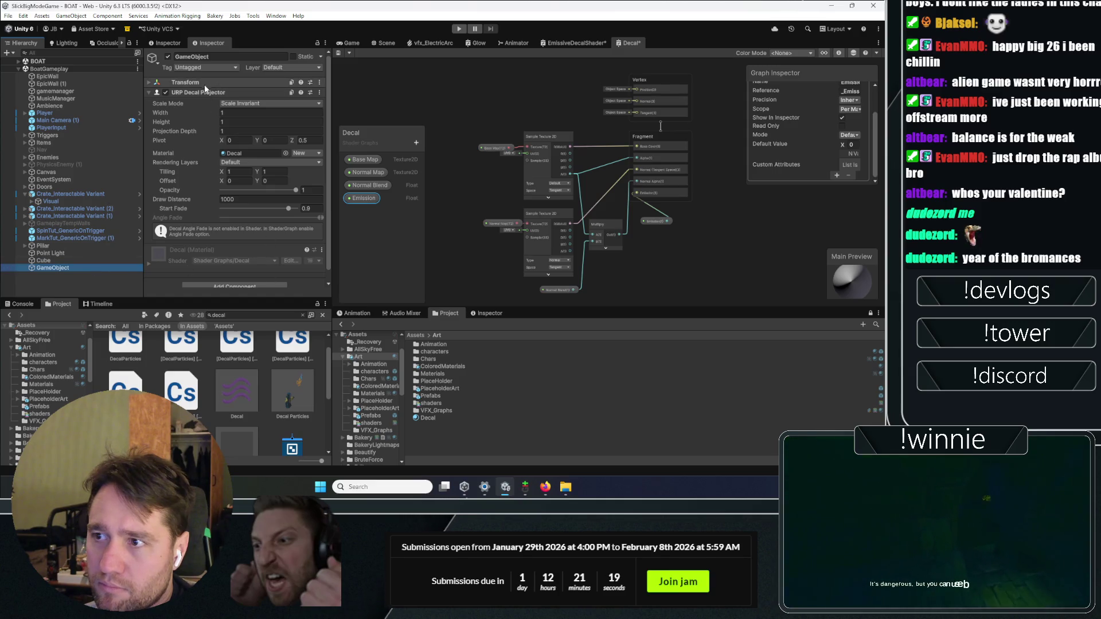
left_click(427, 418)
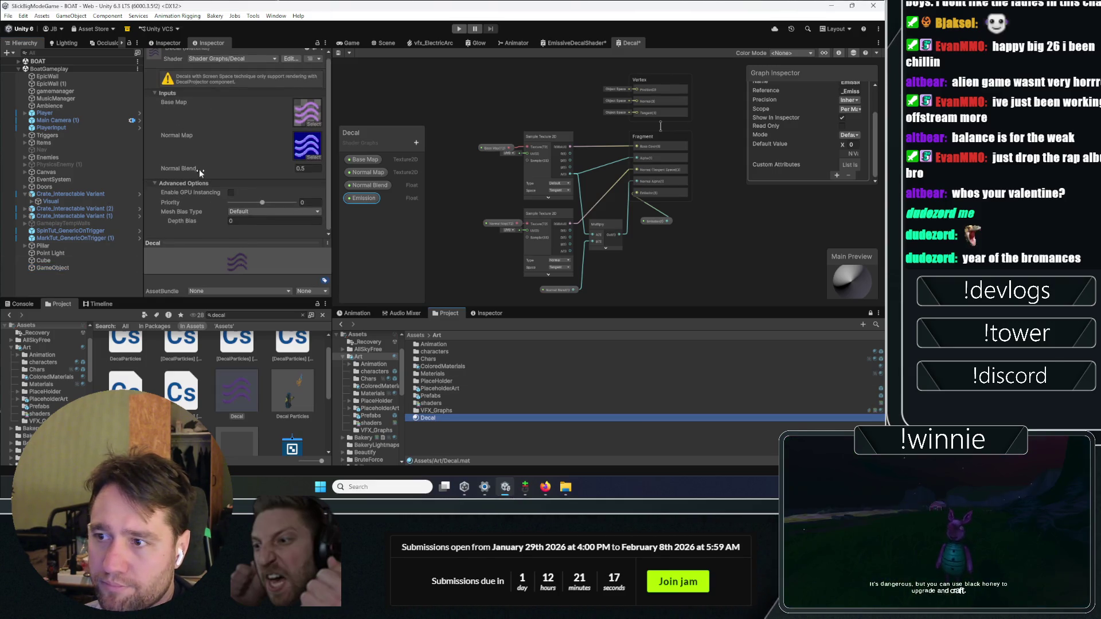
scroll(198, 170, "up", 1)
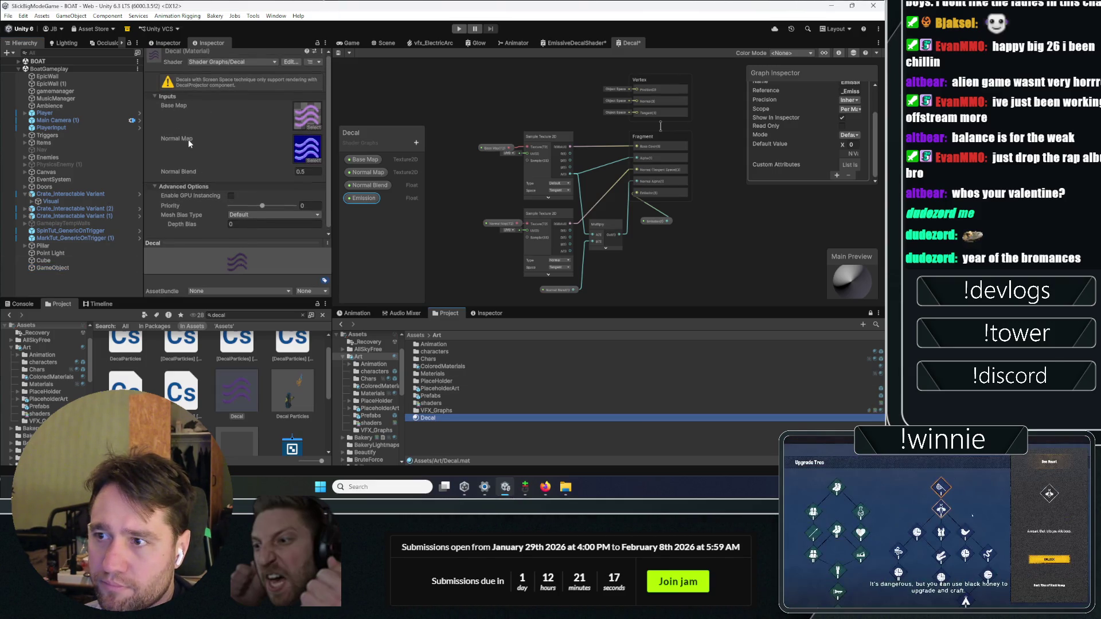
left_click(473, 167)
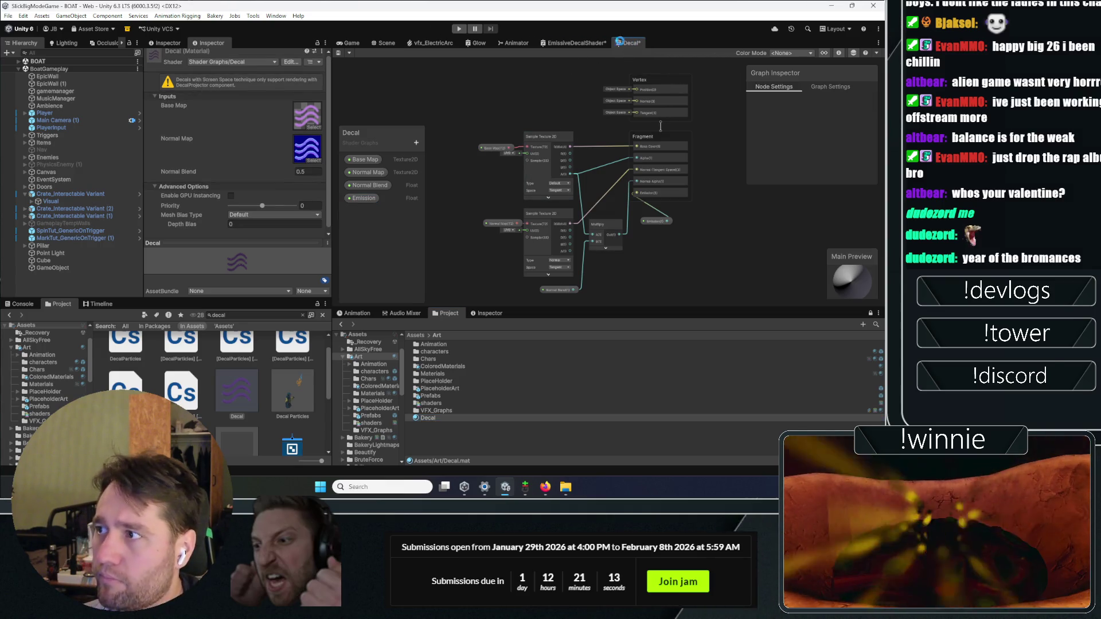
- Save the Decal shader graph and bring the Crate_Interactable Variant into focus
double_click(63, 194)
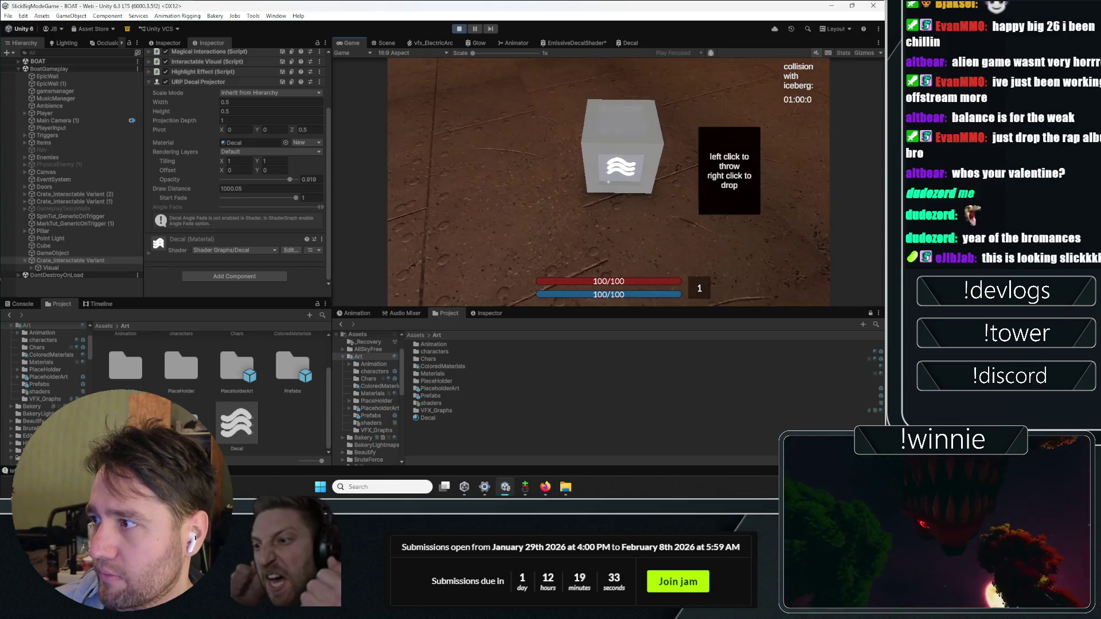
- Repeatedly pick up, throw and drop the wave-decal crate, then exit play mode
left_click(609, 182)
left_click(609, 182)
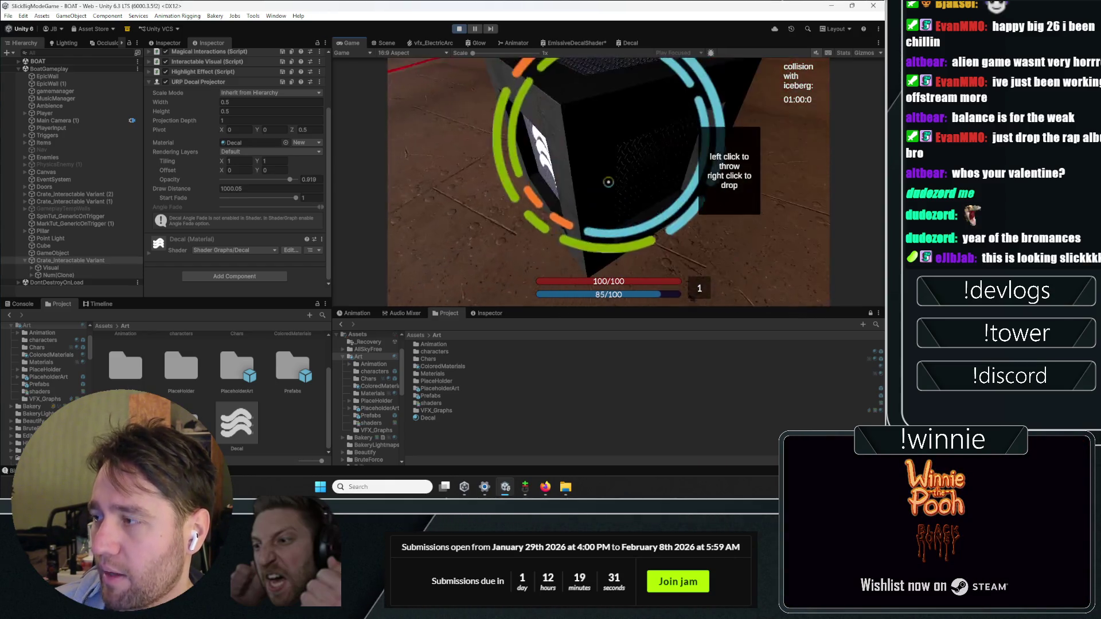
left_click(609, 182)
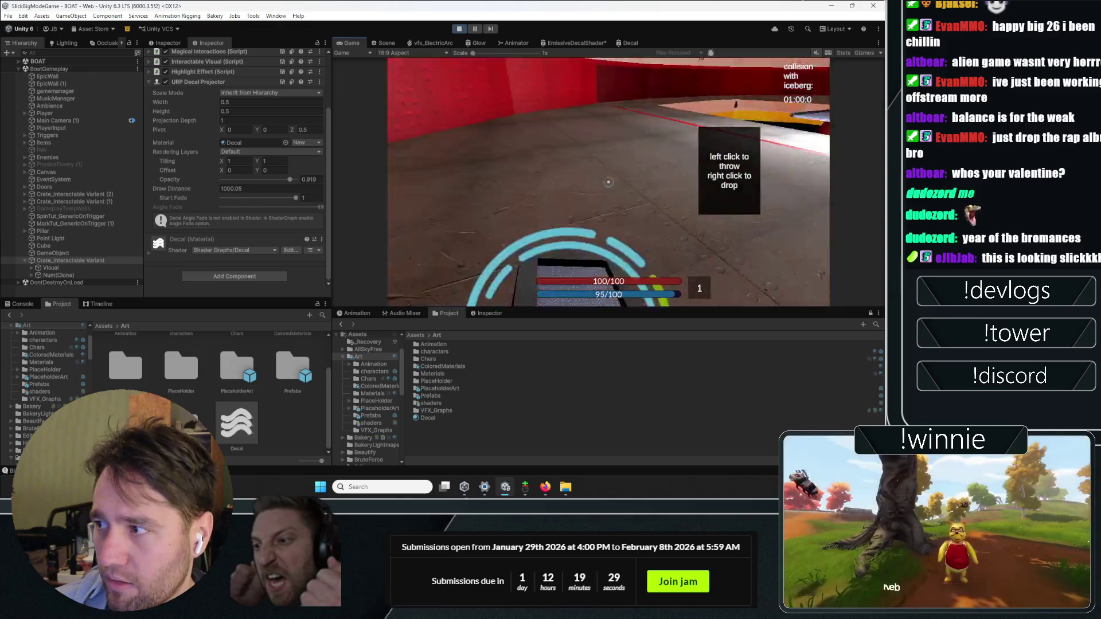
left_click(608, 181)
left_click(609, 182)
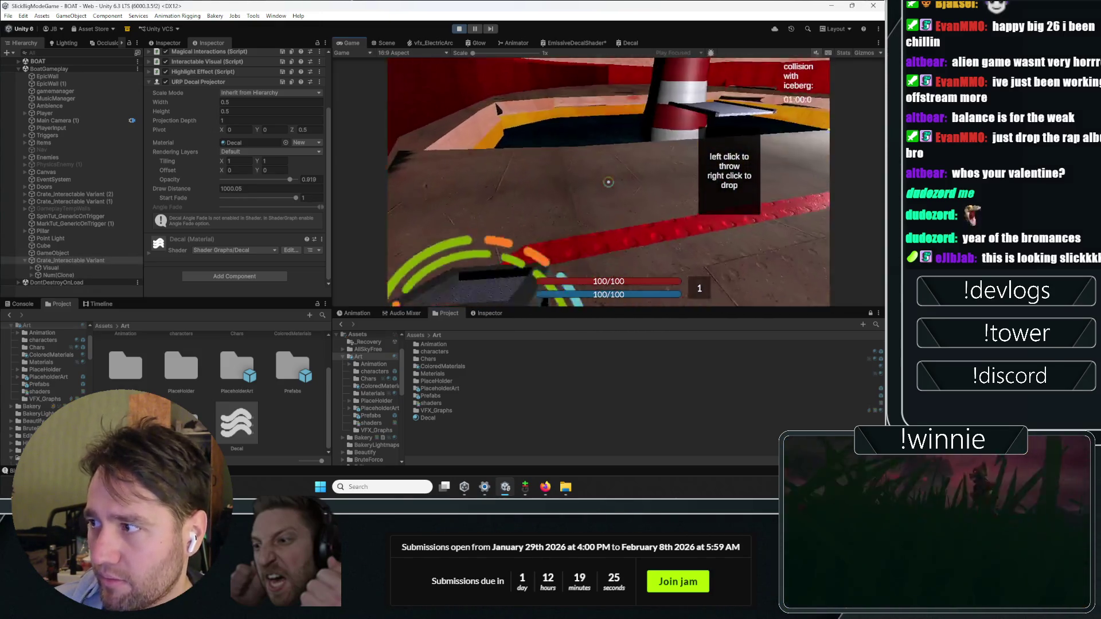
left_click(608, 182)
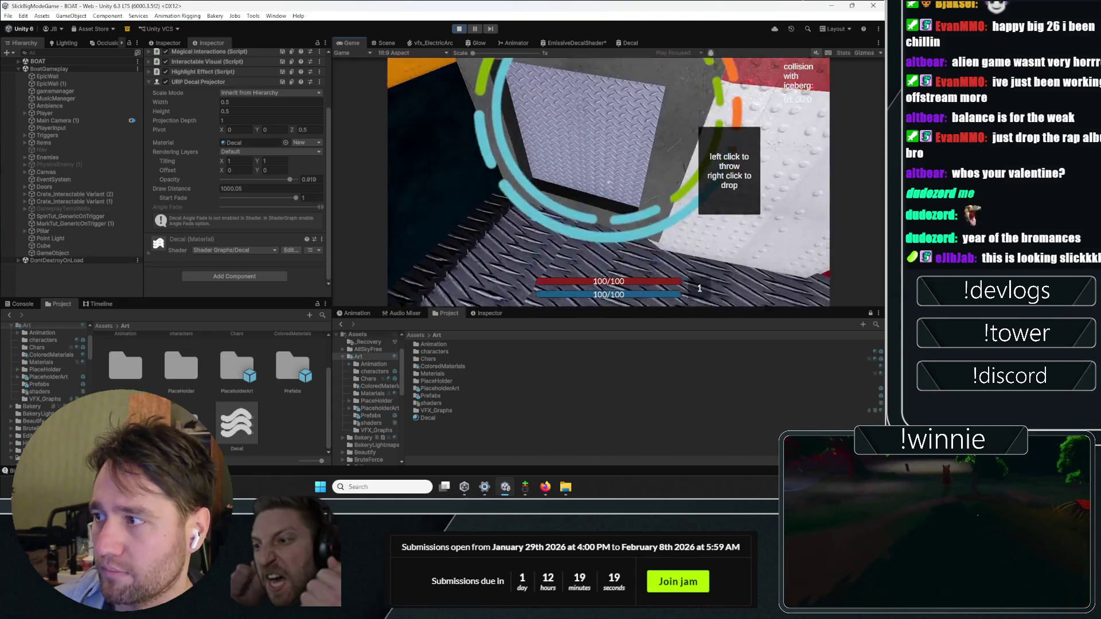
right_click(609, 182)
key("space")
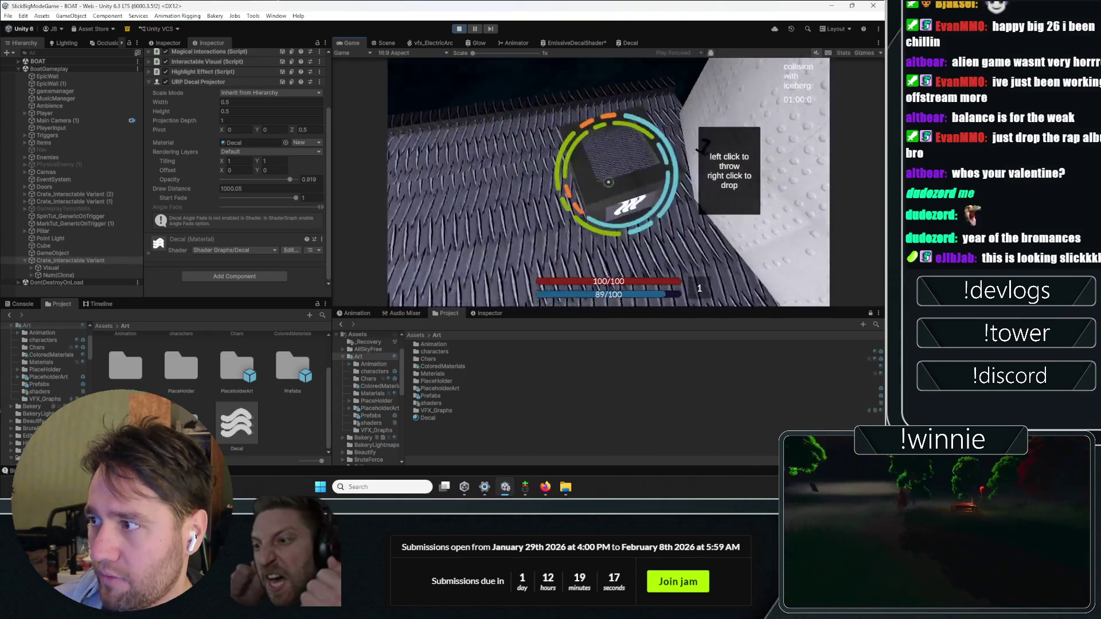
left_click(609, 182)
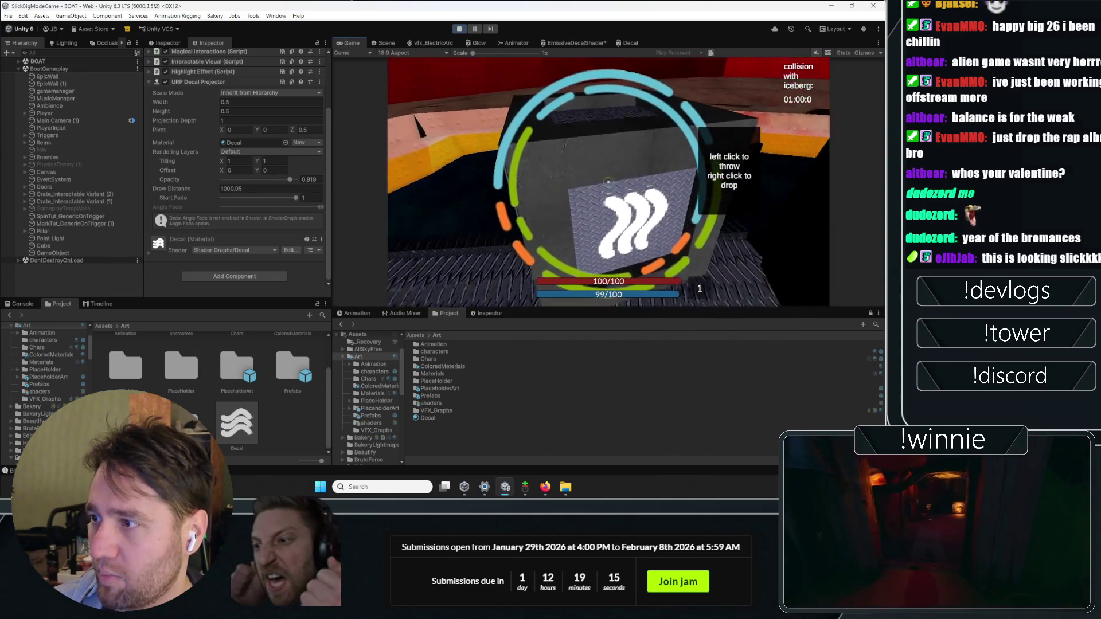
left_click(609, 182)
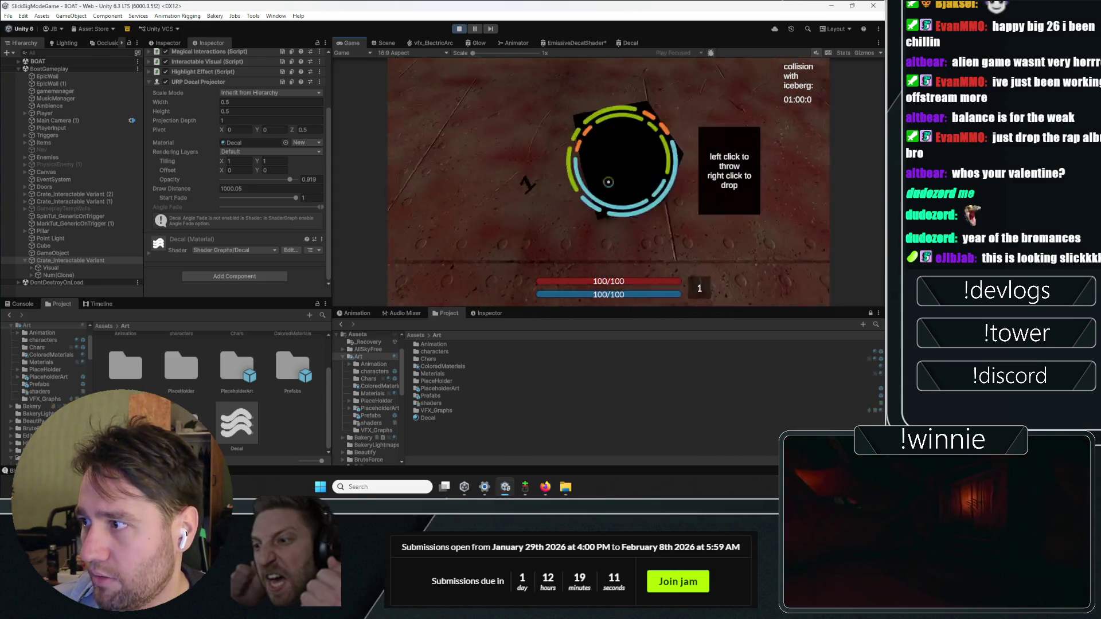
left_click(609, 181)
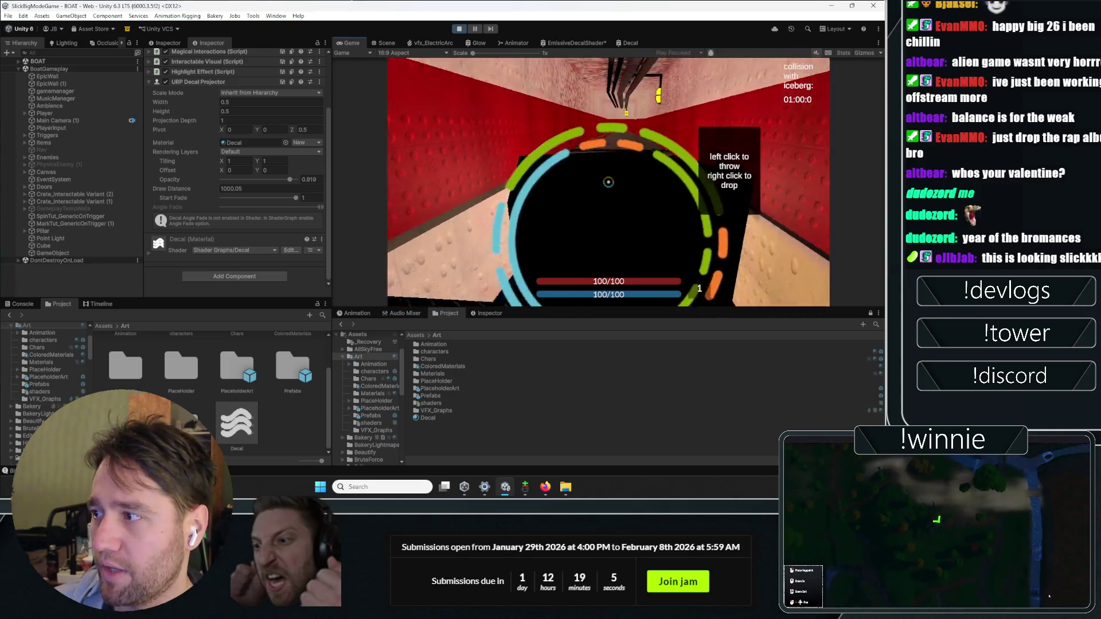
left_click(608, 182)
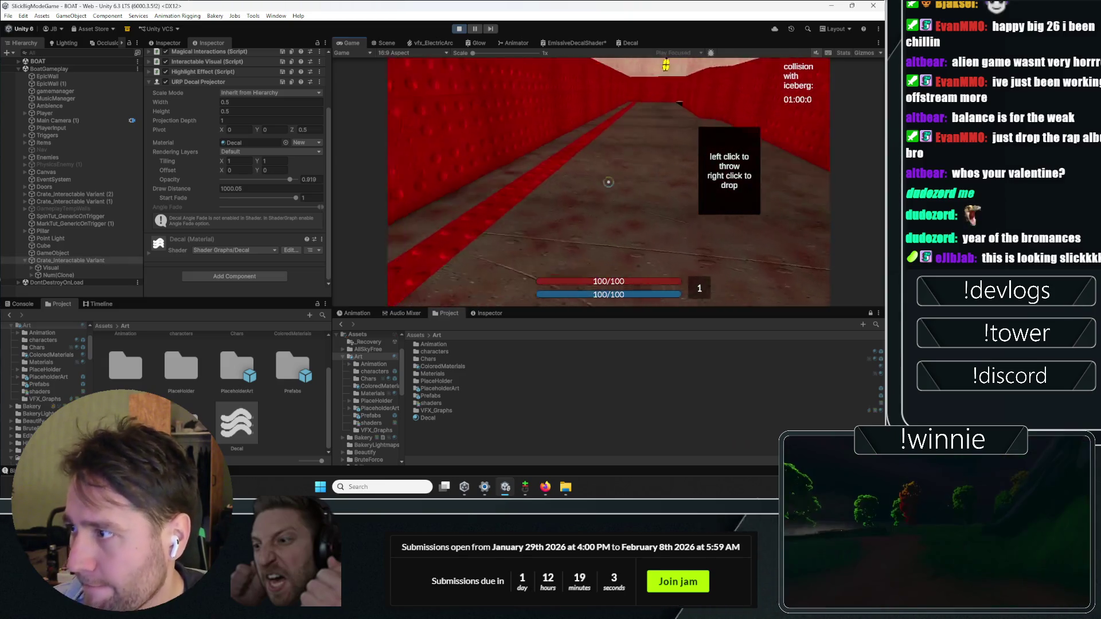
left_click(608, 182)
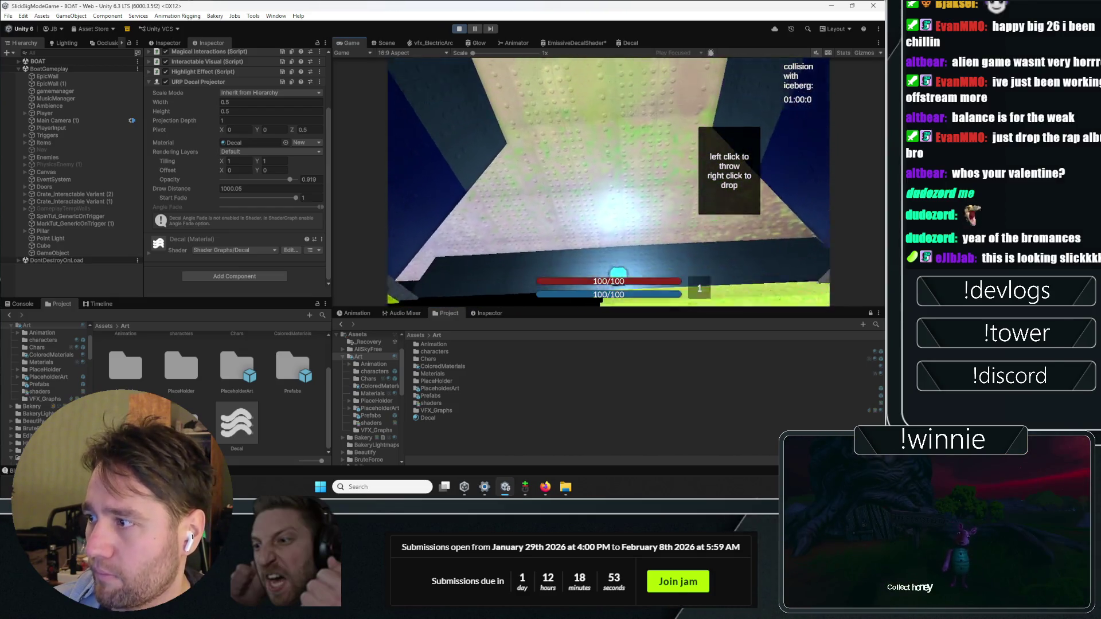
left_click(609, 183)
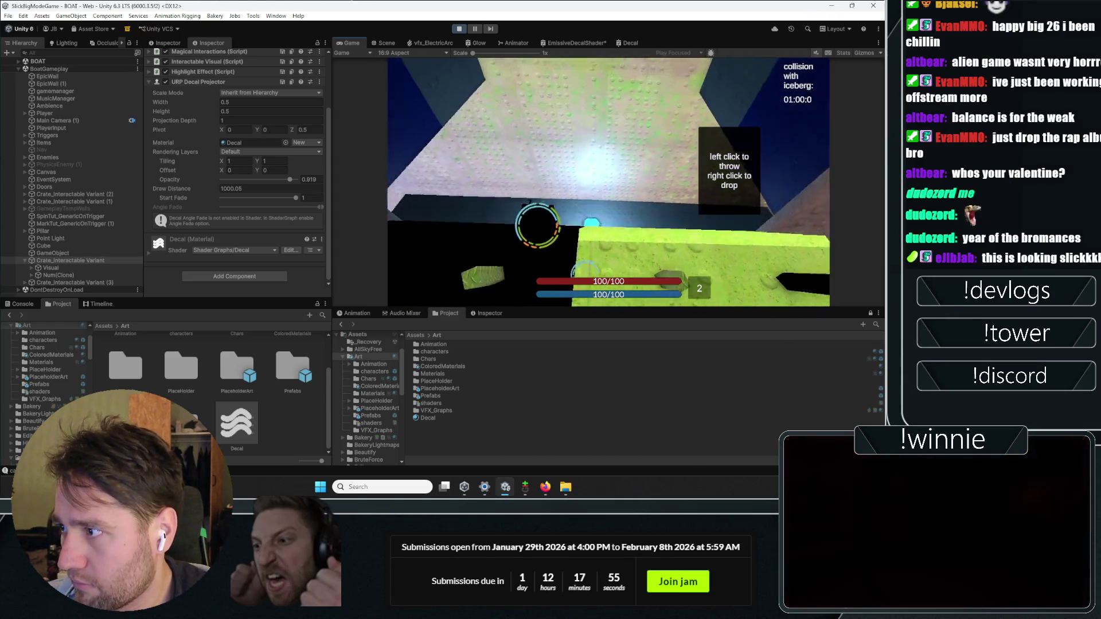
left_click(608, 181)
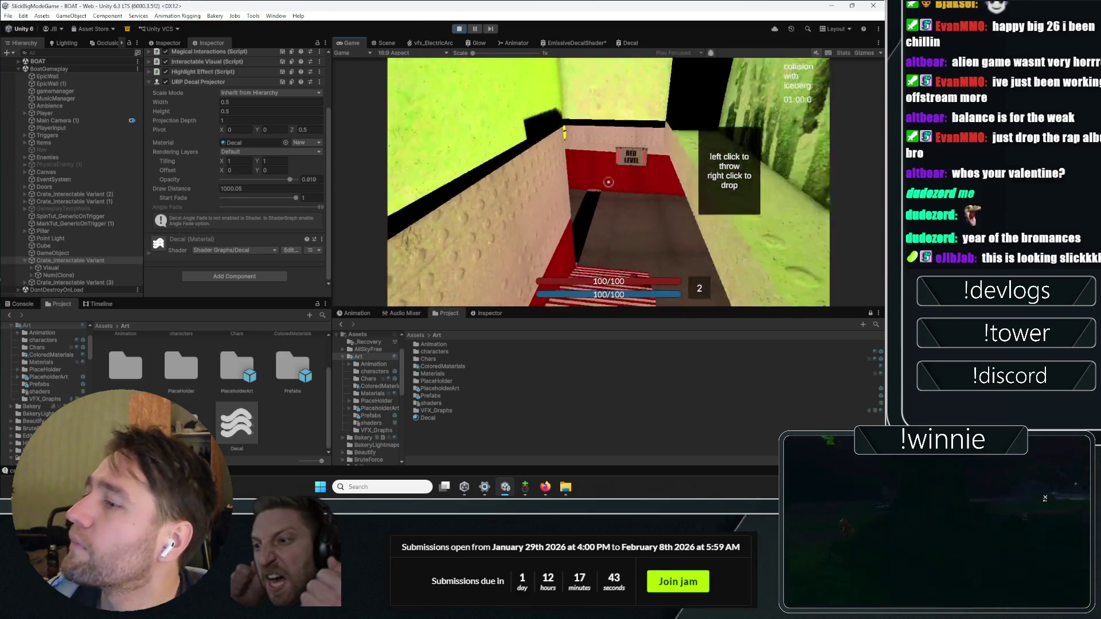
key("ctrl+p")
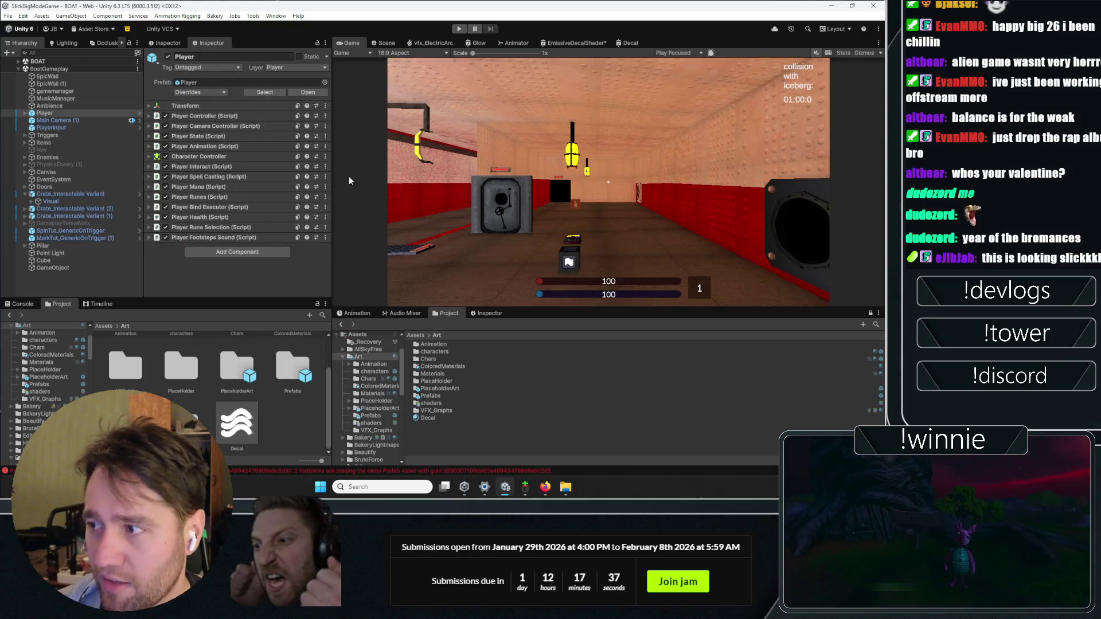
- Zoom in on the crate's wave decal in the Scene view, then play the game
left_click(86, 284)
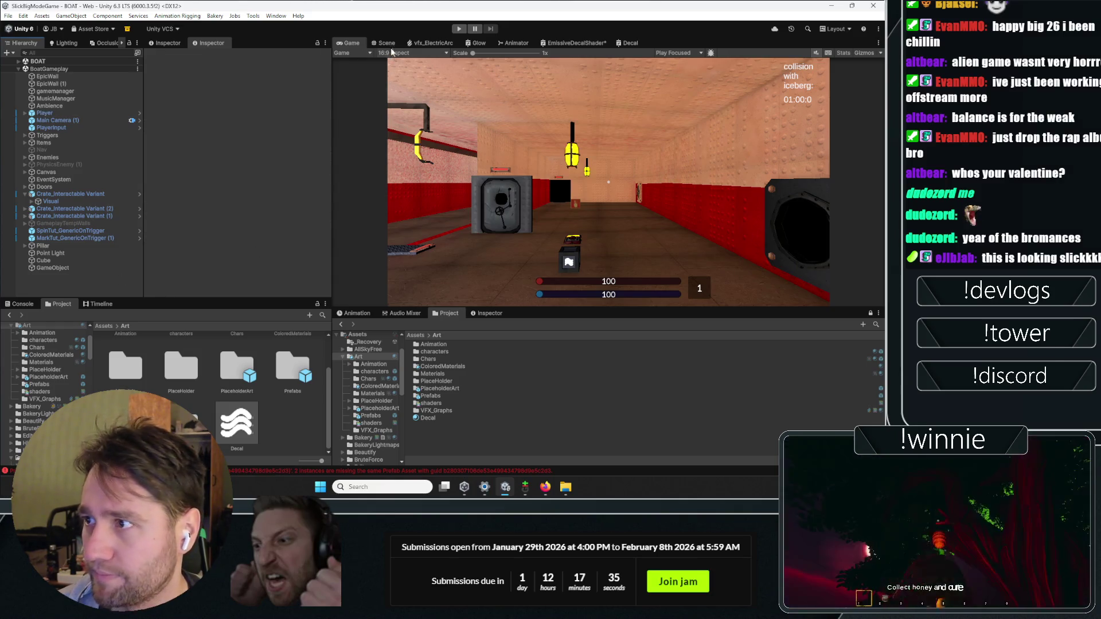
left_click(383, 43)
scroll(607, 116, "up", 5)
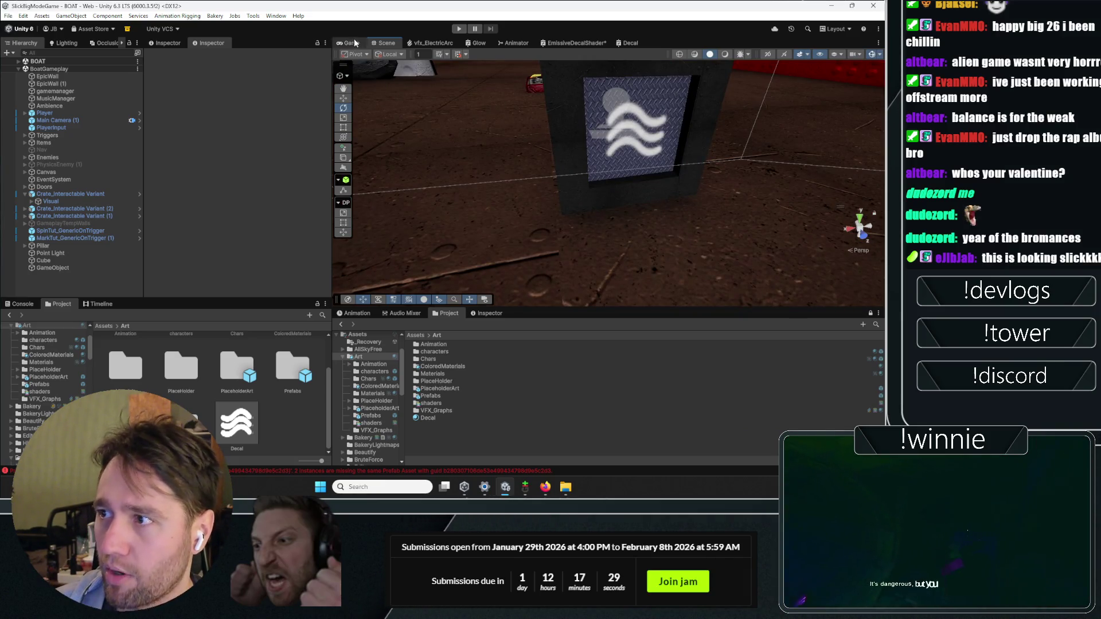
left_click(459, 29)
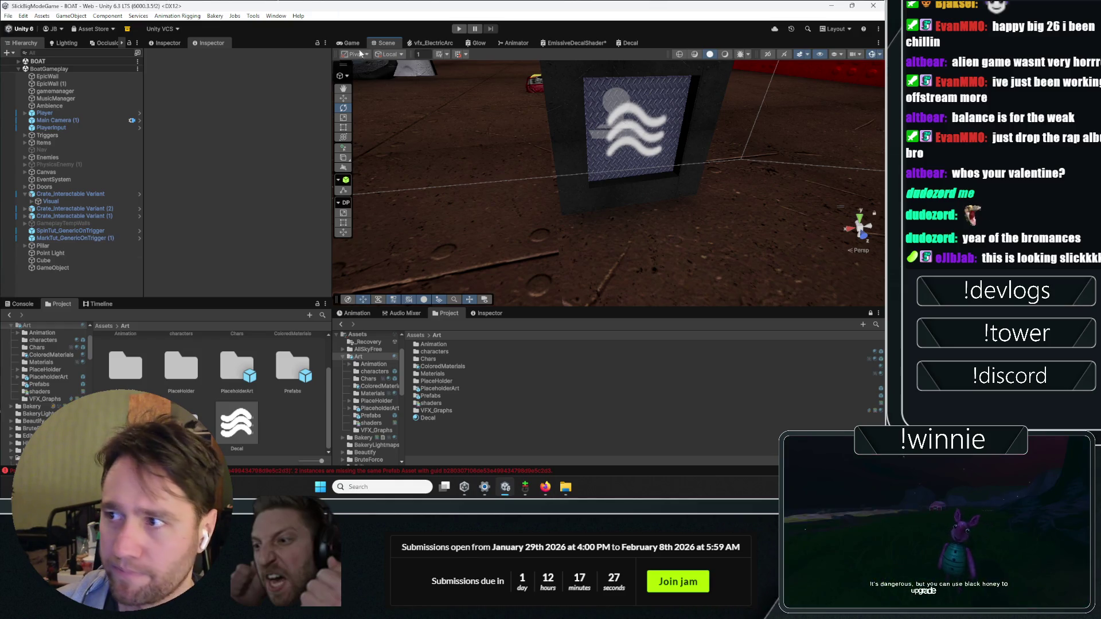
left_click(460, 28)
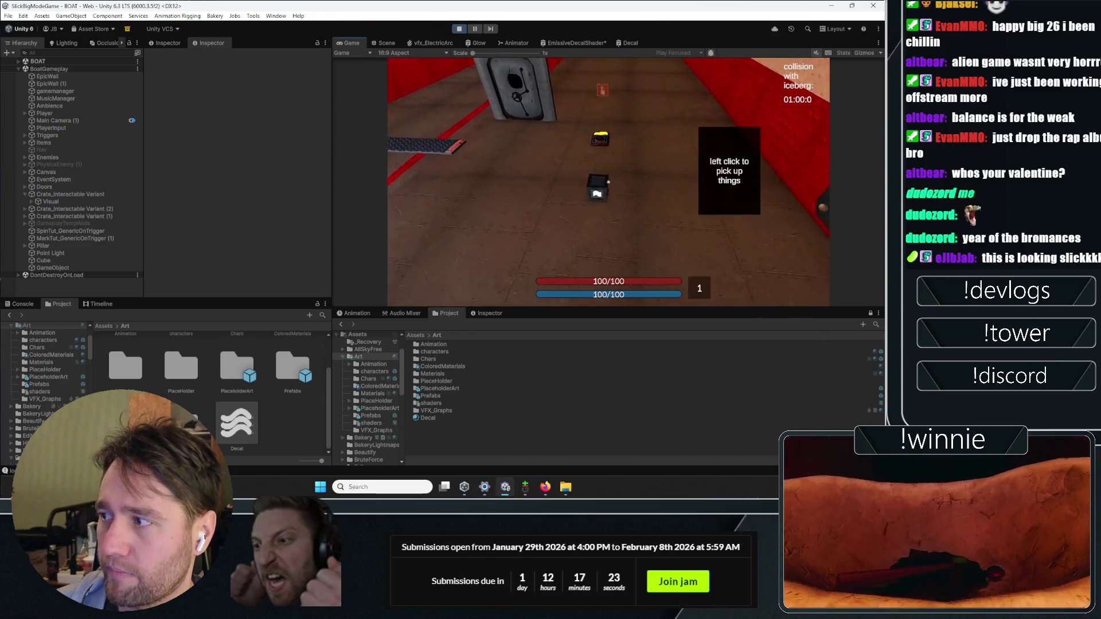
- Pick up the crate, walk forward carrying it, drop it on the floor, then stop the game
left_click(608, 182)
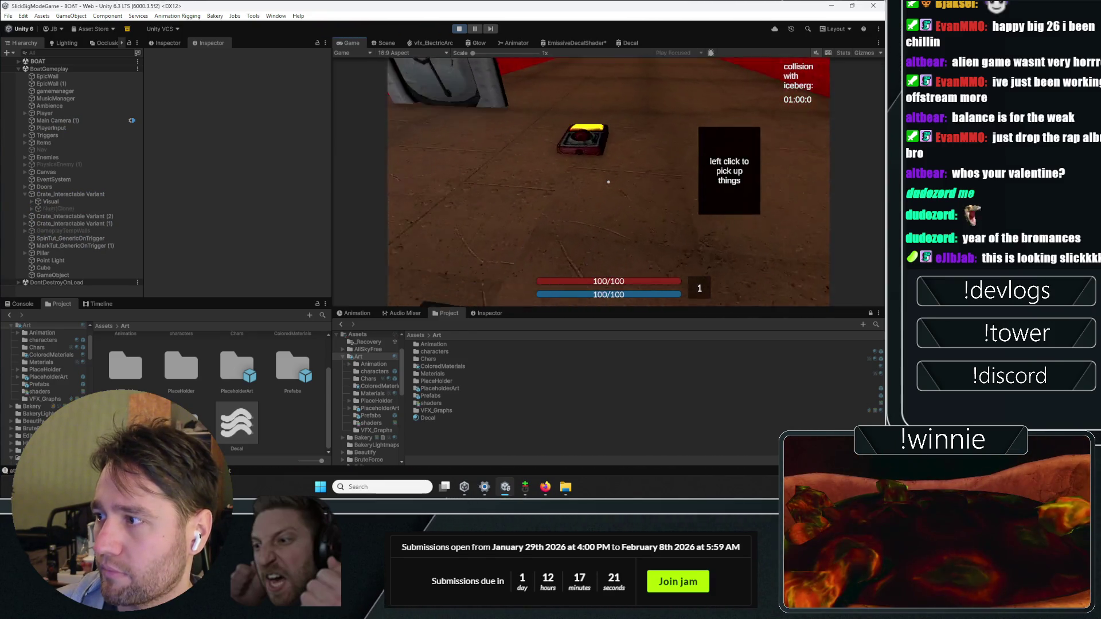
key("w")
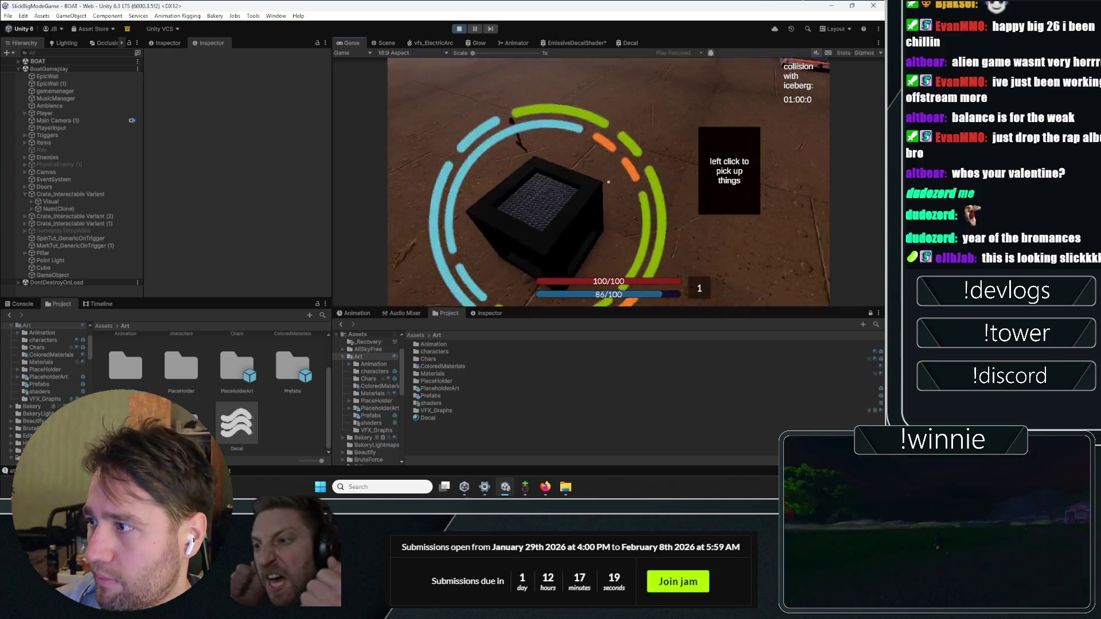
key("s")
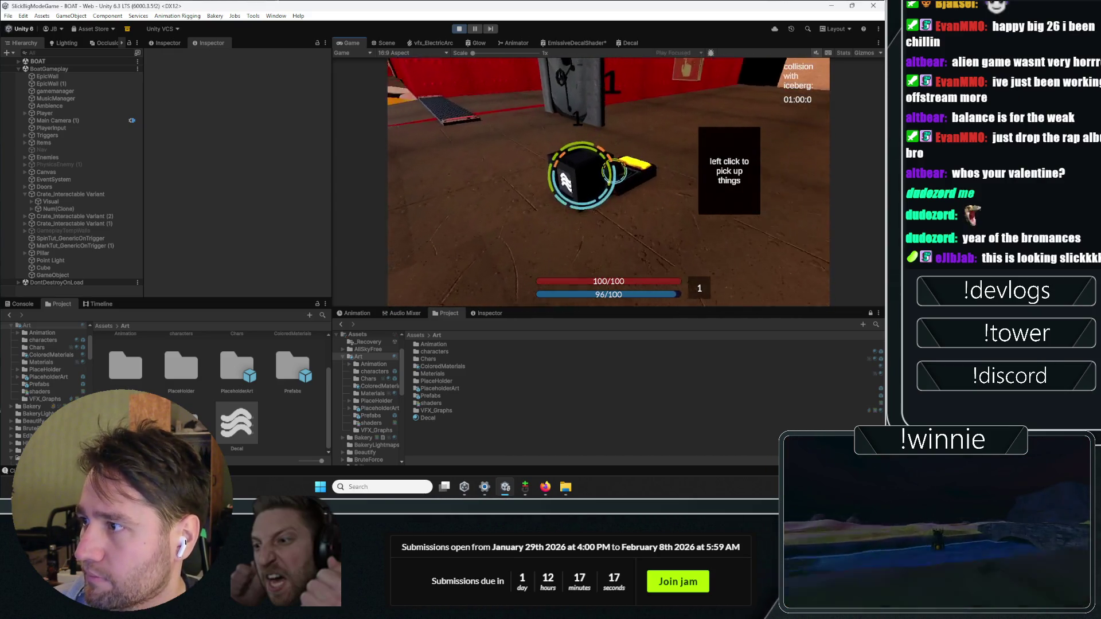
left_click(615, 171)
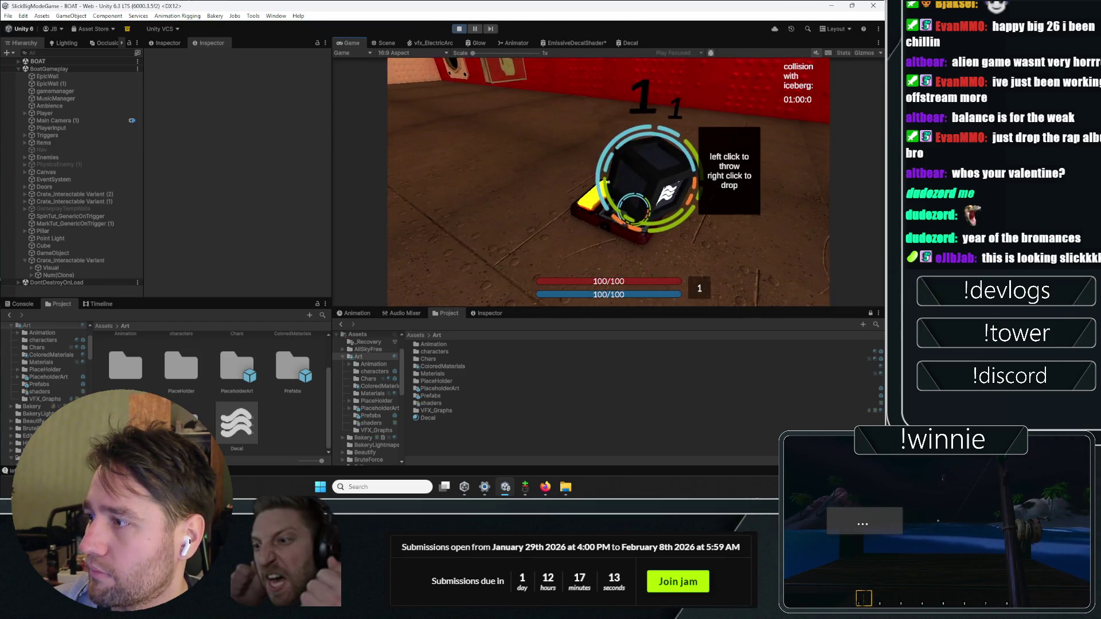
key("w")
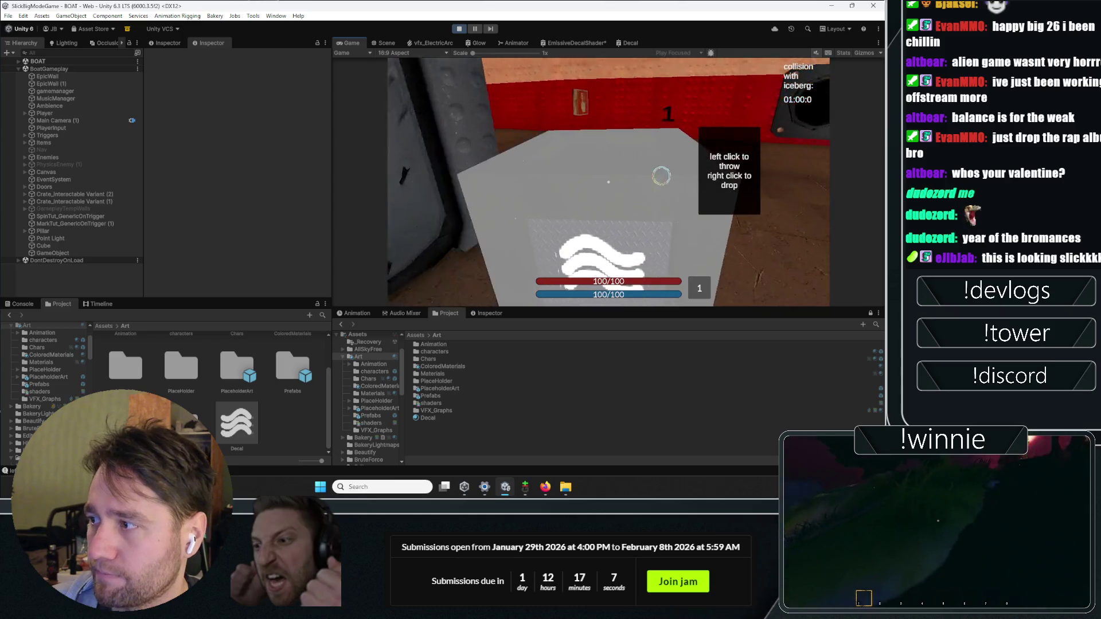
right_click(608, 181)
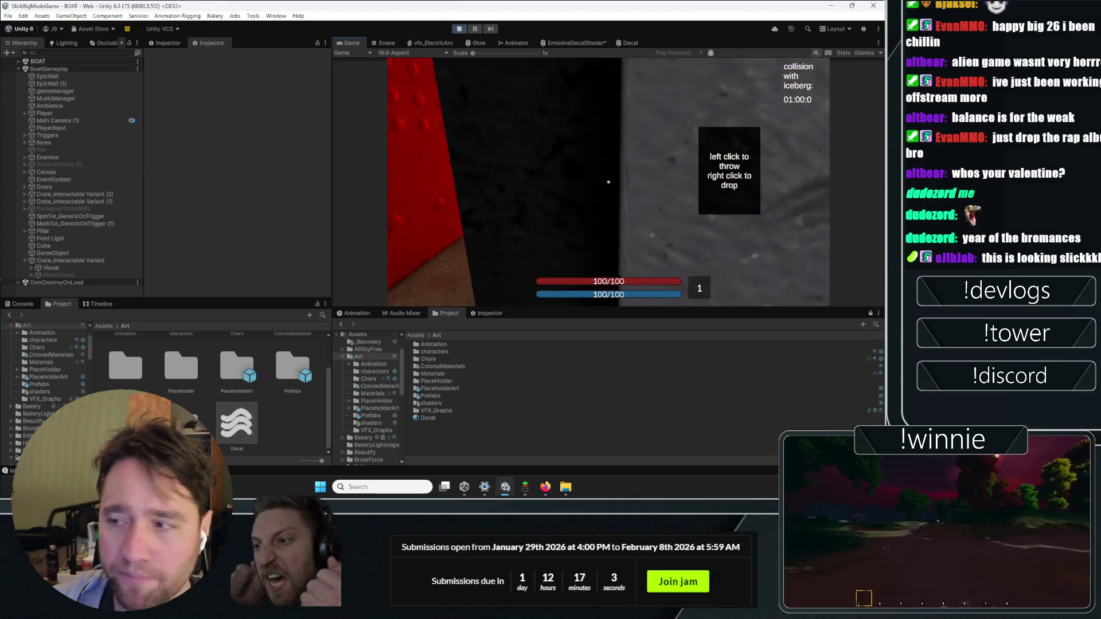
key("Escape")
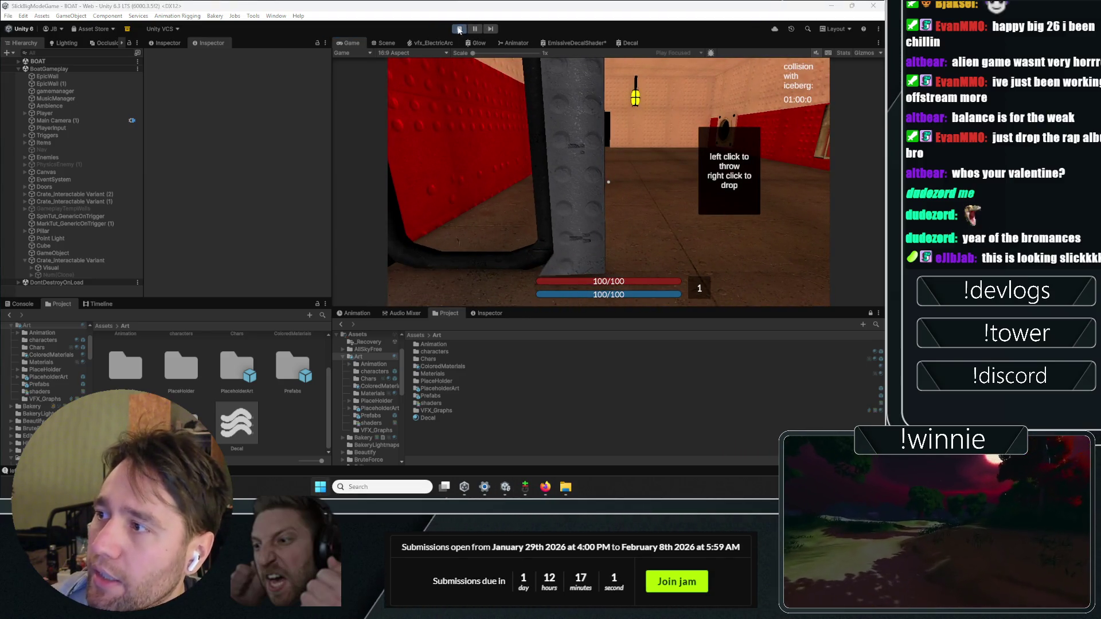
left_click(459, 30)
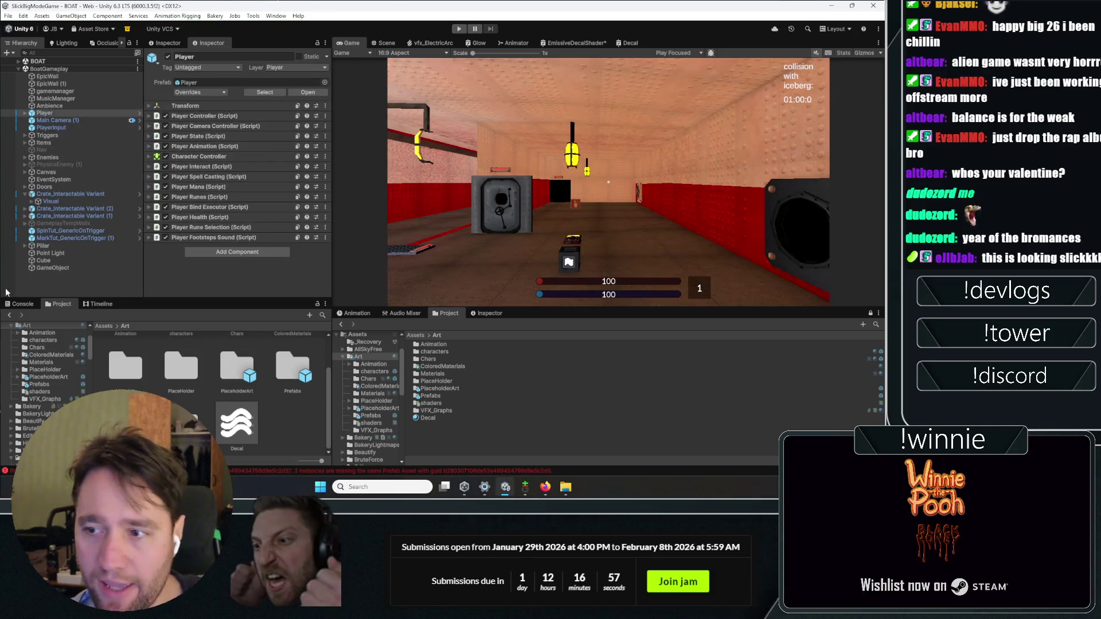
- Select Crate_Interactable Variant and expand its Interactable Visual component in the Inspector
left_click(54, 280)
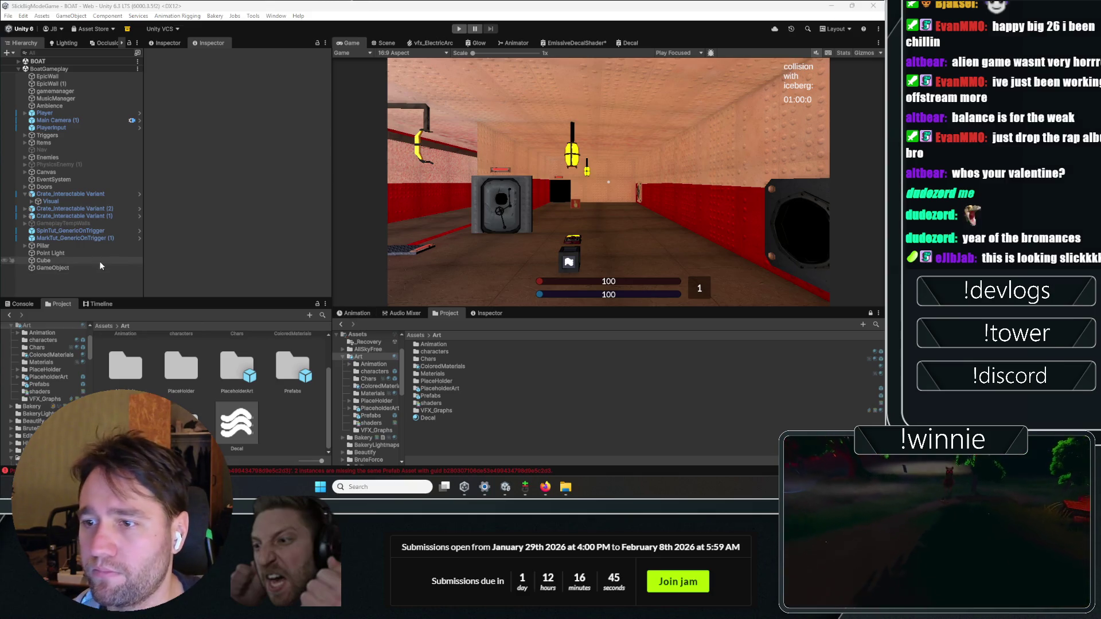
left_click(90, 195)
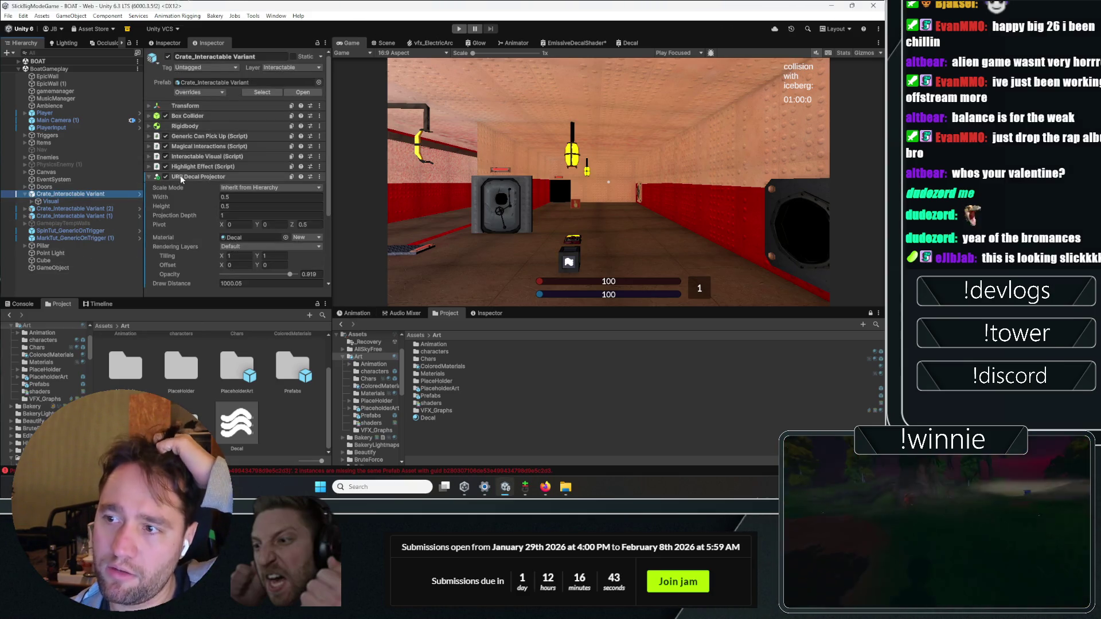
left_click(180, 176)
left_click(221, 156)
left_click(324, 158)
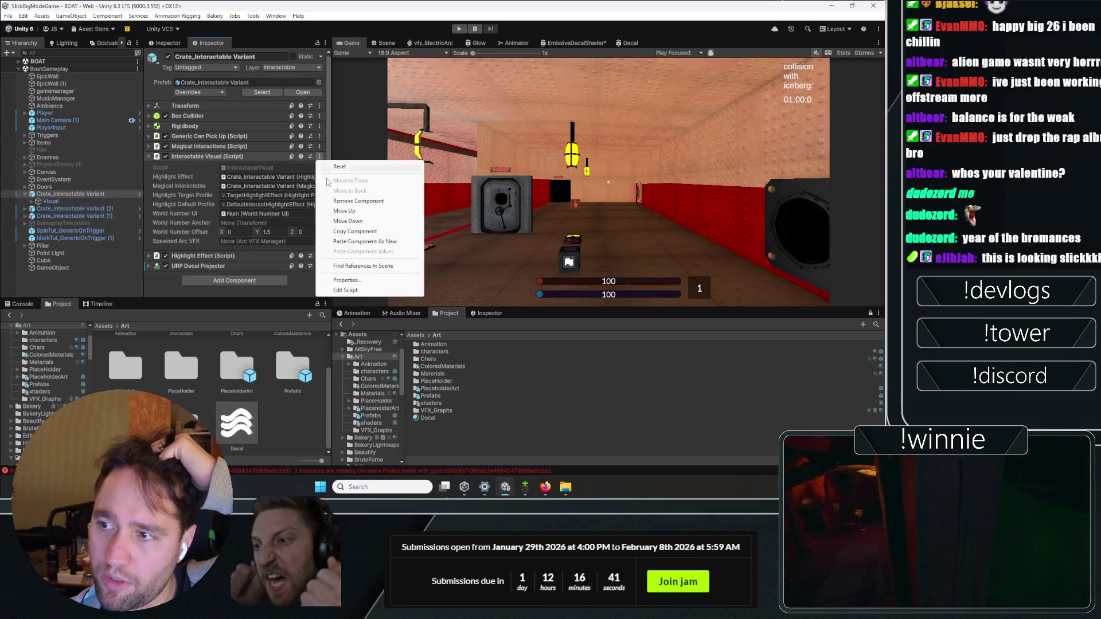
key("Escape")
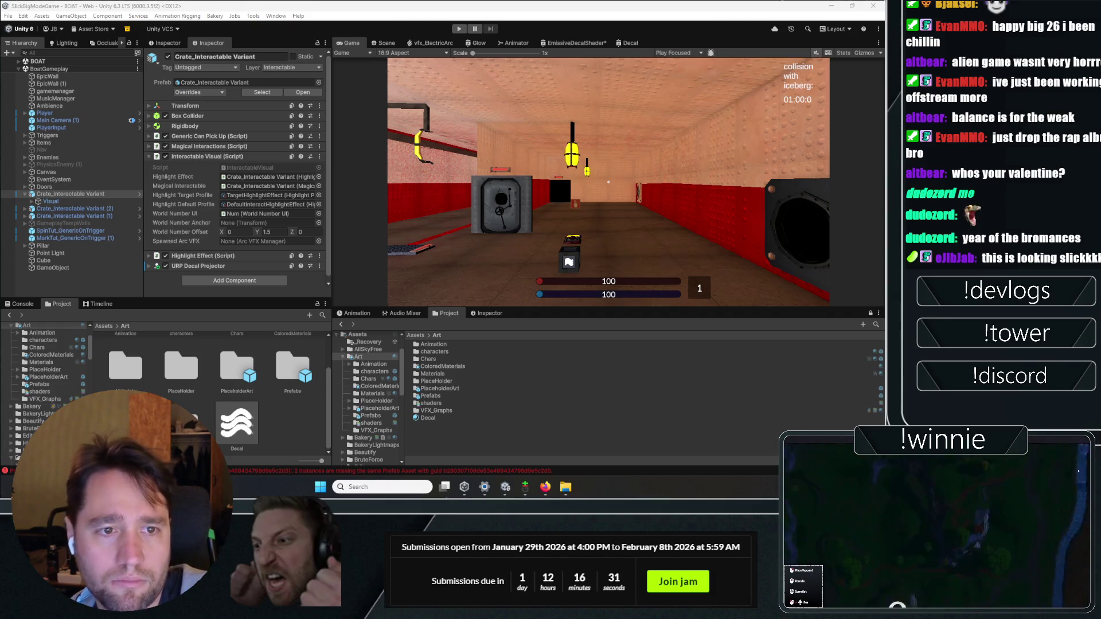
- Review the URP Decal Projector settings, then read the Decal Renderer Feature manual page
left_click(191, 267)
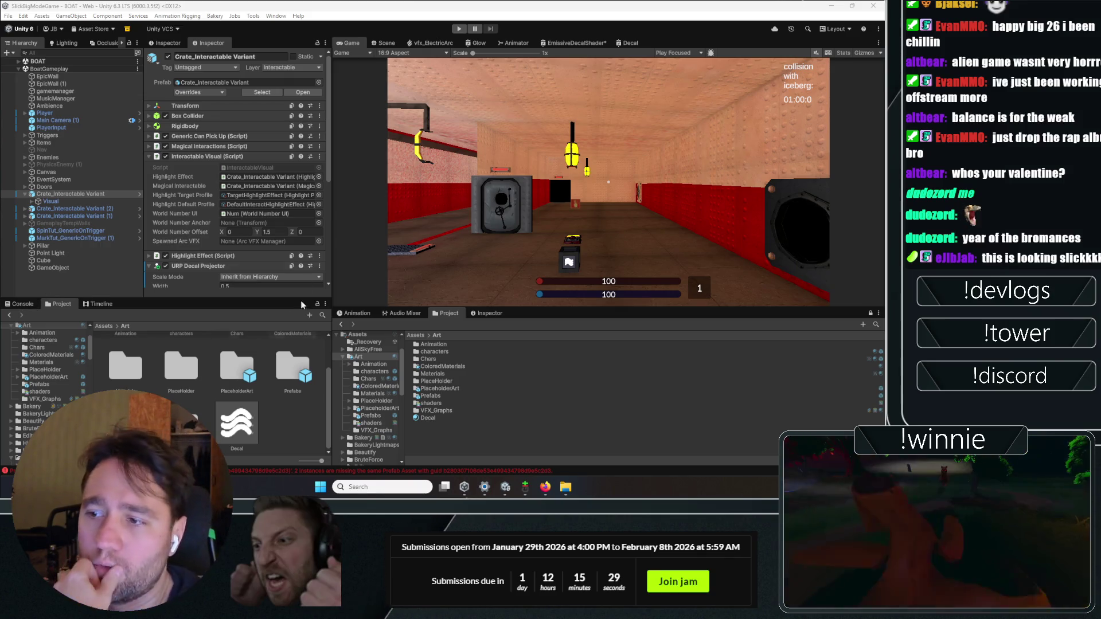
scroll(235, 172, "down", 8)
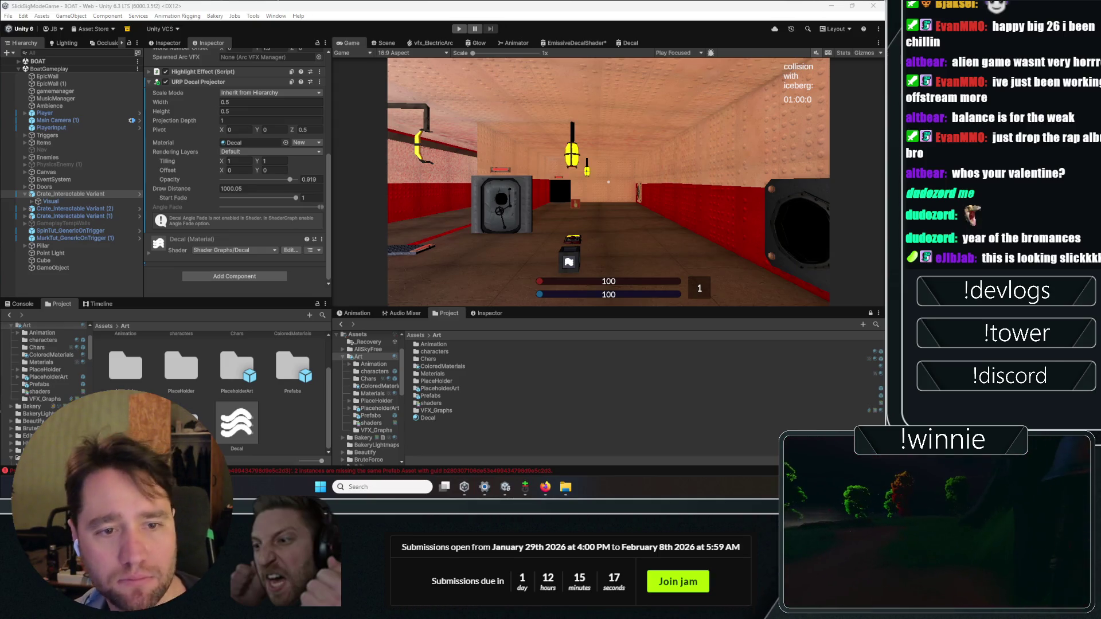
key("alt+Tab")
scroll(304, 277, "down", 10)
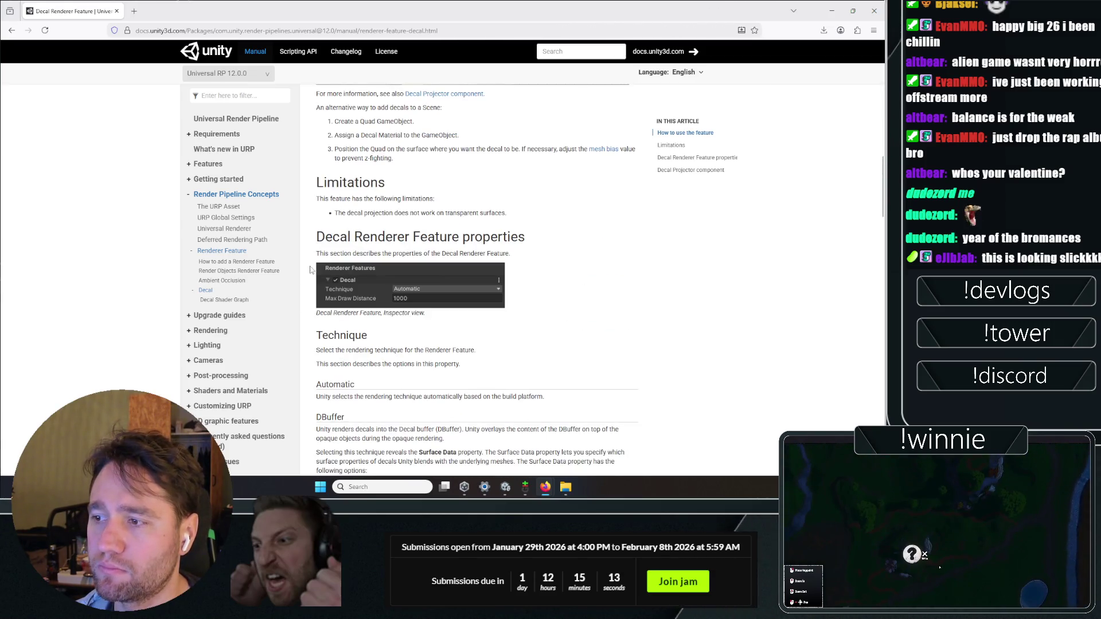
- Scroll through the Decal Renderer Feature documentation page
scroll(355, 215, "down", 3)
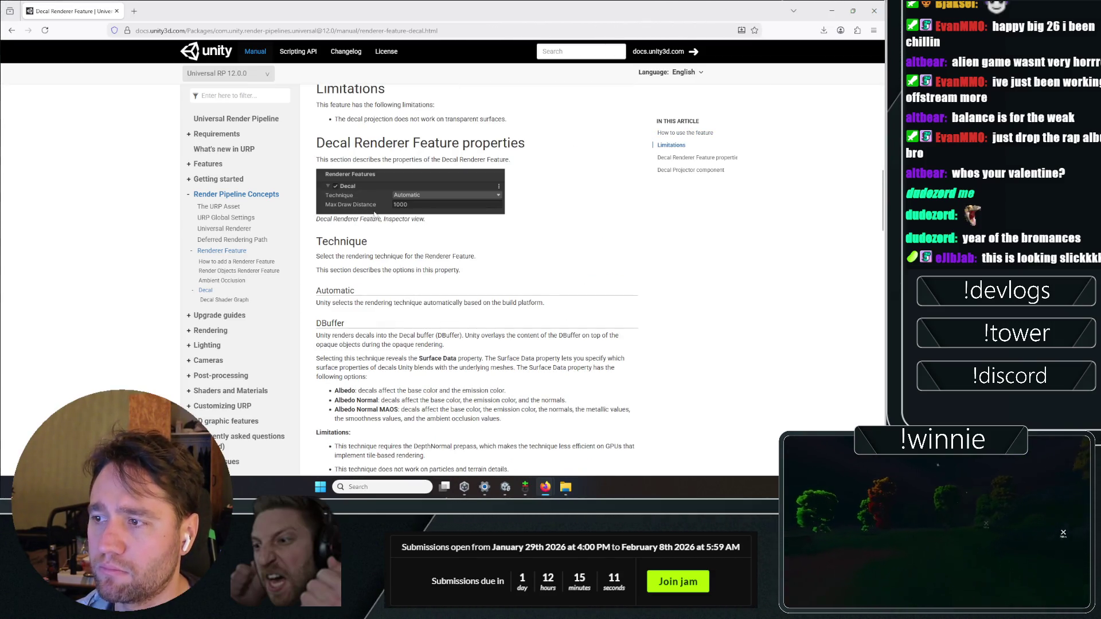
scroll(403, 220, "down", 3)
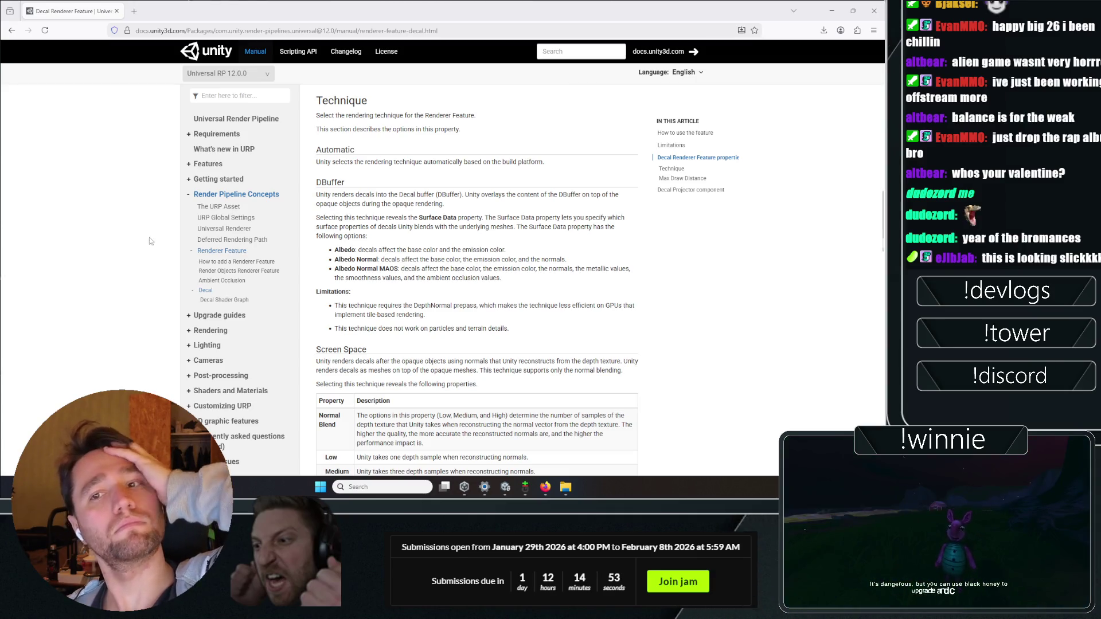
scroll(150, 241, "down", 5)
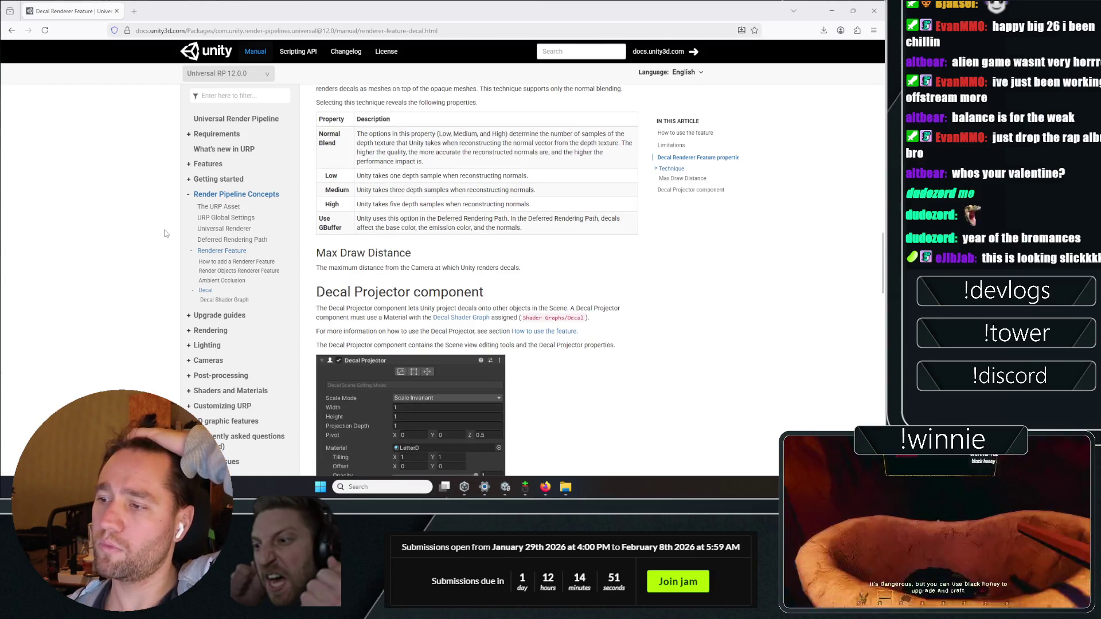
scroll(165, 233, "down", 15)
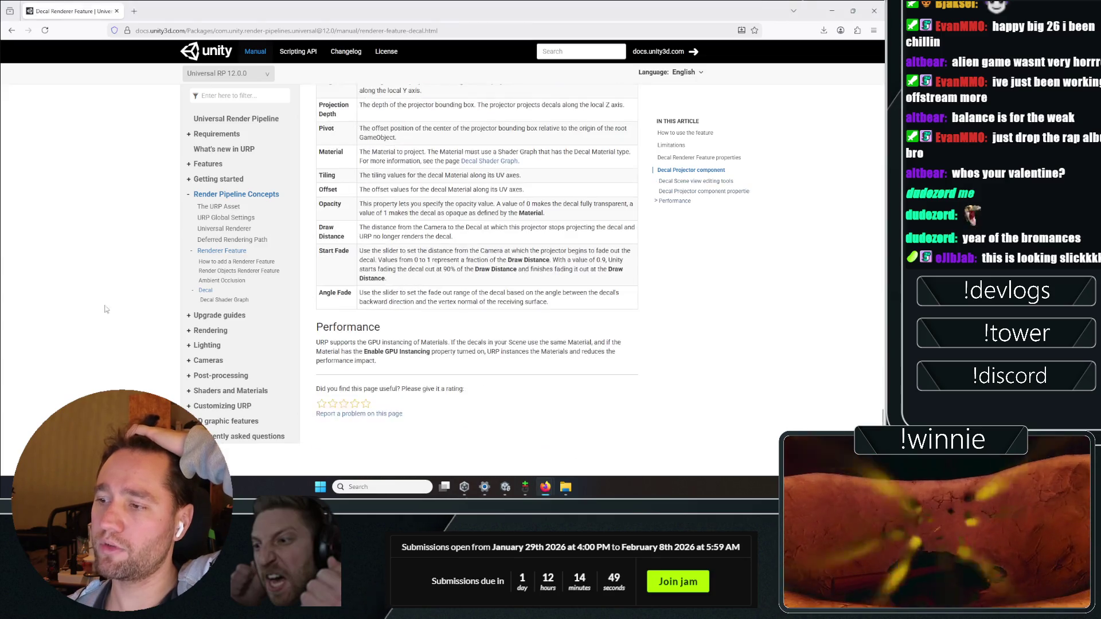
- Read the 'How to add a Renderer Feature' guide, then return to the Decal Renderer Feature page
left_click(228, 263)
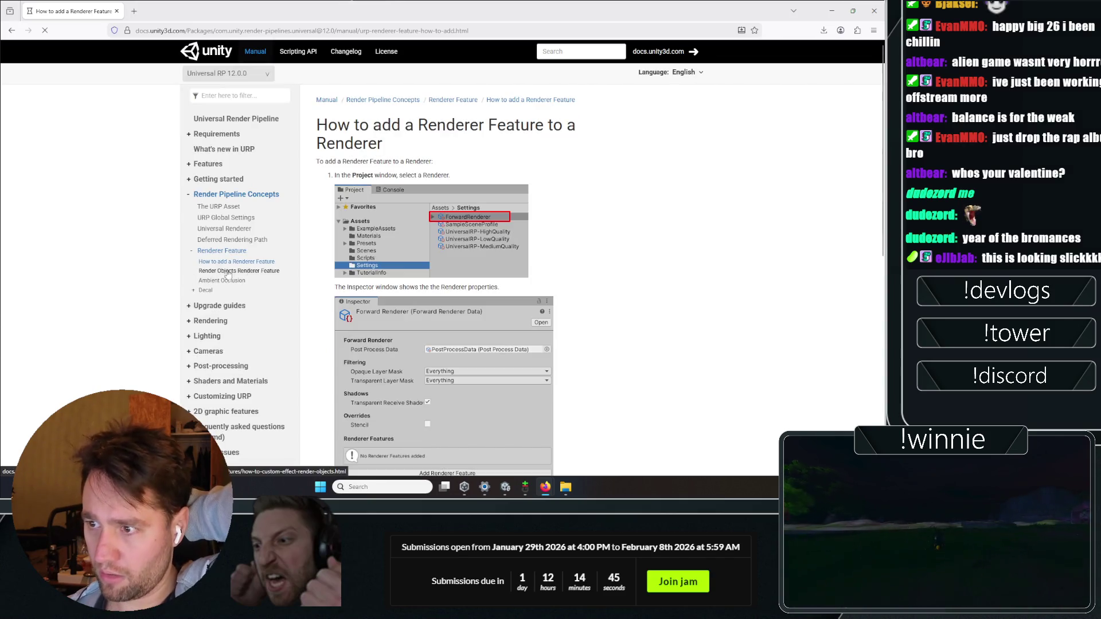
scroll(547, 412, "down", 10)
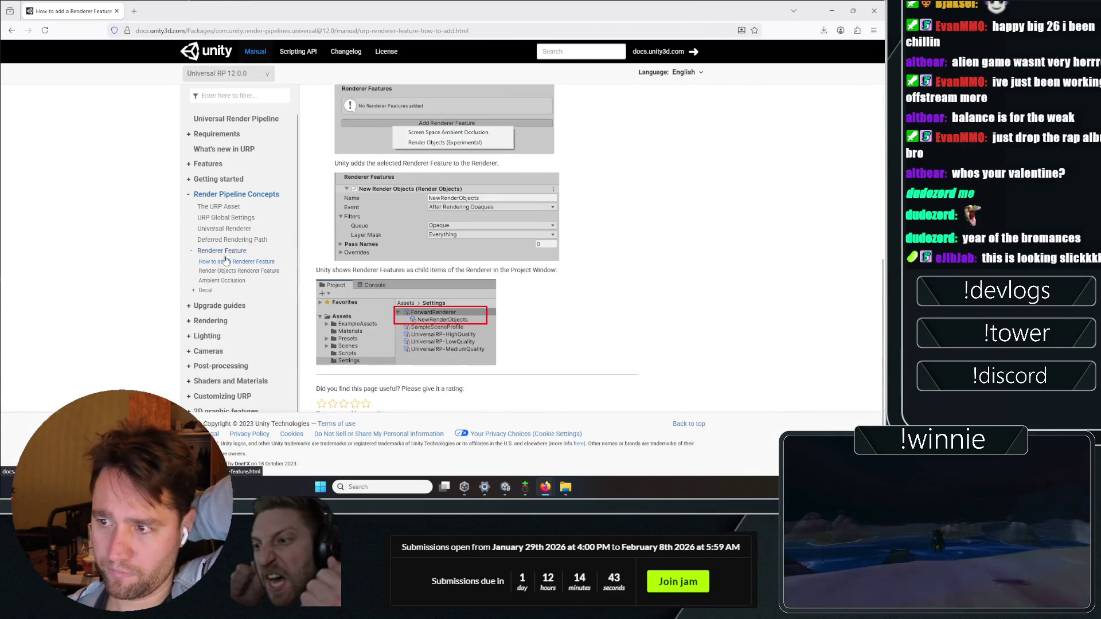
left_click(12, 30)
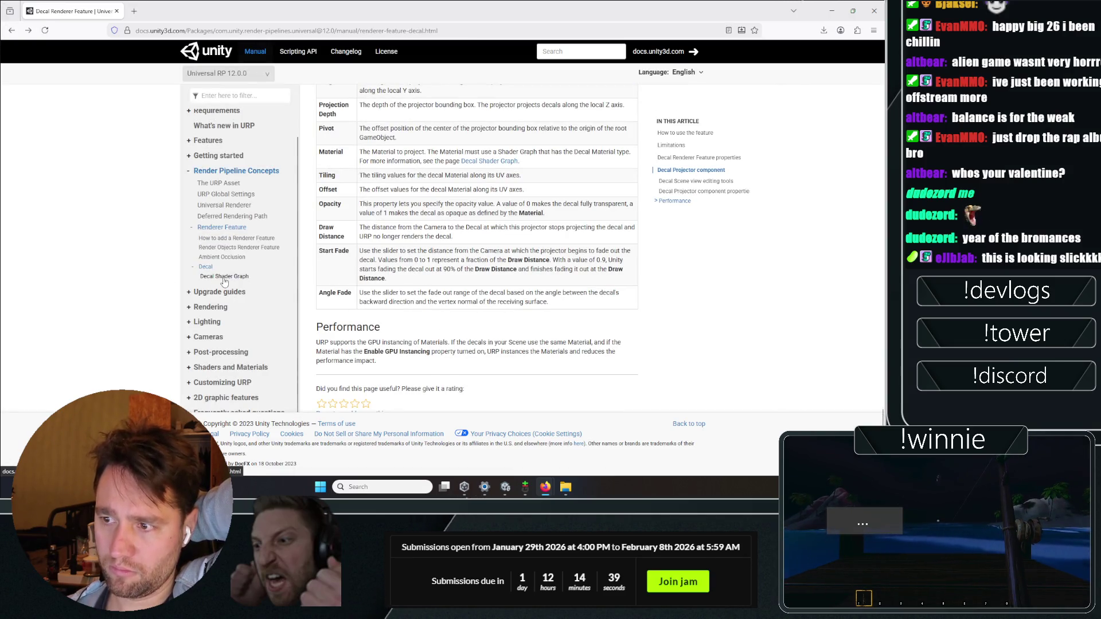
scroll(170, 255, "down", 10)
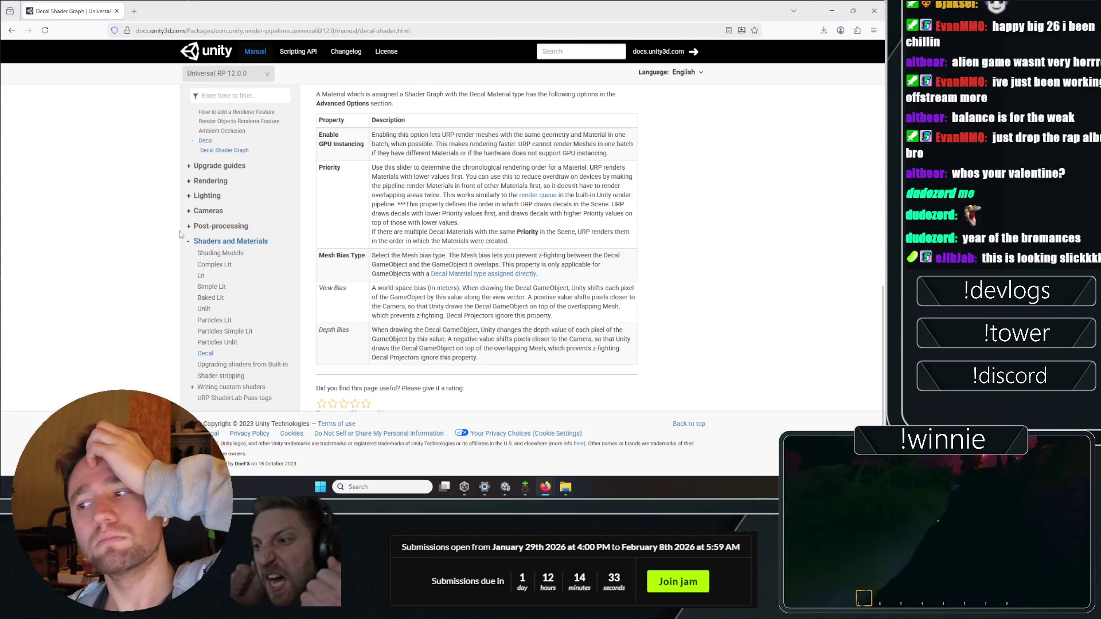
left_click(134, 9)
- Search 'decal shader urp unity code example' and read the Unity Manual decal page in a new tab
type("decal shader ")
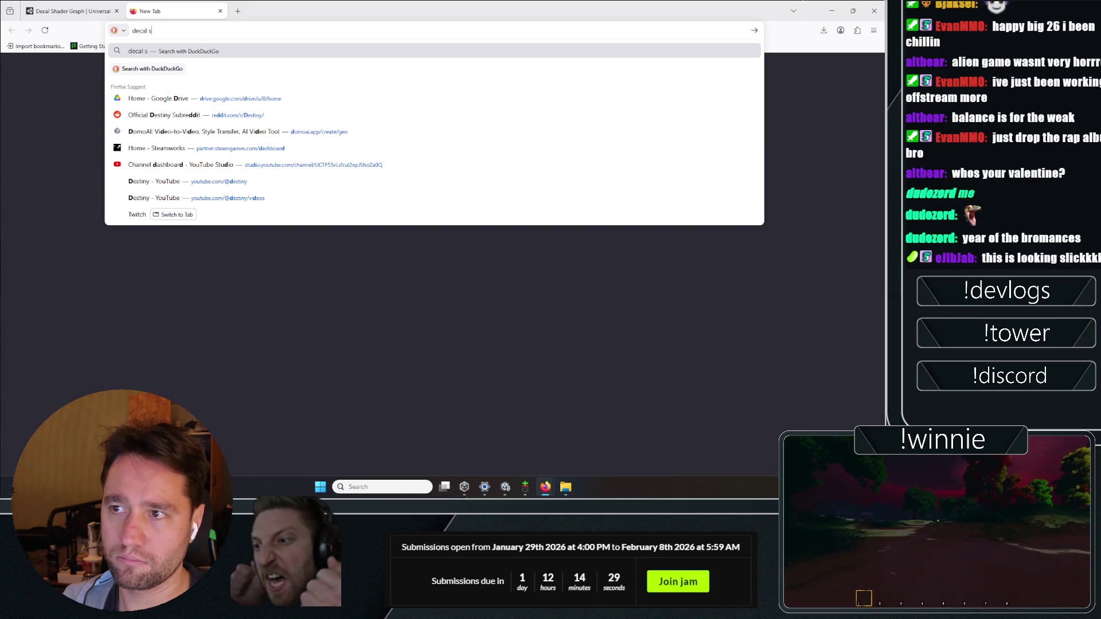
type("urp unity ")
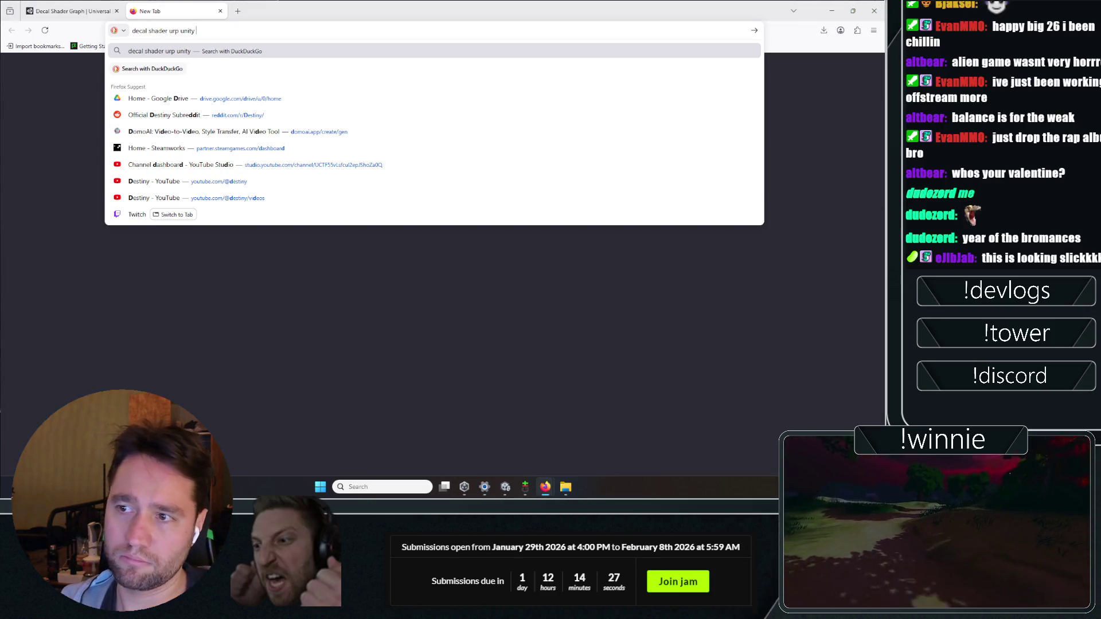
type("code ex")
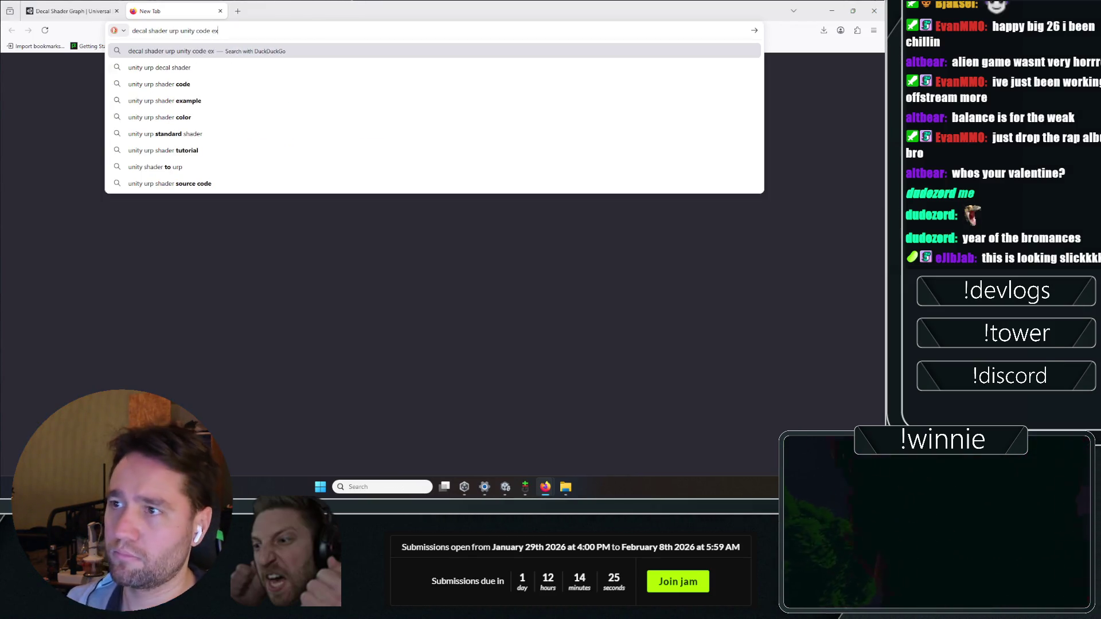
type("ample")
key("Return")
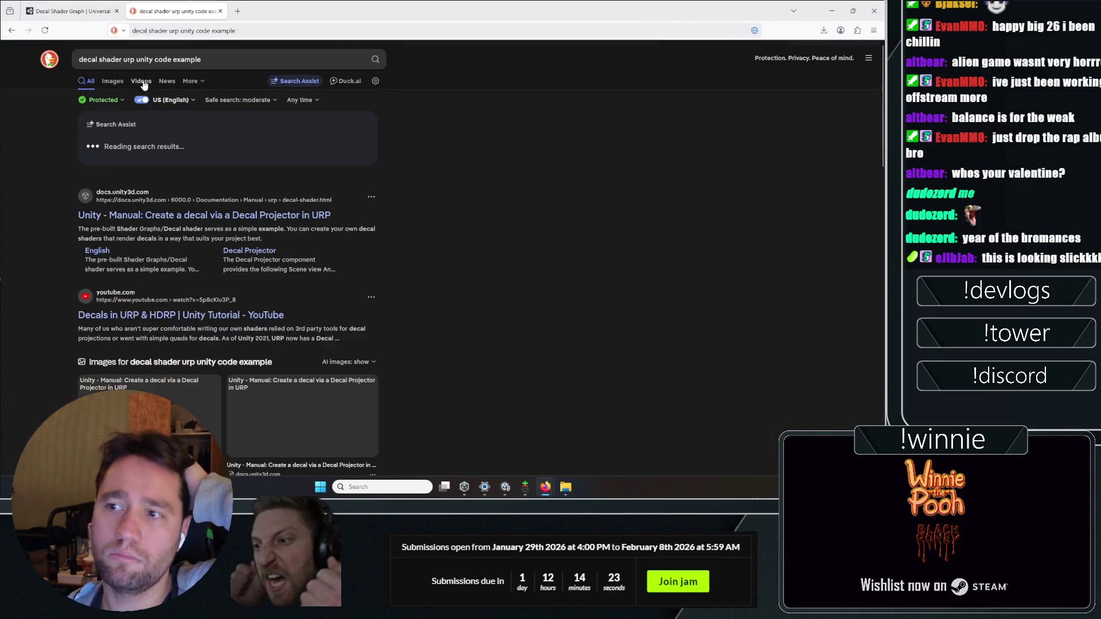
middle_click(147, 216)
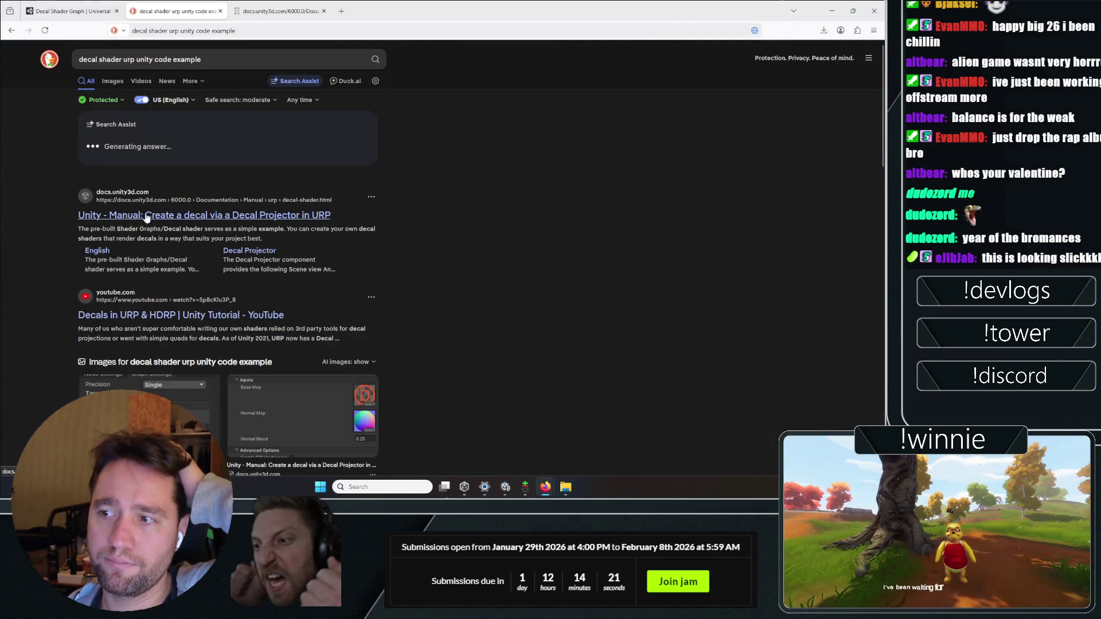
key("ctrl+Tab")
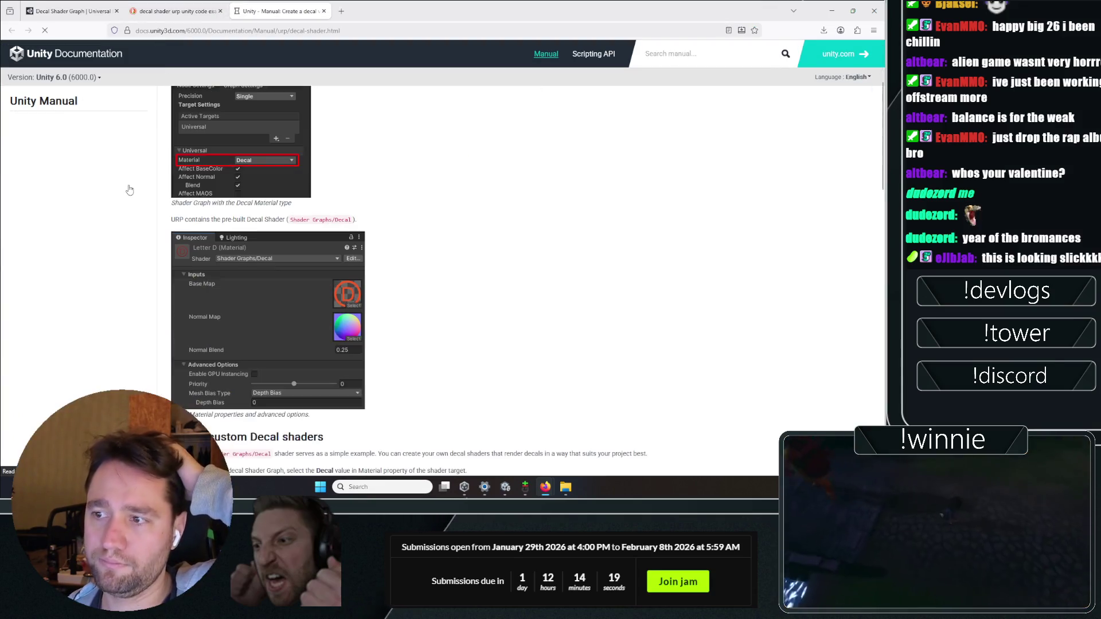
scroll(408, 164, "down", 7)
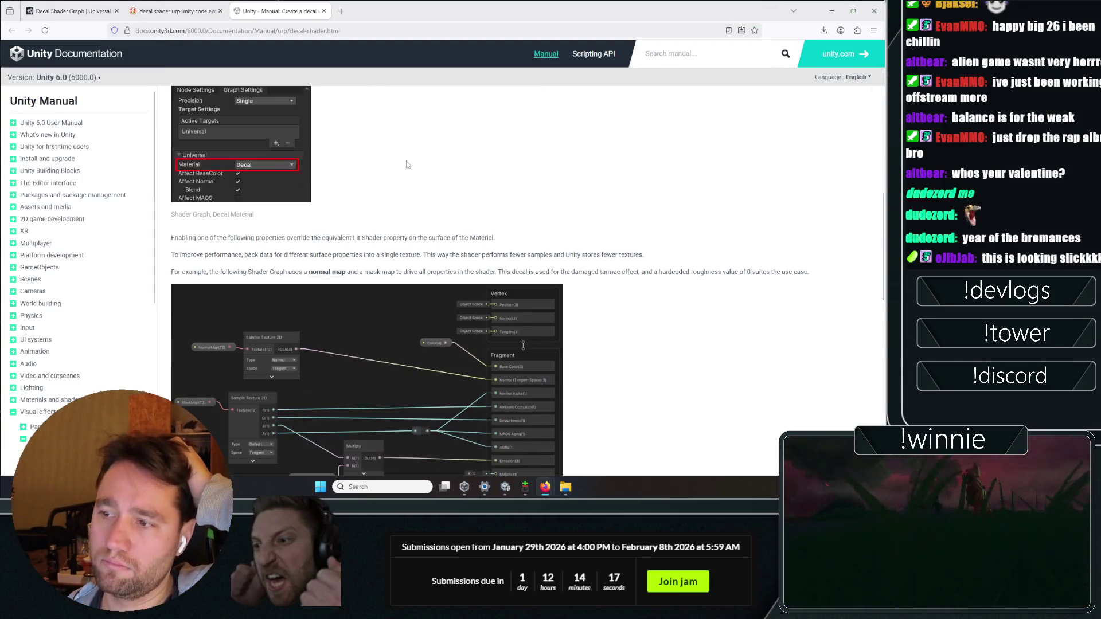
scroll(404, 160, "down", 6)
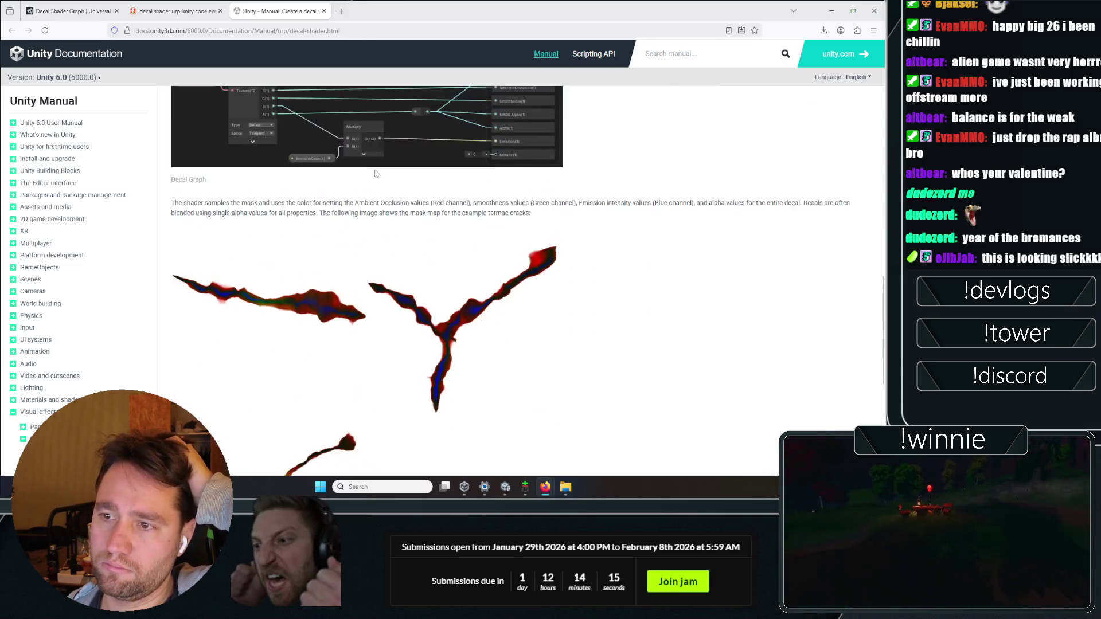
scroll(376, 173, "up", 10)
- Return to the decal search results and scroll through them
key("ctrl+shift+Tab")
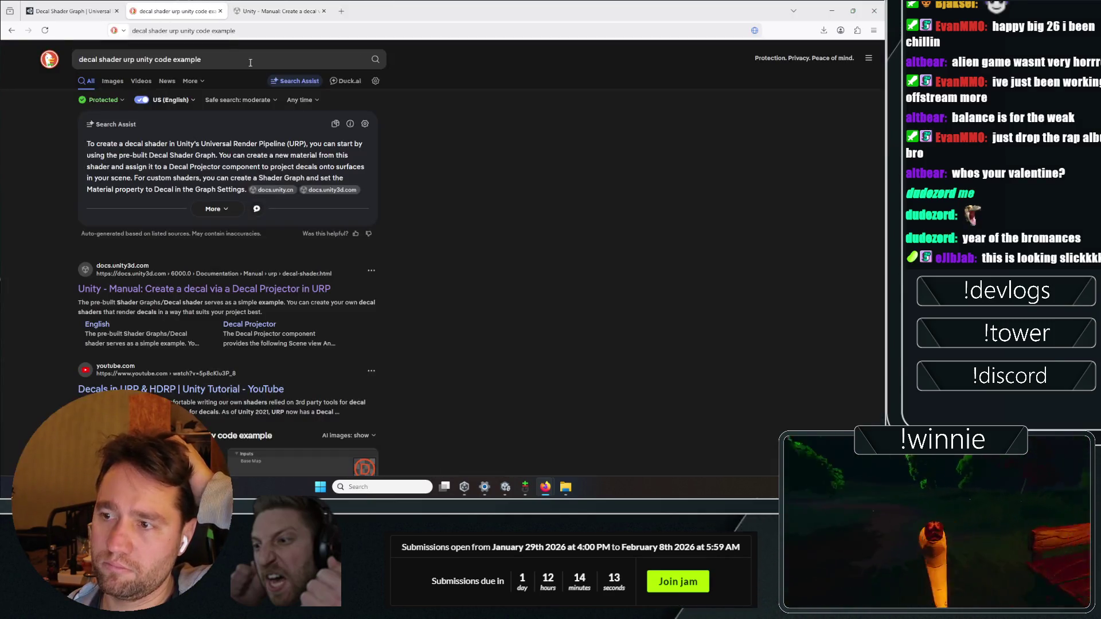
scroll(429, 195, "down", 3)
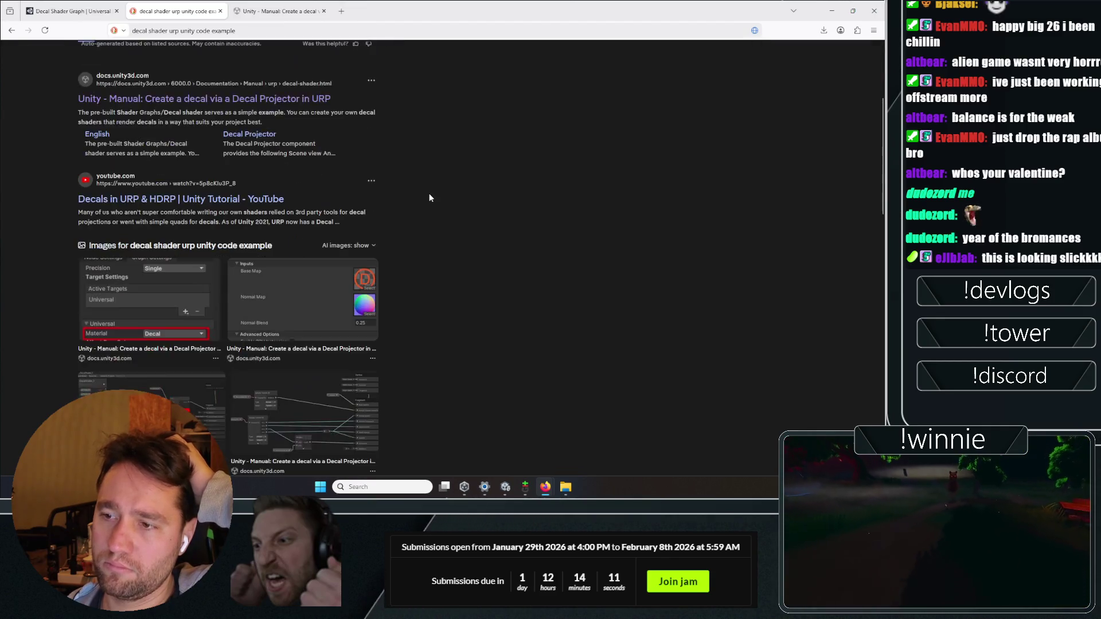
scroll(429, 198, "down", 6)
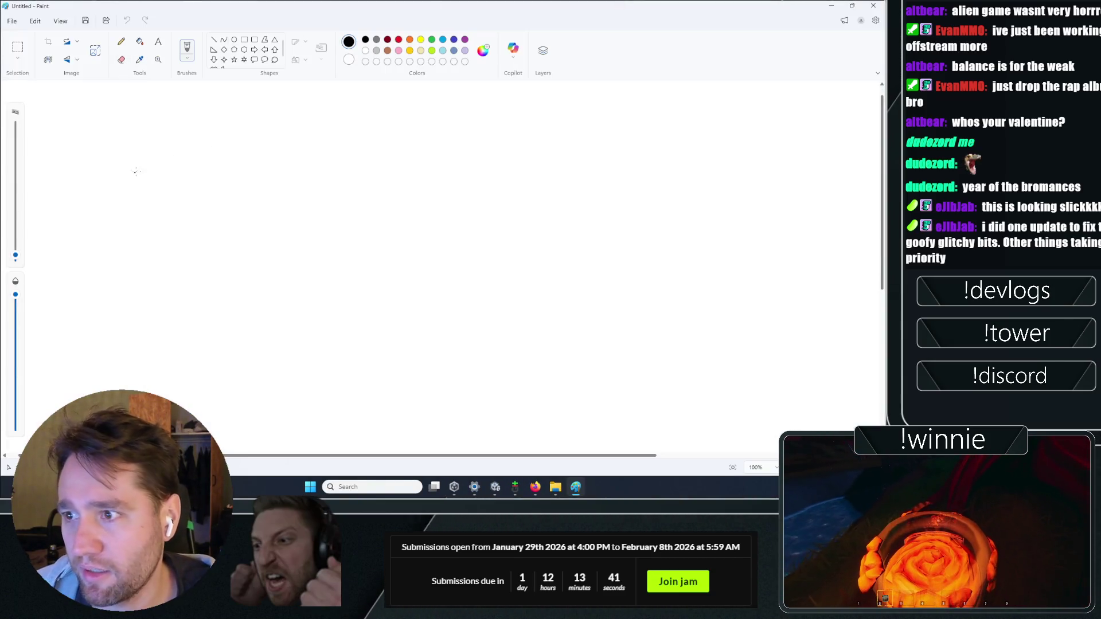
- Sketch a large box with a small square inside it using the pencil
left_click_drag(145, 176, 144, 108)
left_click_drag(294, 136, 280, 268)
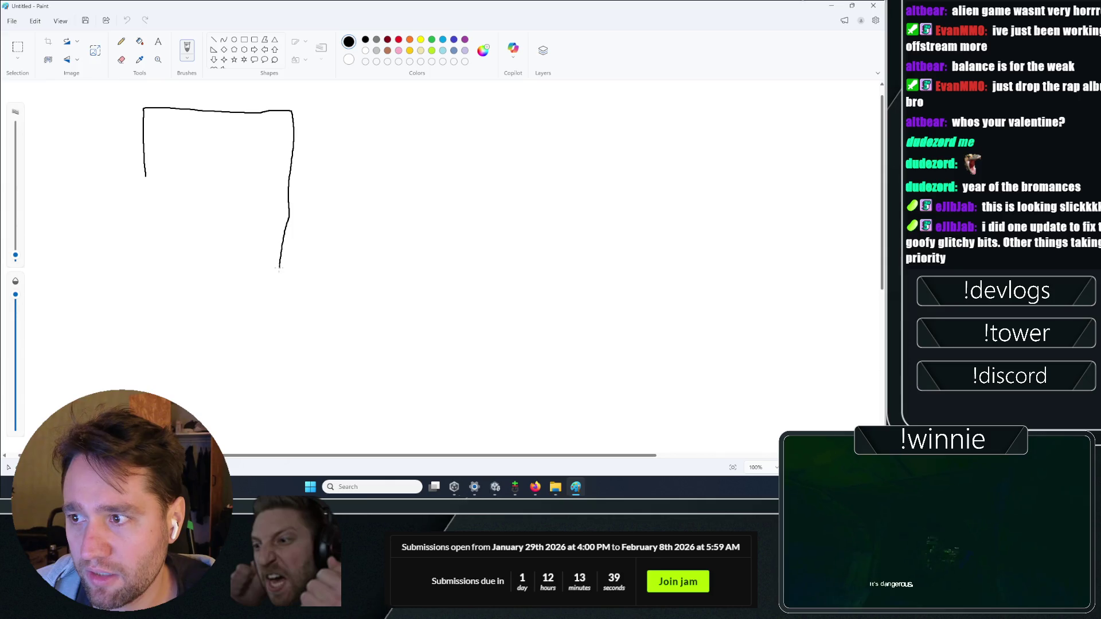
left_click_drag(146, 177, 138, 257)
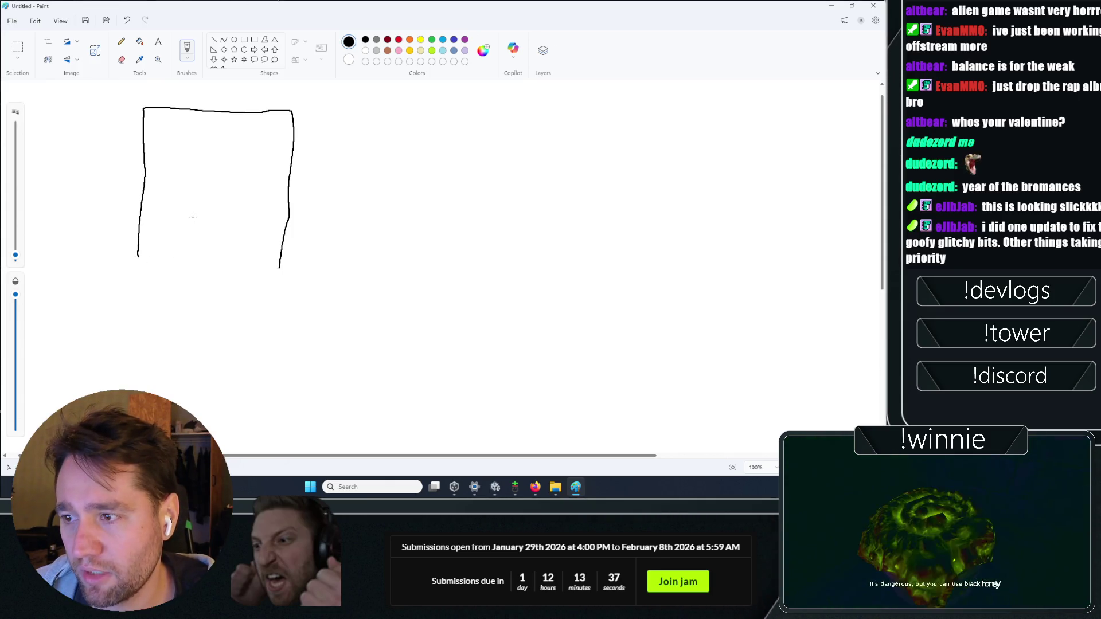
left_click_drag(211, 216, 192, 217)
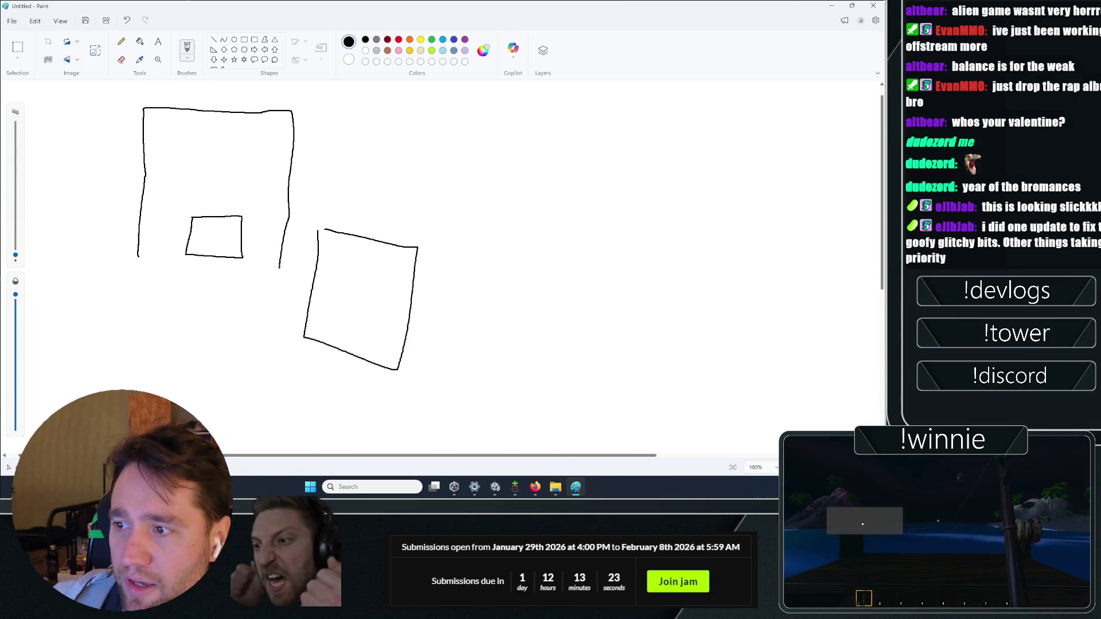
- Draw two connecting curves, scribble red inside the small oval, and pick yellow
left_click_drag(279, 266, 324, 340)
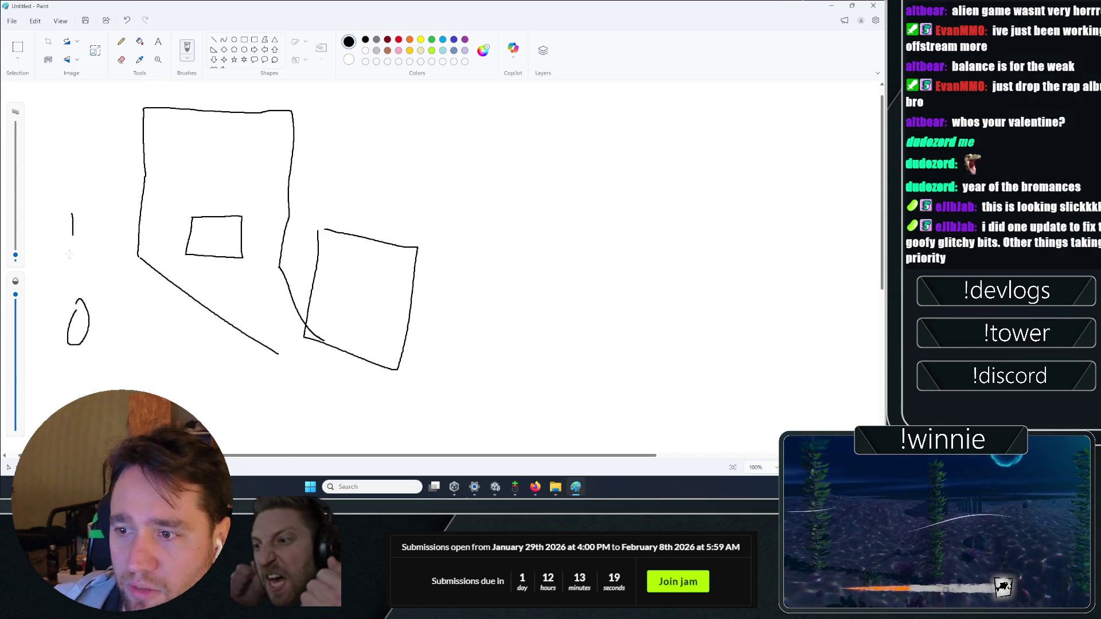
left_click_drag(81, 216, 333, 365)
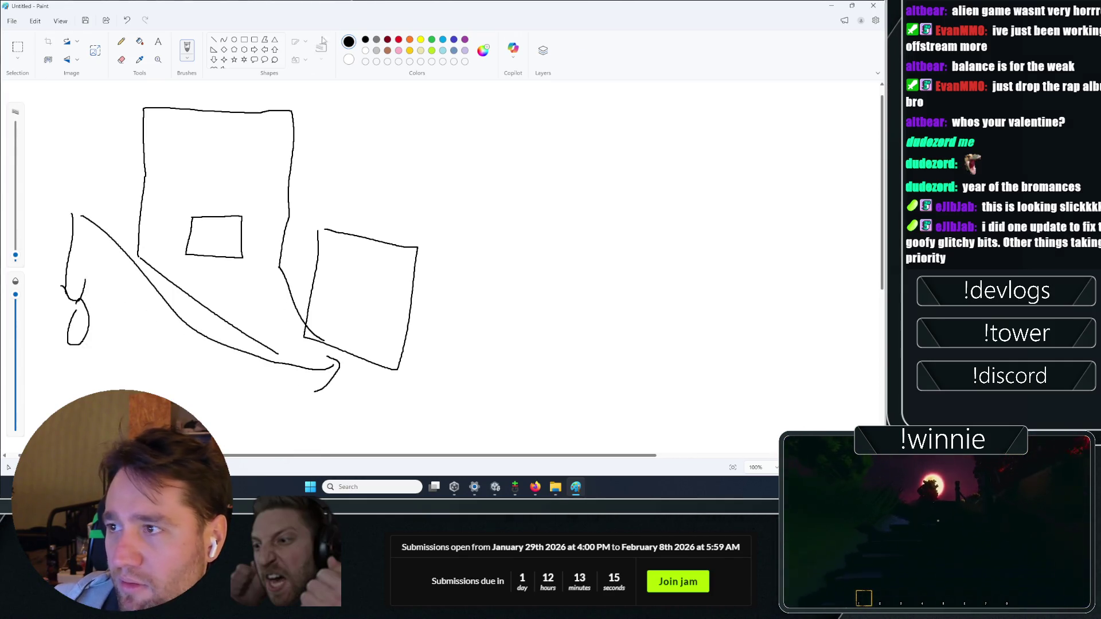
left_click_drag(83, 318, 79, 330)
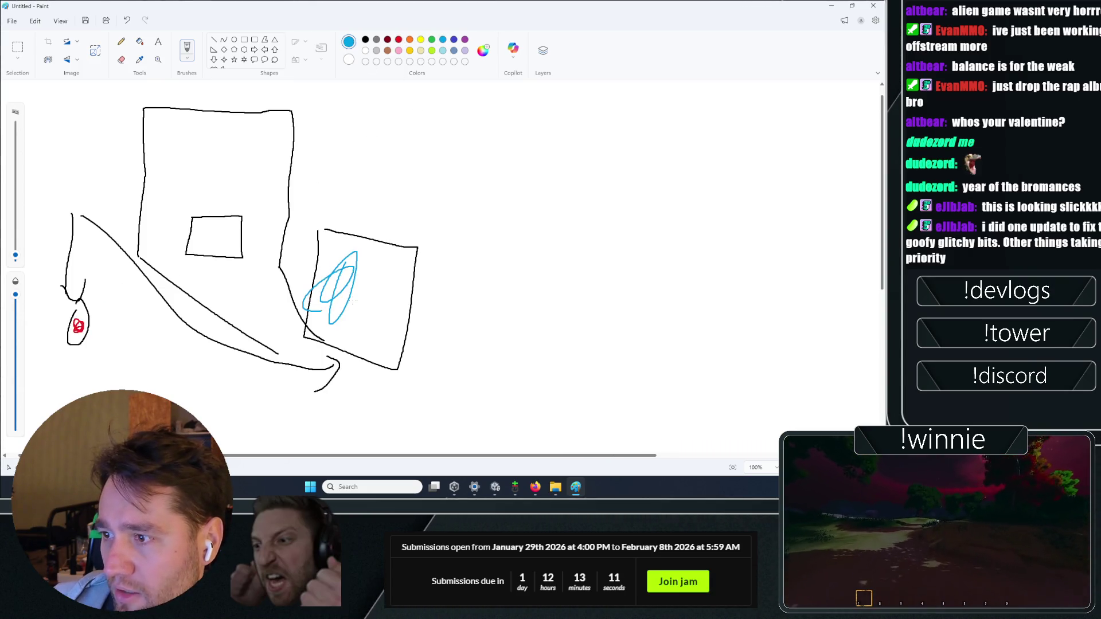
left_click(420, 40)
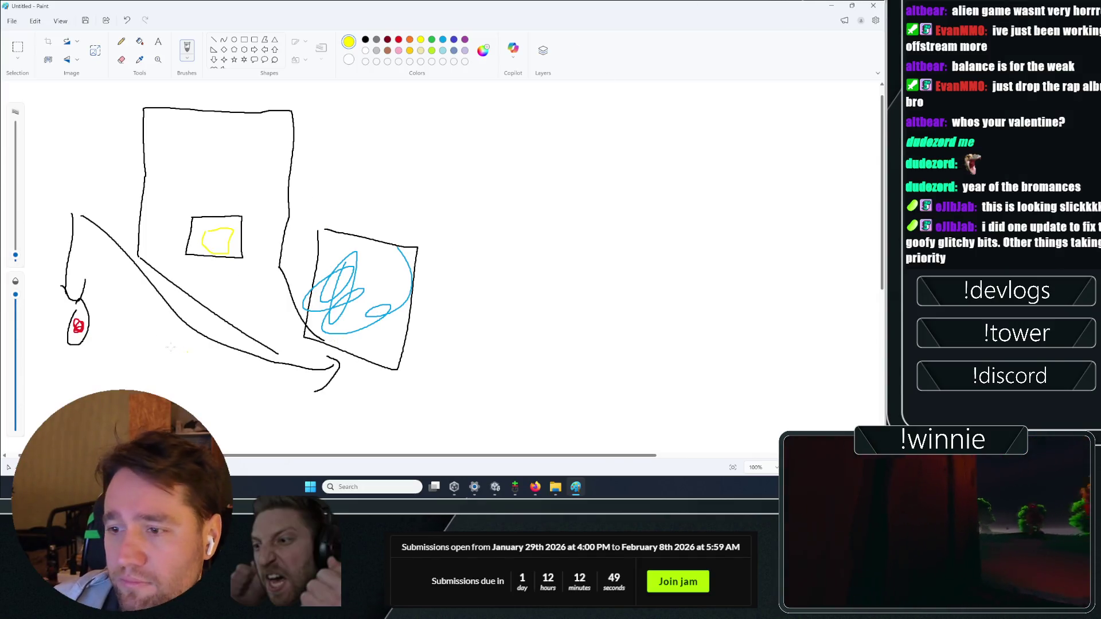
key("alt+Tab")
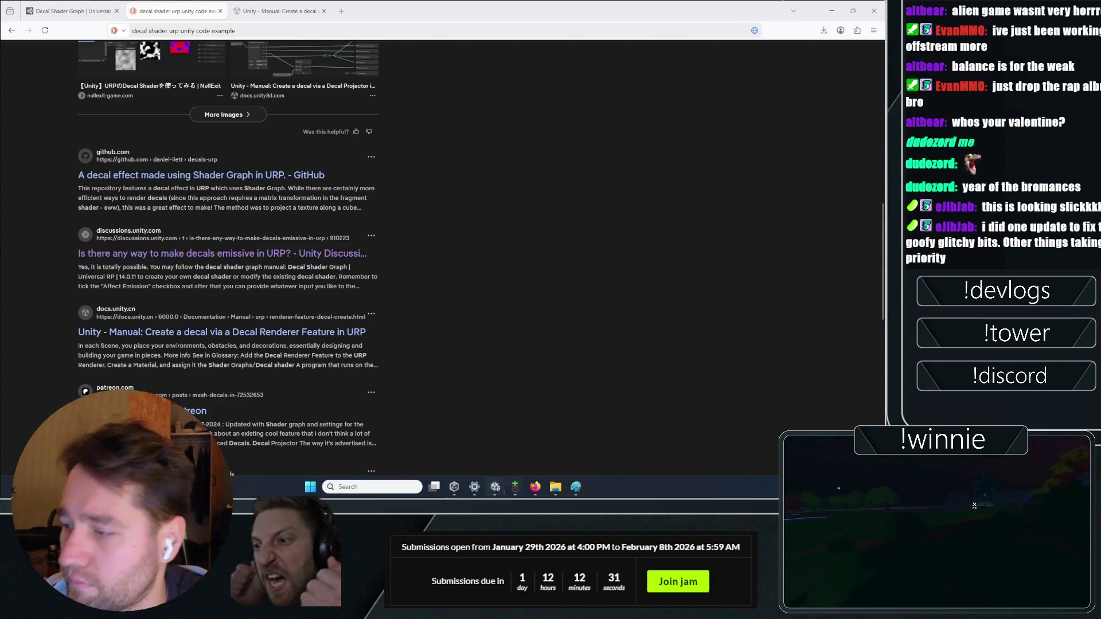
- Alt+Tab from the DuckDuckGo decal results back to the Unity editor
key("alt+Tab")
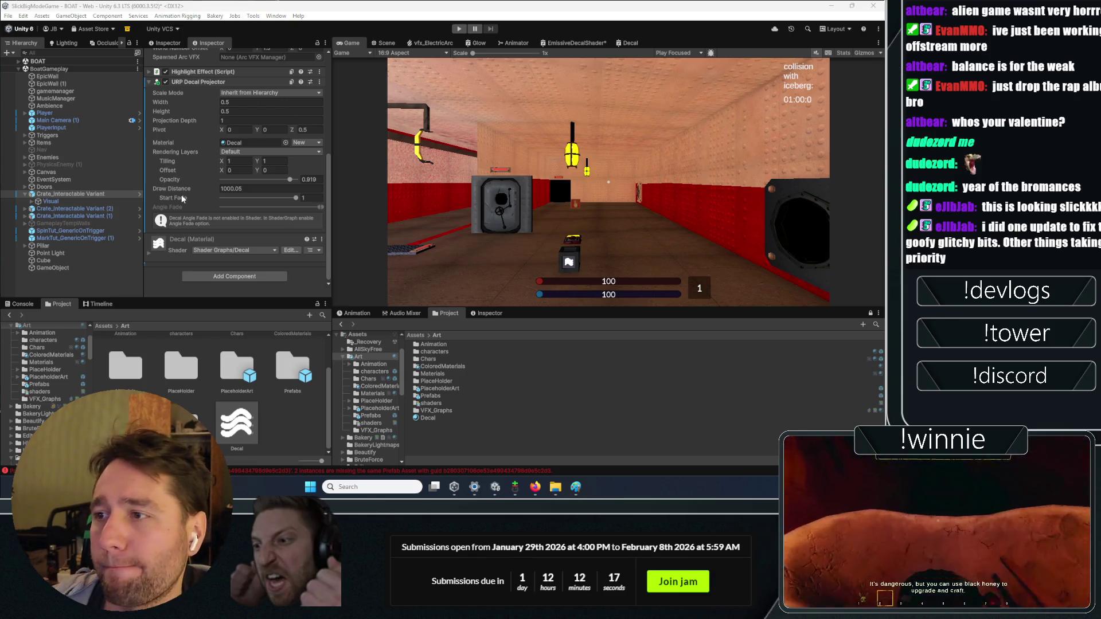
- Bind the crate's URP Decal Projector and Main Camera in Interactable Visual
scroll(194, 184, "down", 5)
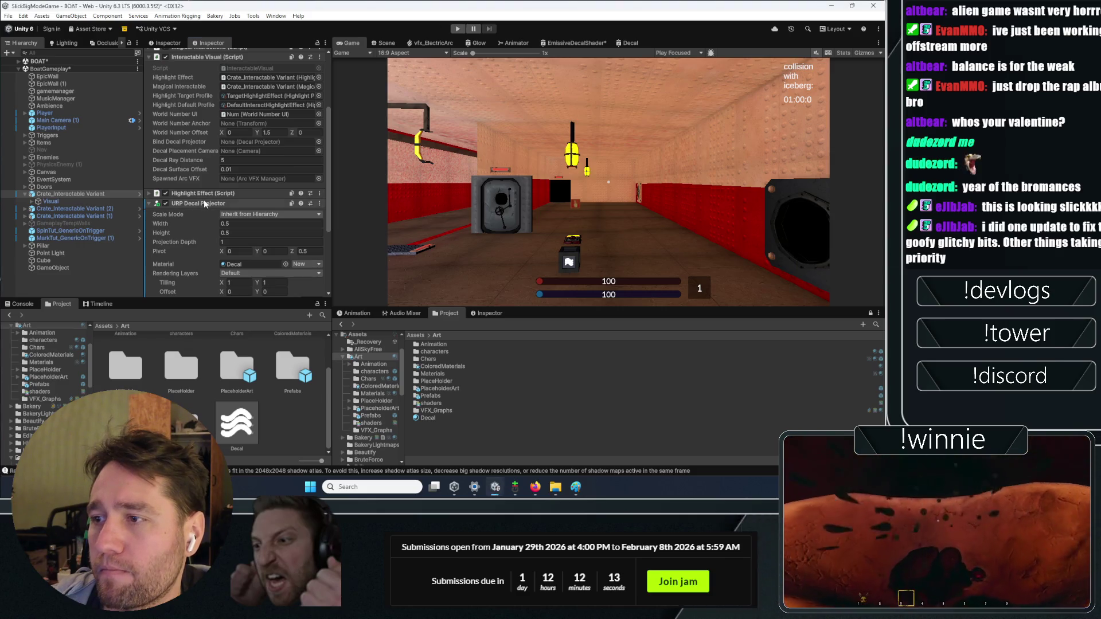
mouse_move(204, 204)
left_mouse_down()
mouse_move(238, 170)
mouse_move(241, 146)
left_mouse_up()
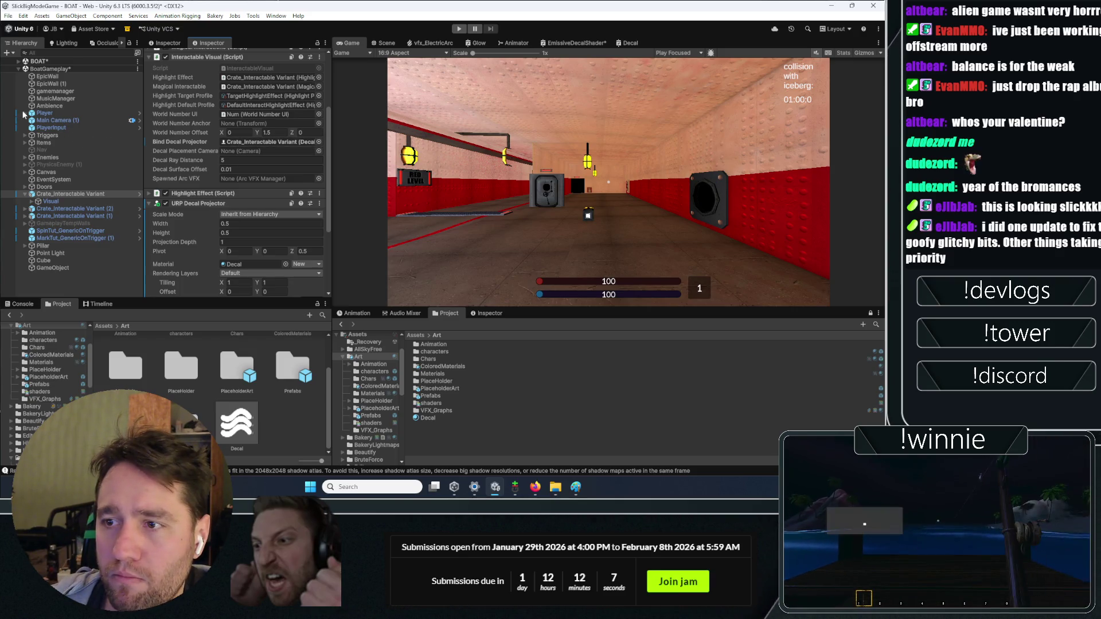
left_click_drag(42, 122, 242, 159)
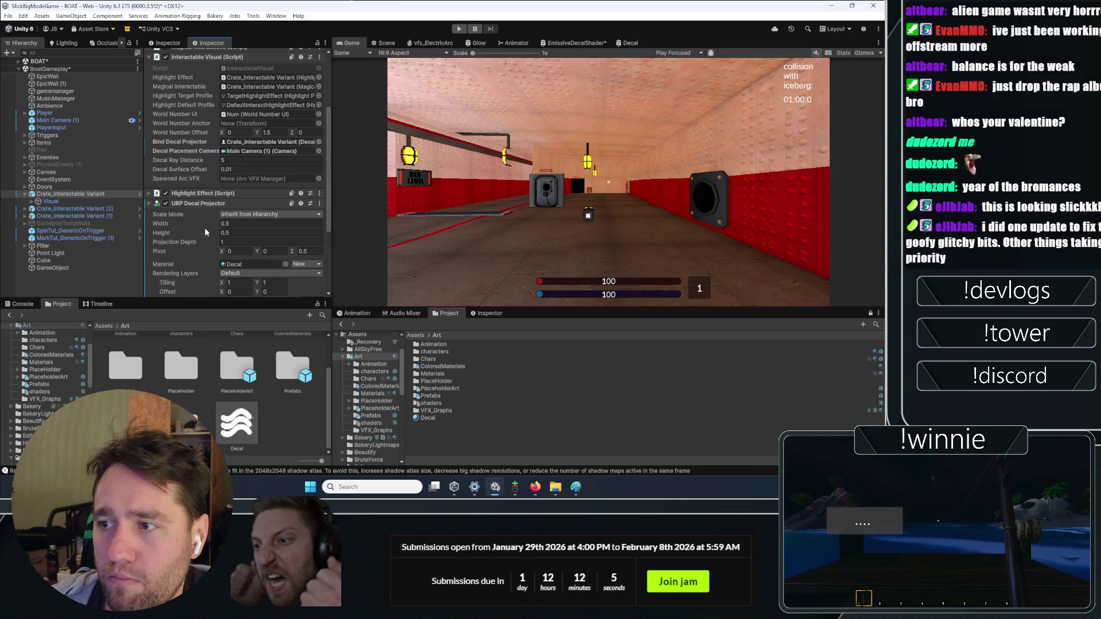
- Assign Main Camera (1) to the other crate copies and start play mode
scroll(197, 244, "up", 5)
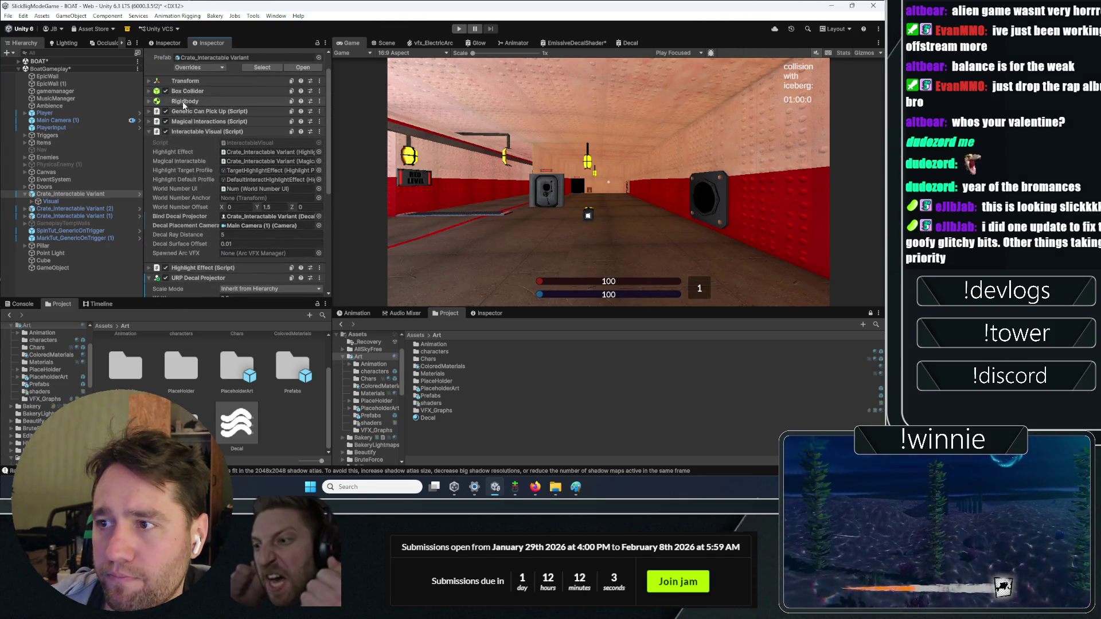
left_click(192, 68)
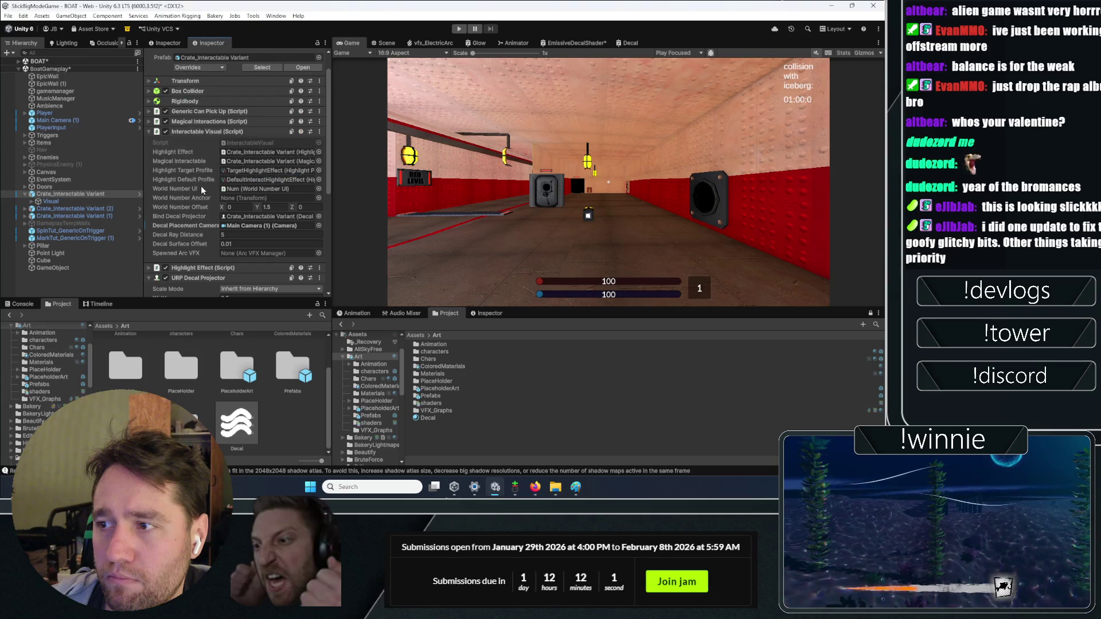
left_click(59, 210)
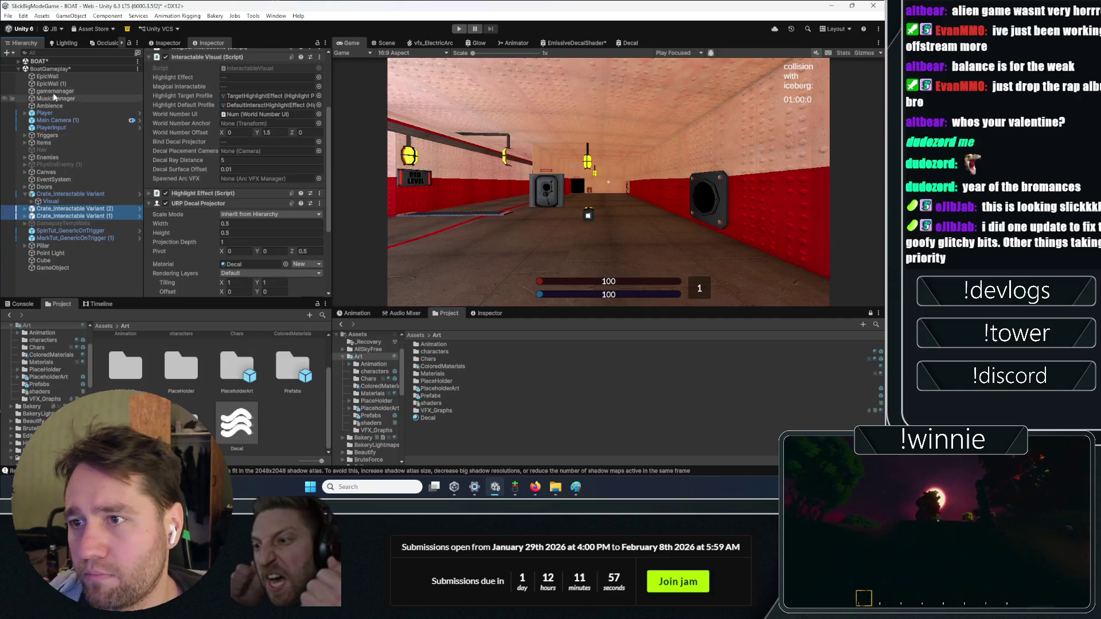
left_click_drag(62, 120, 263, 151)
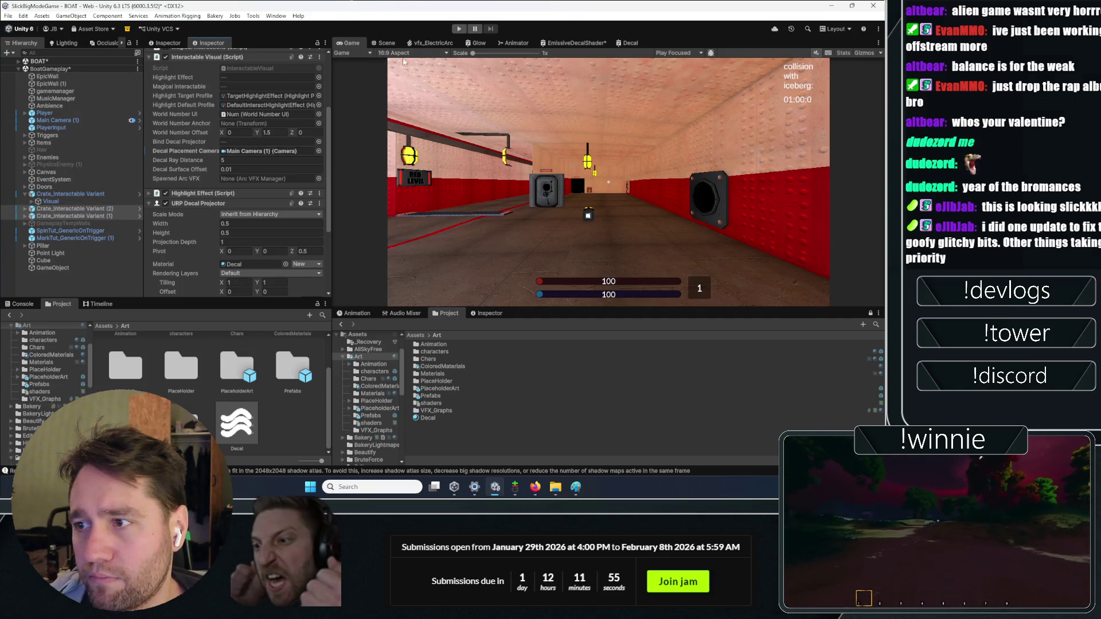
left_click(457, 29)
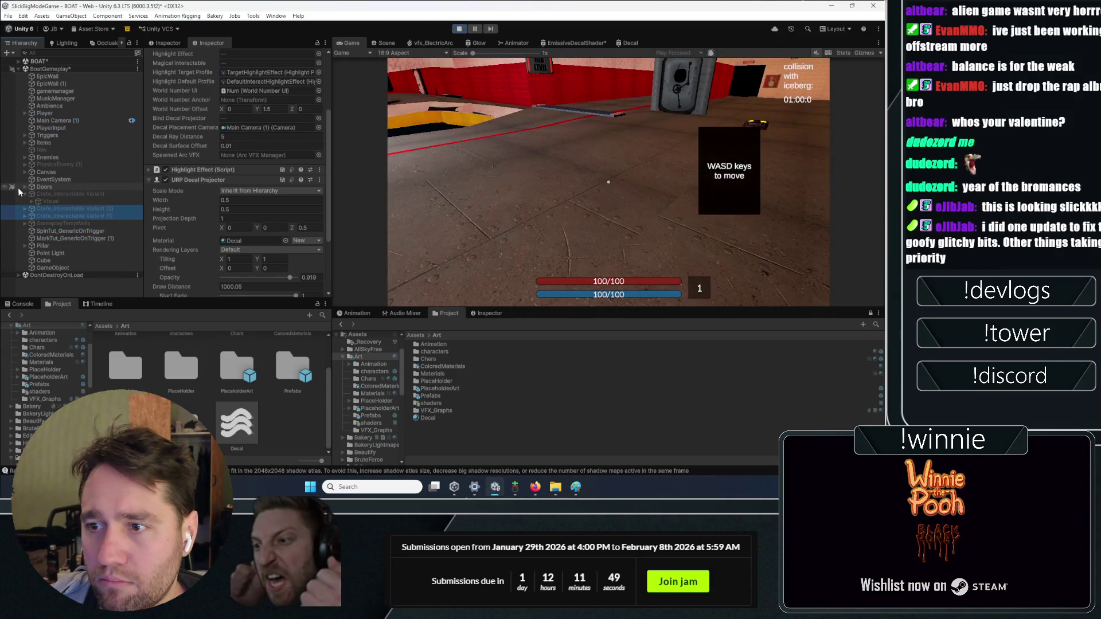
- Activate Crate_Interactable Variant in the running game to check its wave decal, then stop playing
left_click(56, 194)
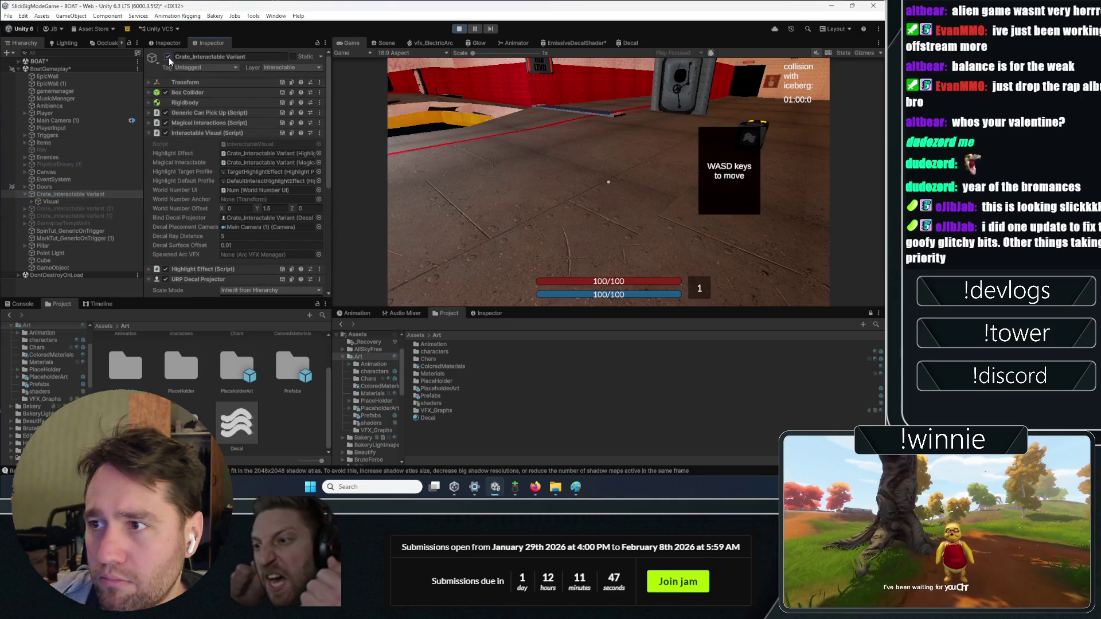
left_click(167, 57)
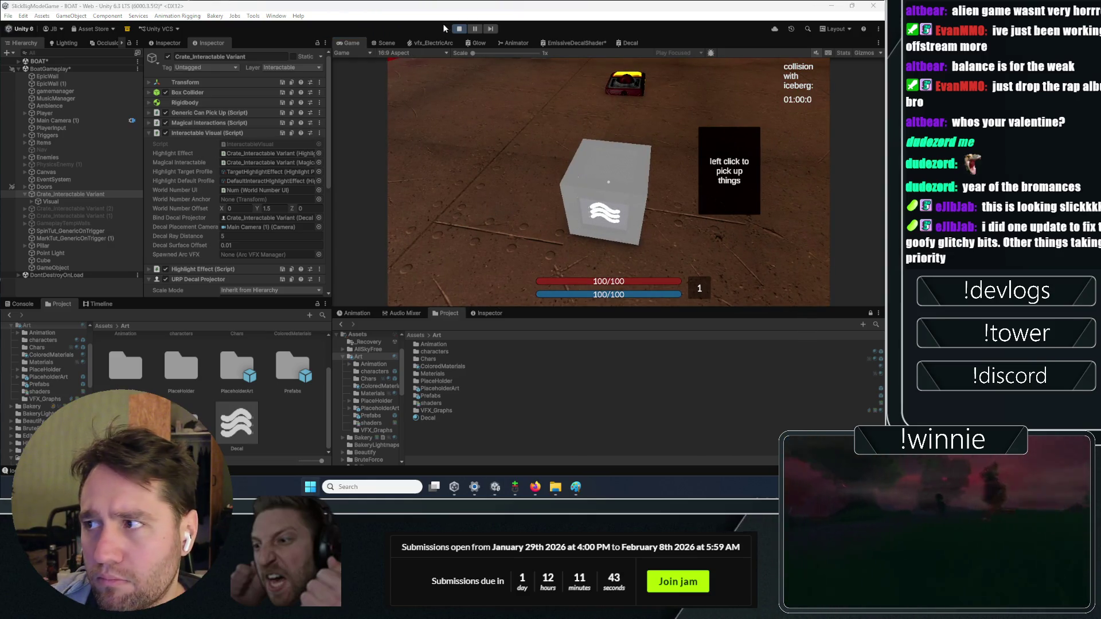
key("ctrl+p")
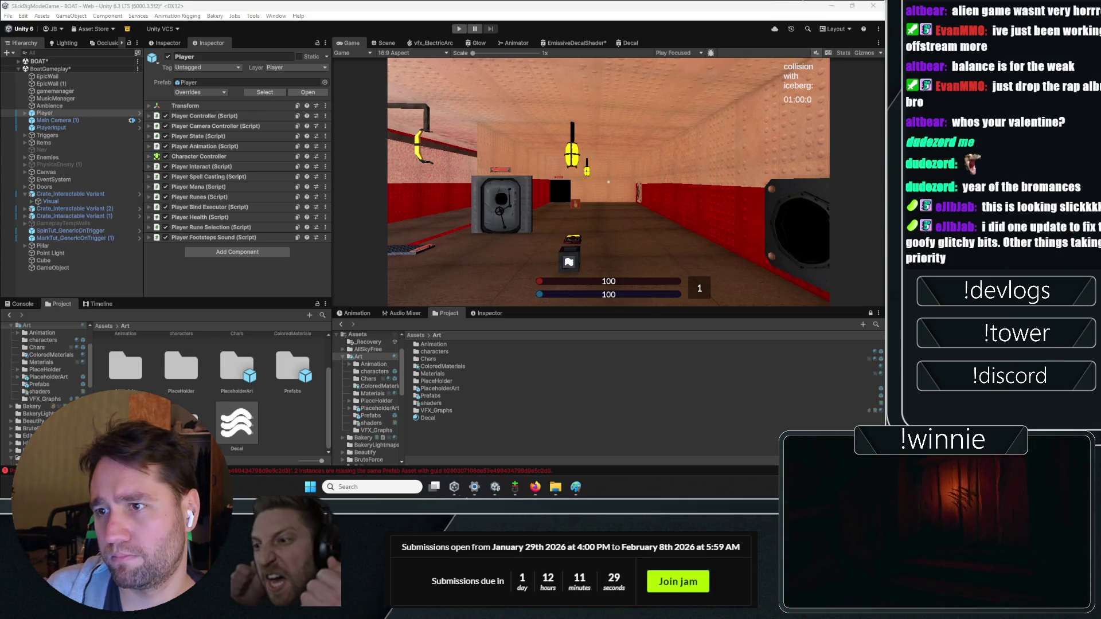
- Open the crate prefab and add an empty child named 'decal'
left_click(124, 200)
left_click(303, 91)
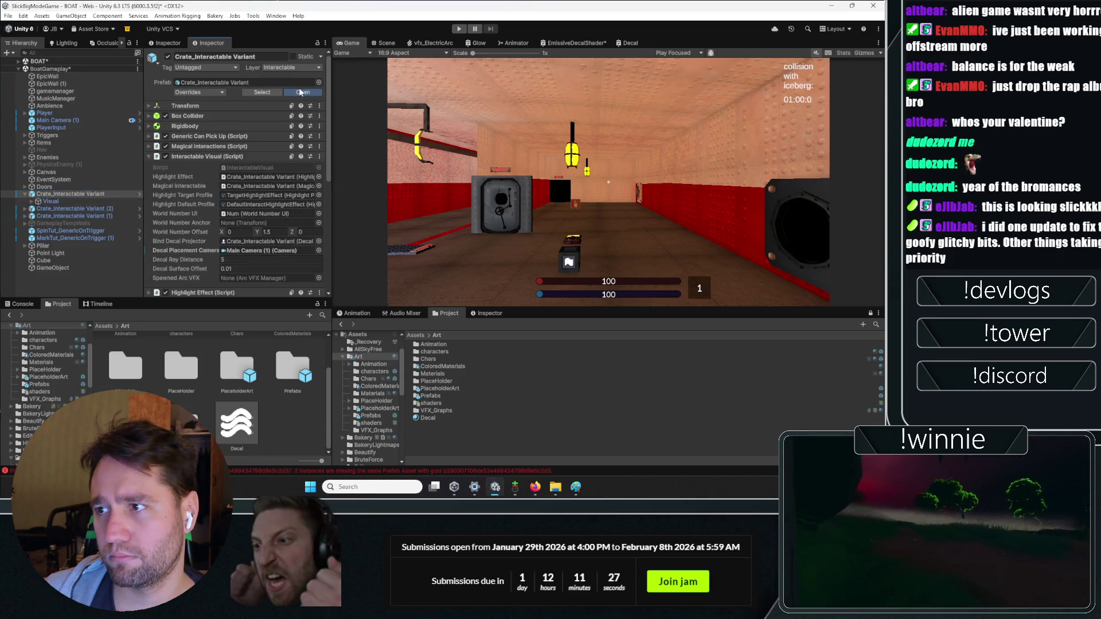
right_click(74, 66)
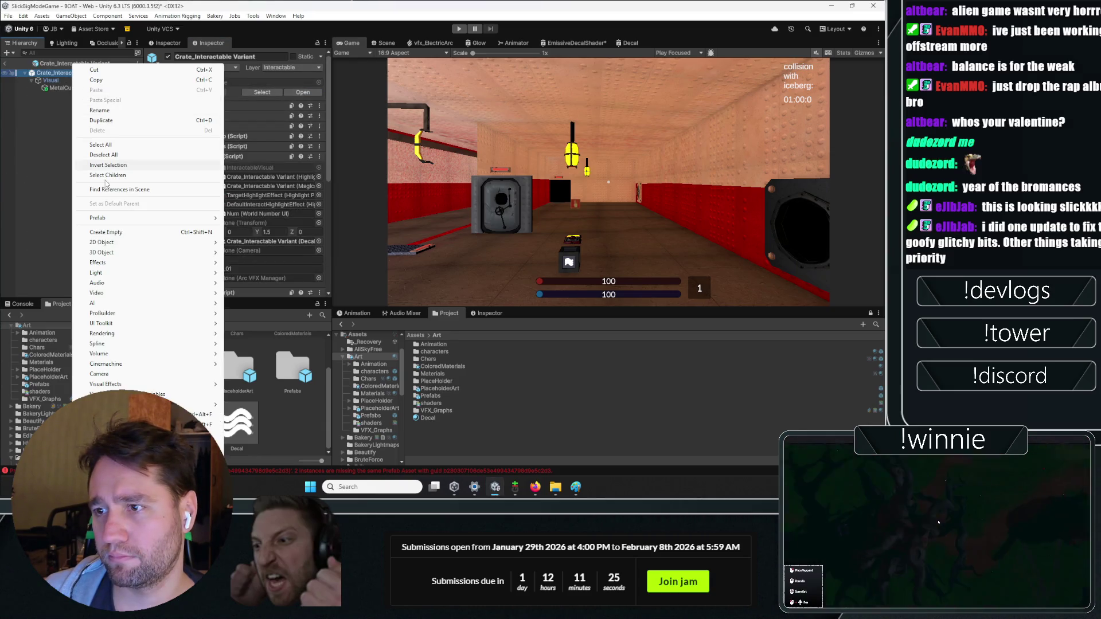
left_click(105, 233)
type("decal")
key("Return")
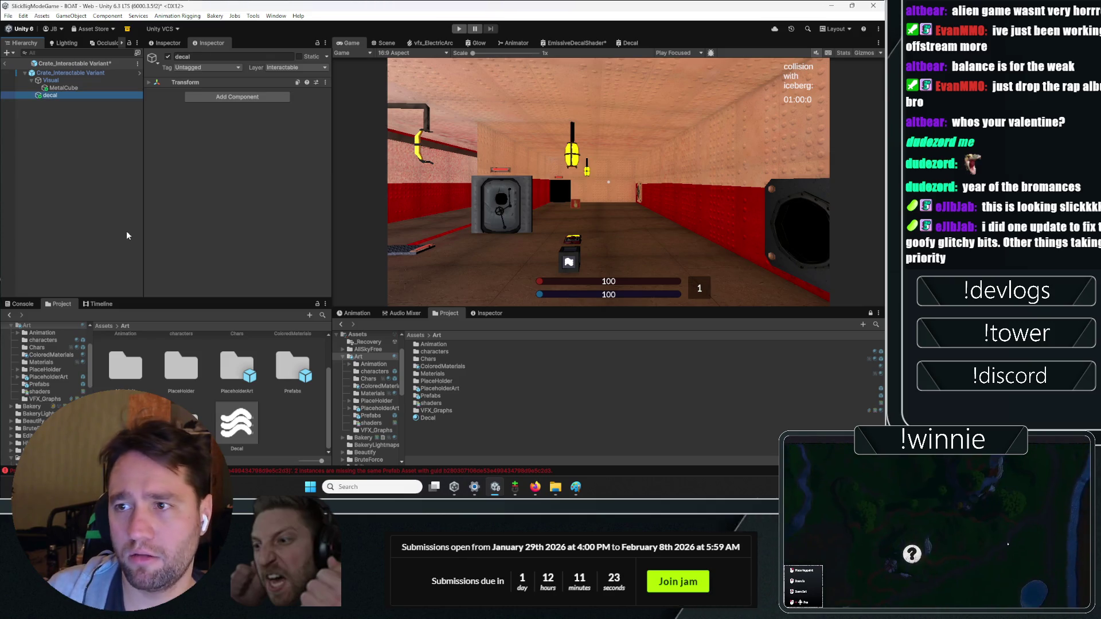
- Remove the URP Decal Projector from the crate root and save the prefab
left_click(64, 72)
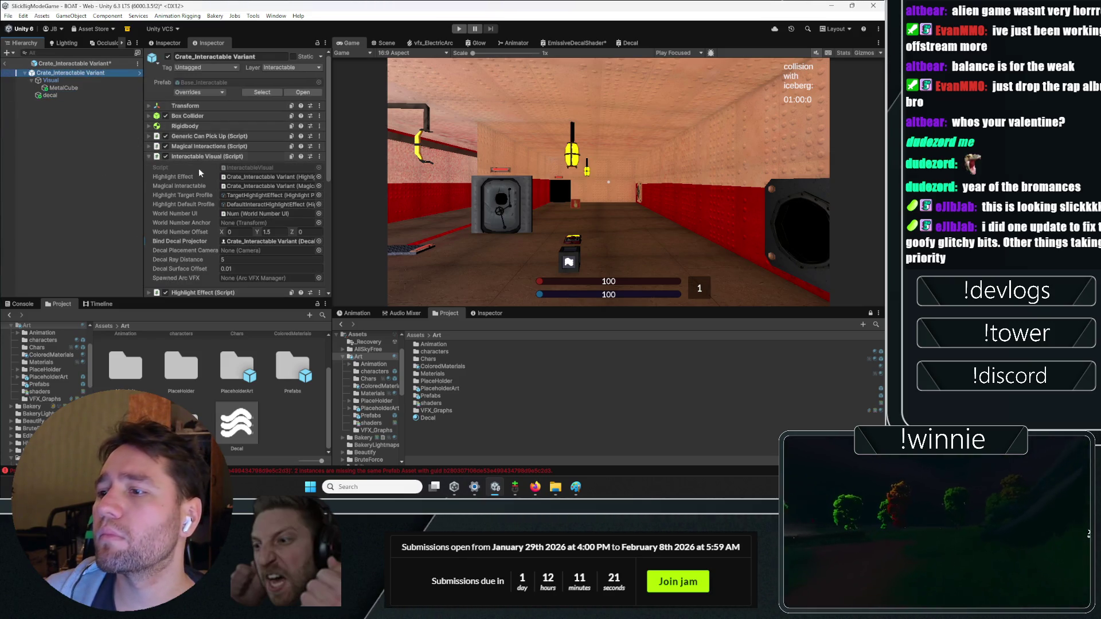
scroll(194, 167, "down", 3)
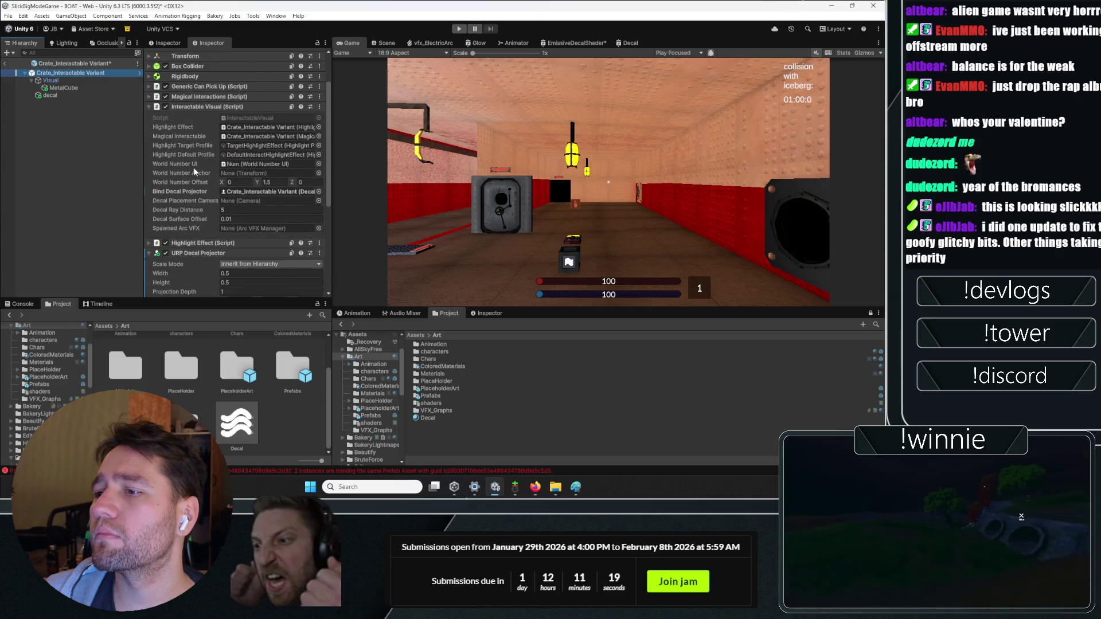
scroll(228, 177, "down", 3)
left_click(319, 140)
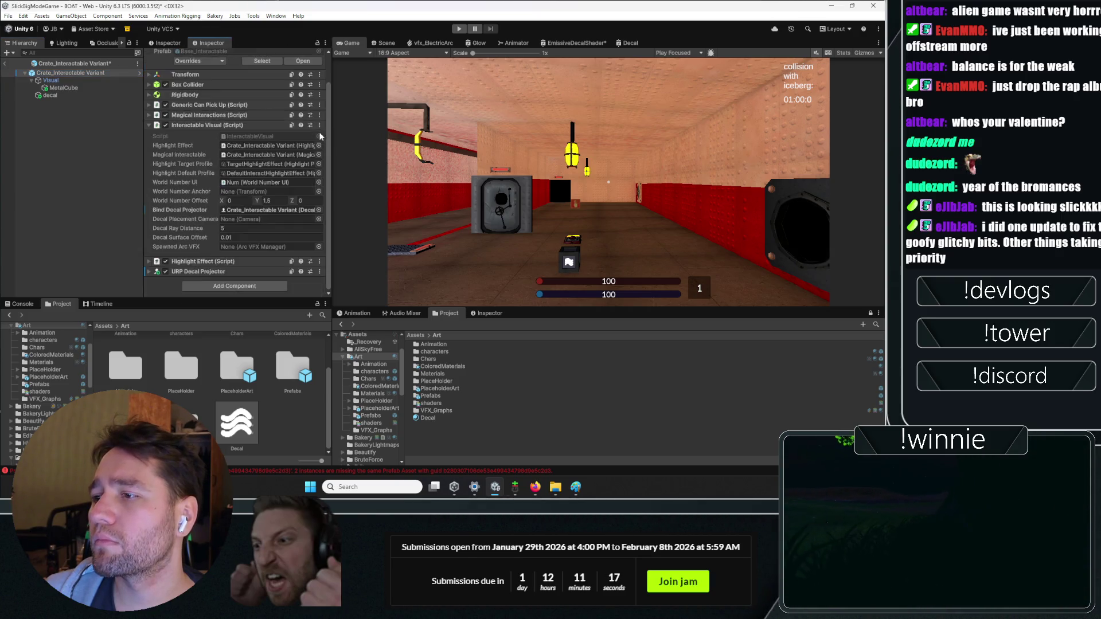
left_click(50, 95)
left_click(70, 73)
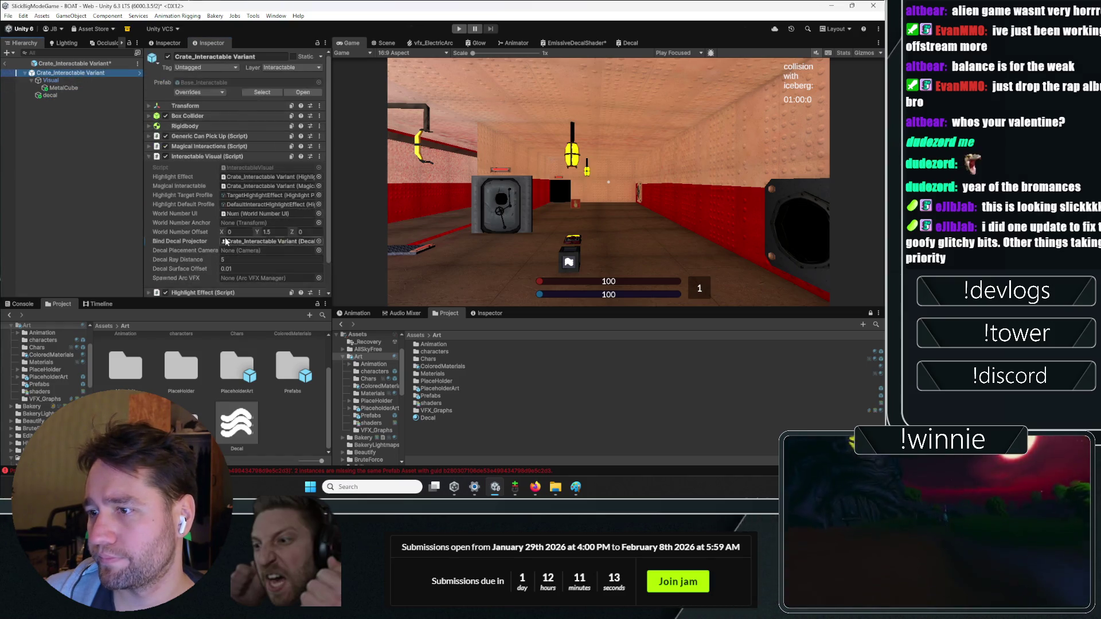
left_click(319, 271)
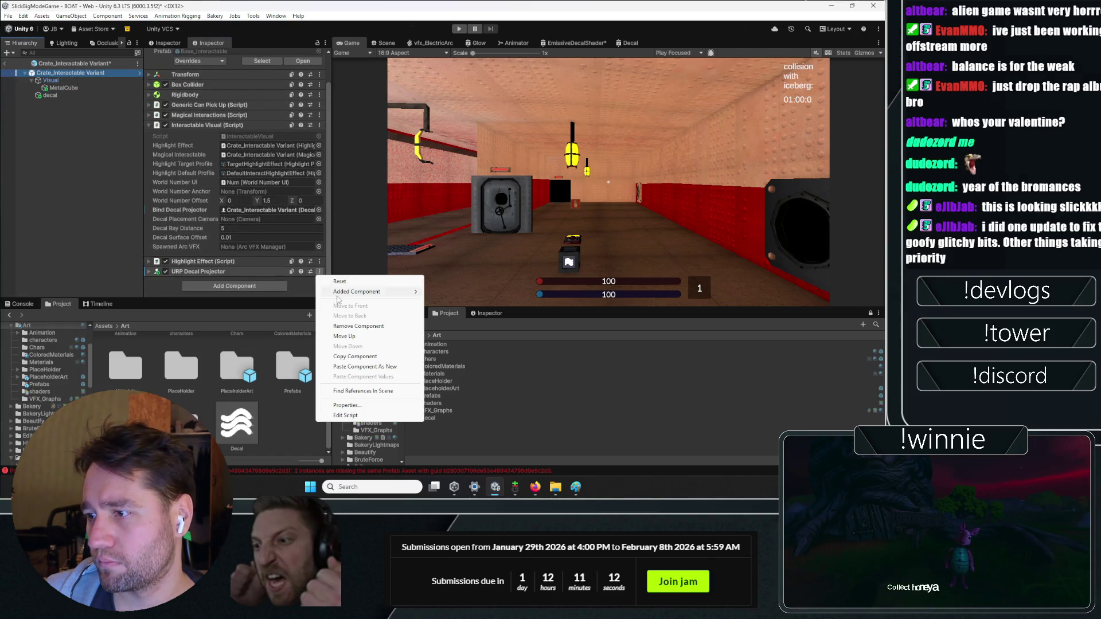
left_click(358, 326)
key("ctrl+z")
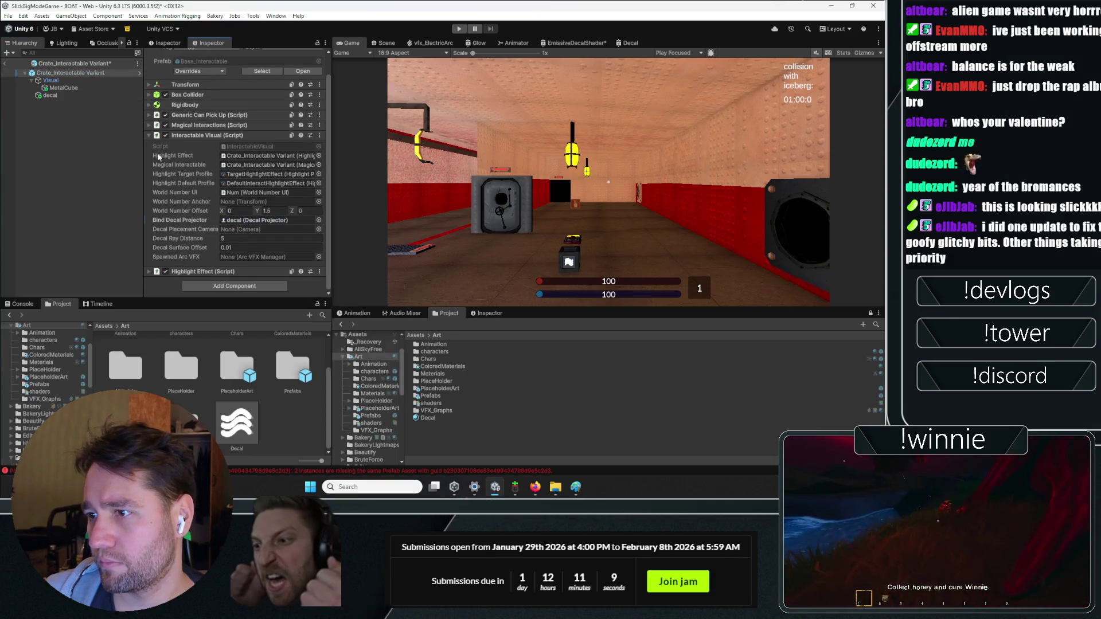
left_click(4, 64)
left_click(408, 257)
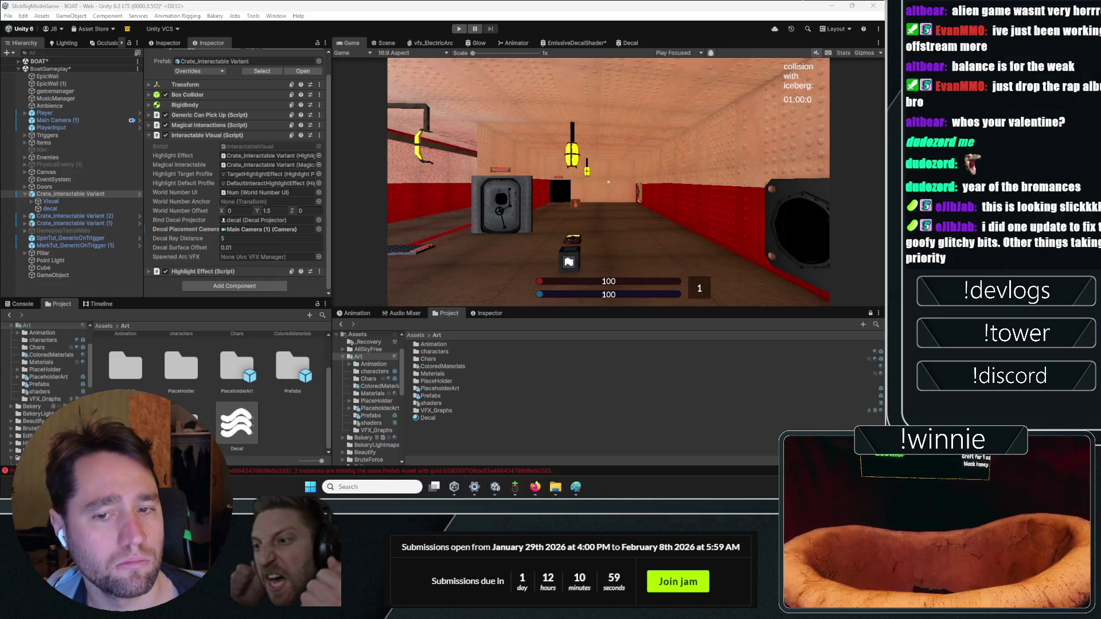
- Start play mode, walk to the crate, and pick it up and drop it
left_click(52, 120)
left_click(77, 290)
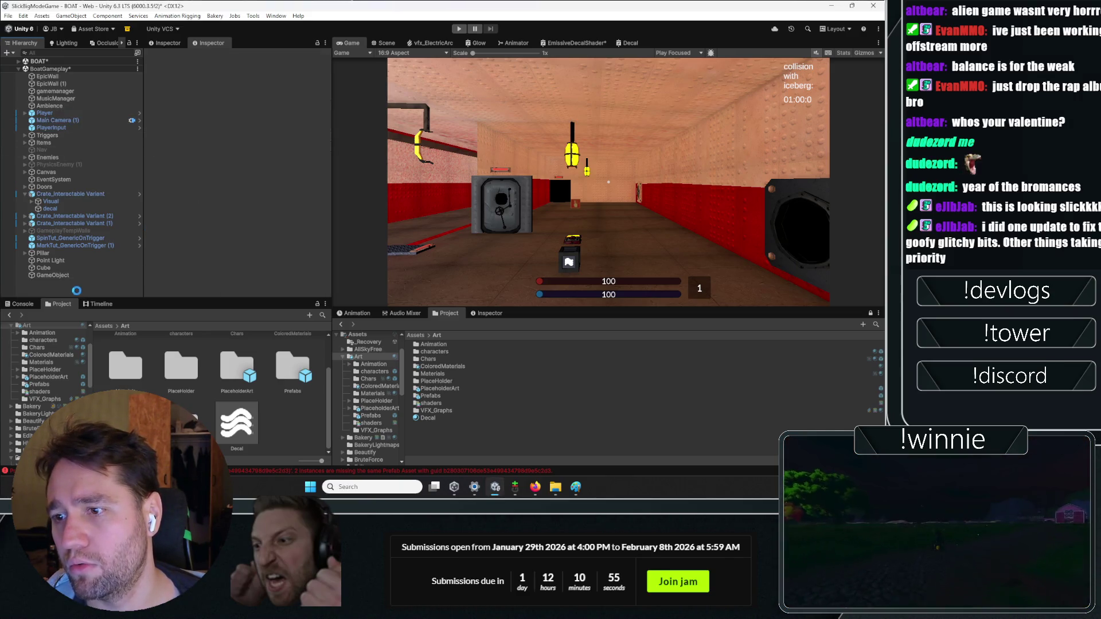
left_click(459, 30)
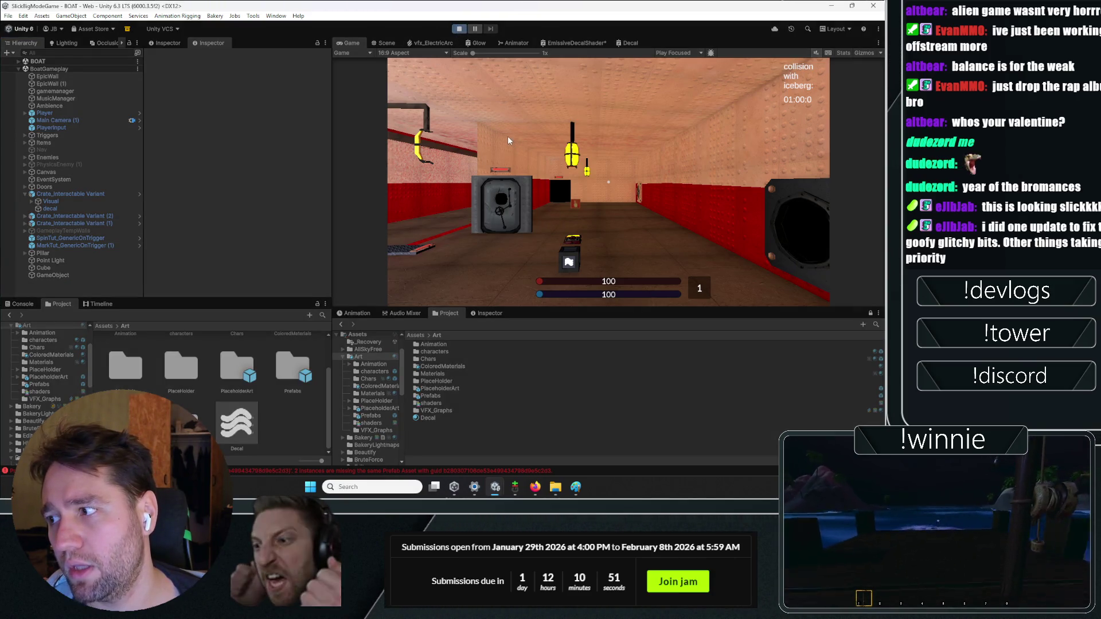
key("w")
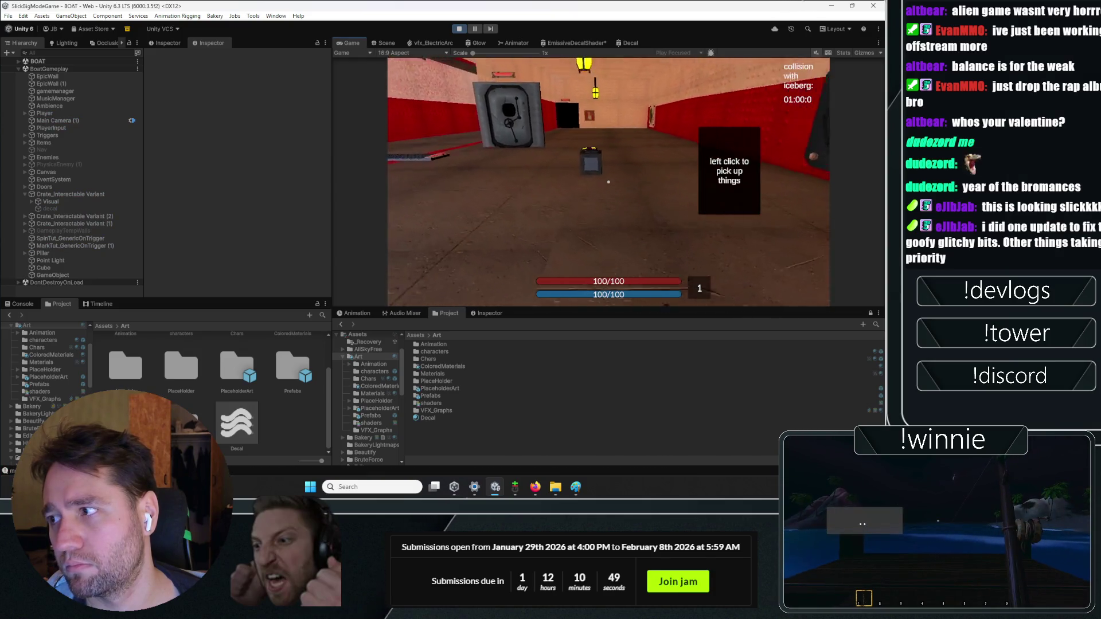
left_click(609, 182)
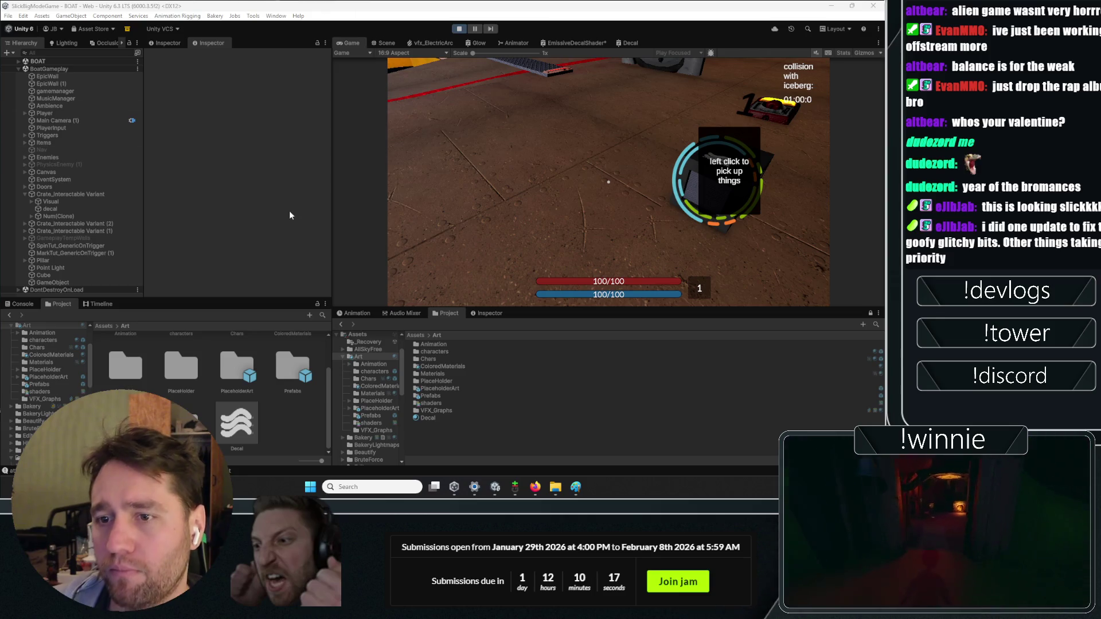
left_click(609, 182)
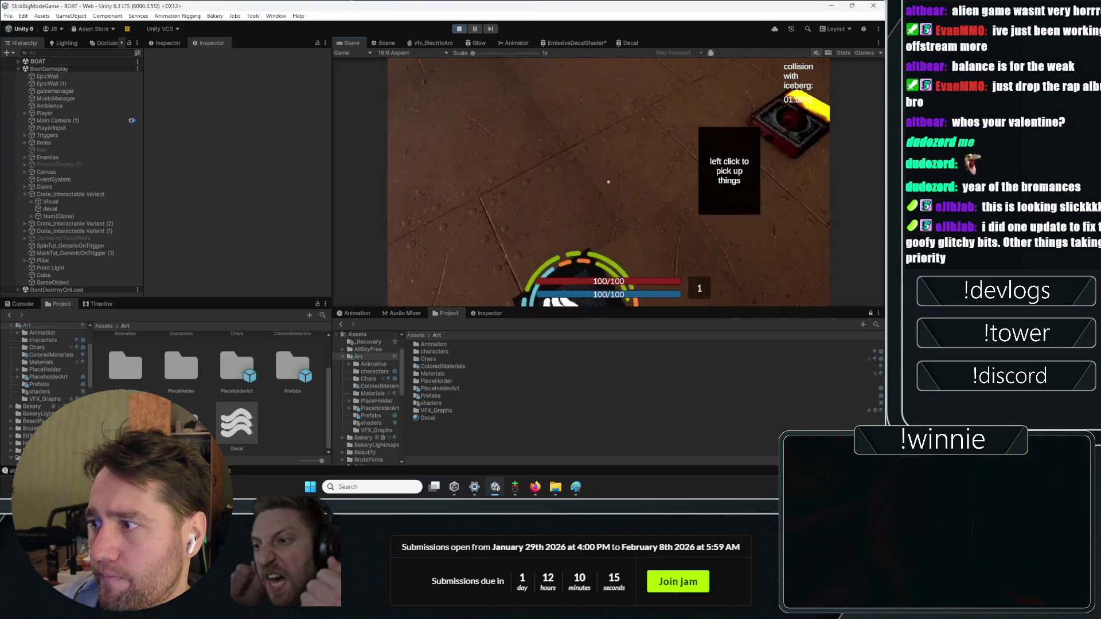
left_click(608, 181)
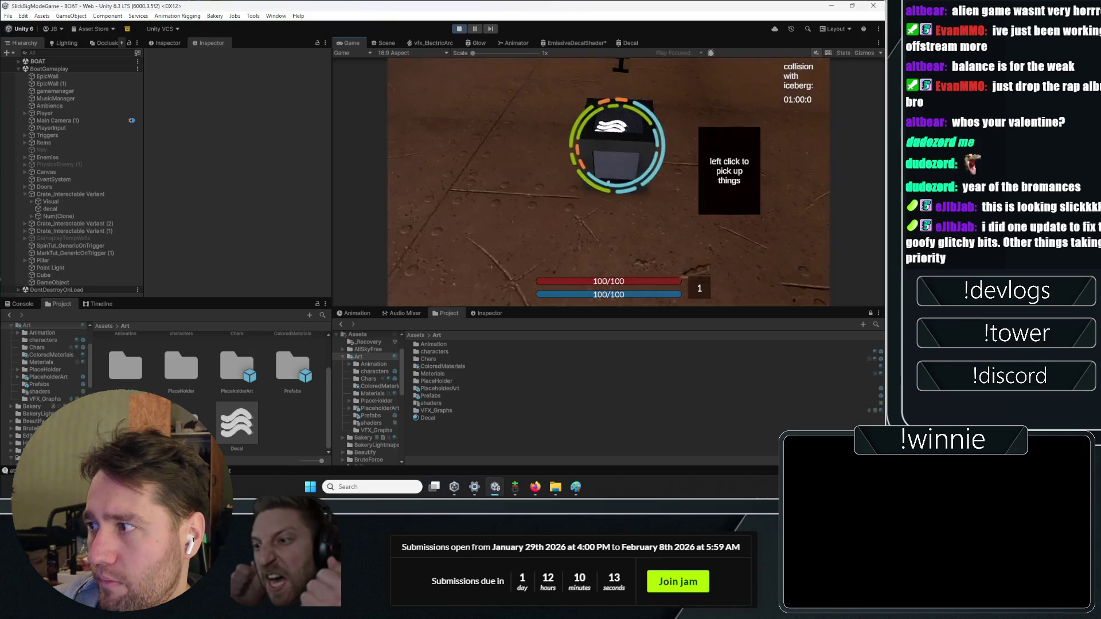
key("w")
left_click(609, 182)
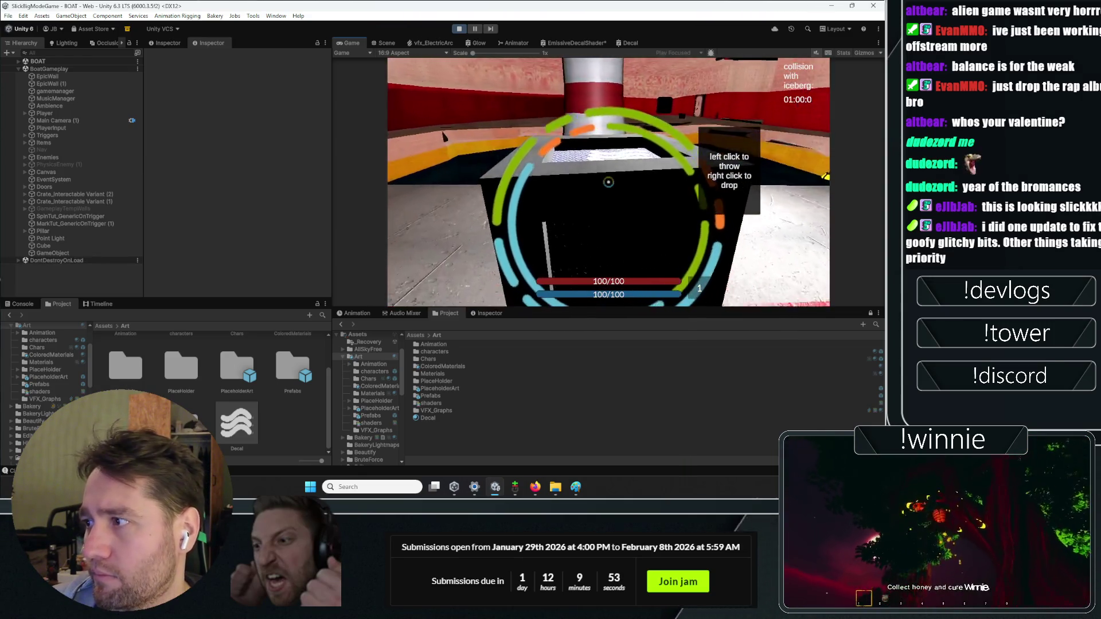
- Throw the crate onto the pillar and floor several times, then stop play mode
left_click(597, 151)
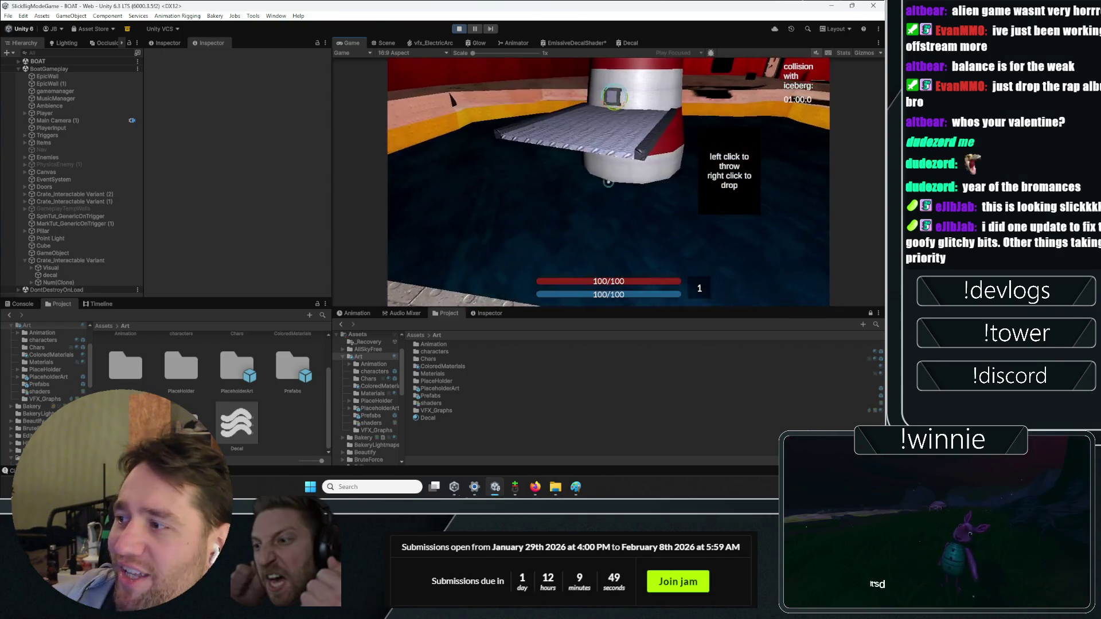
key("w")
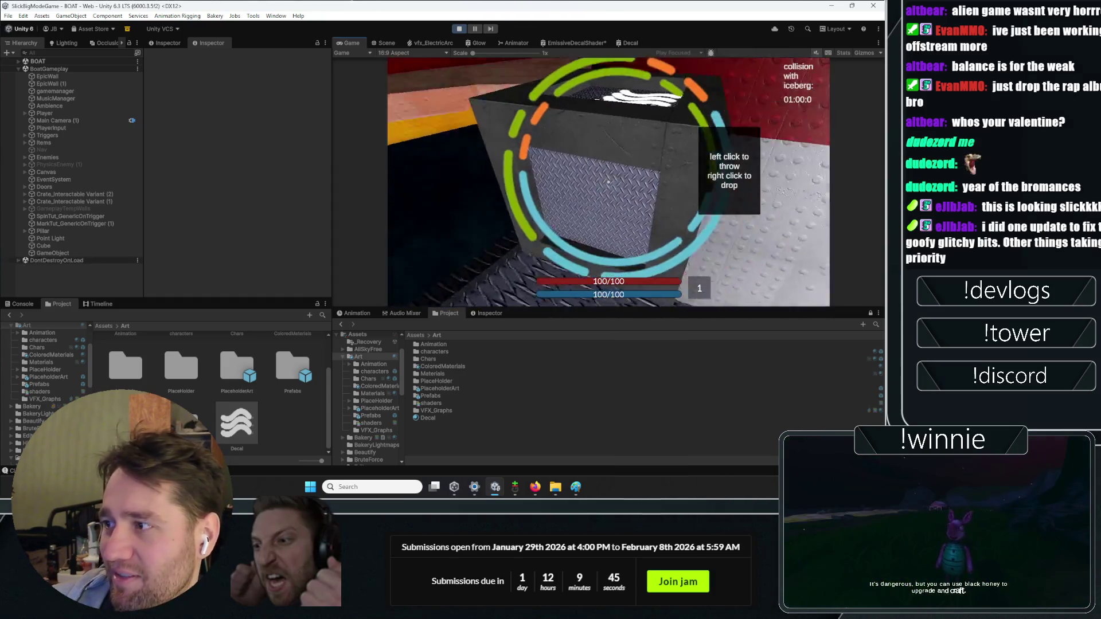
left_click(608, 182)
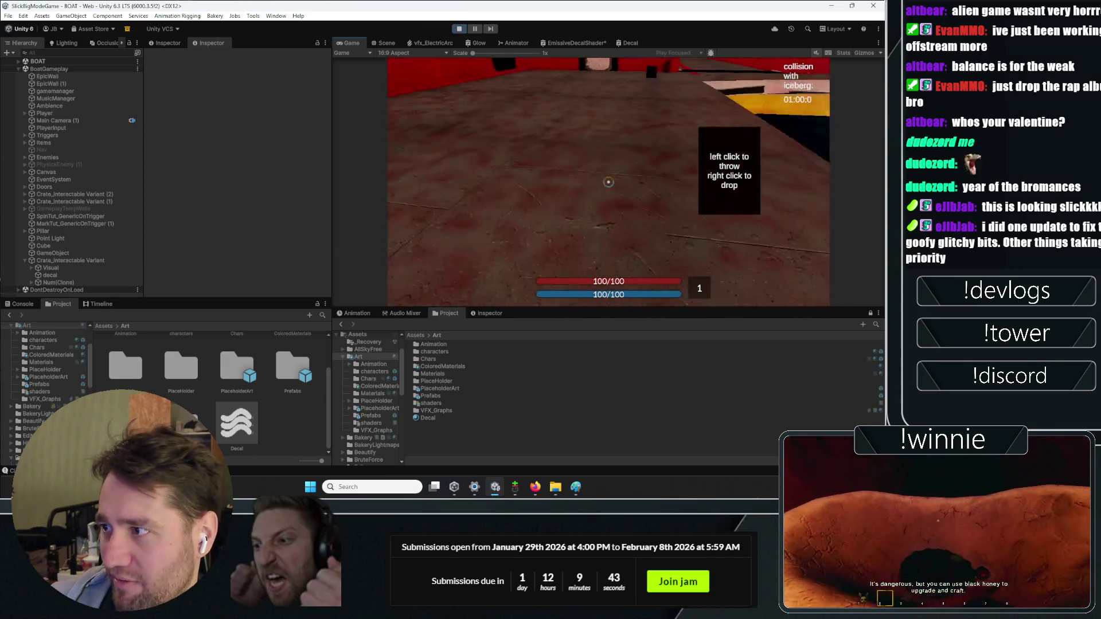
left_click(609, 183)
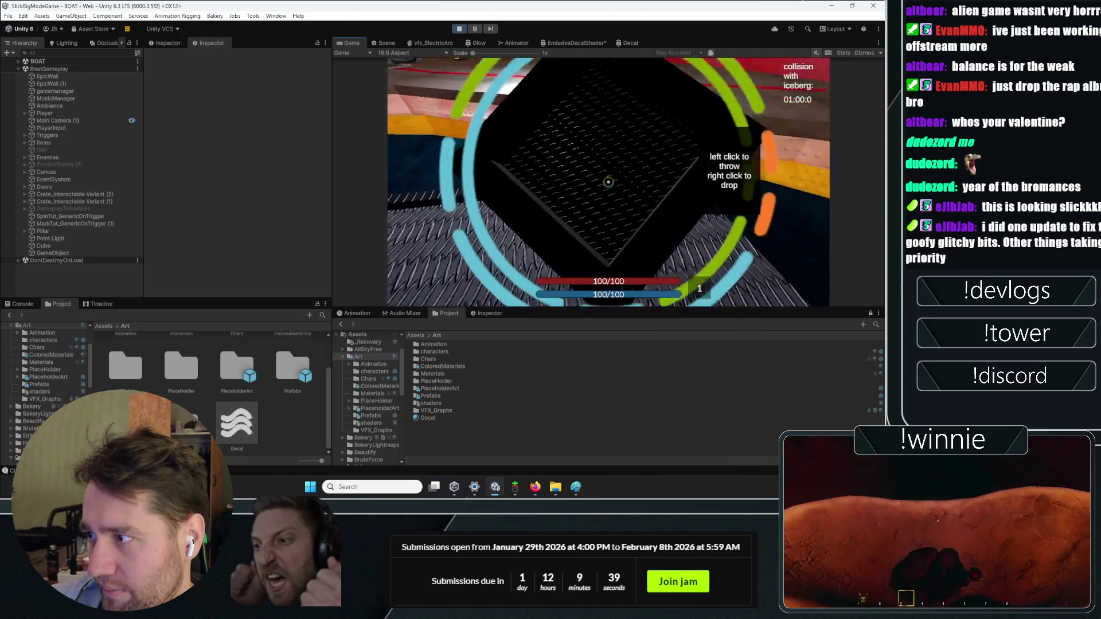
left_click(609, 182)
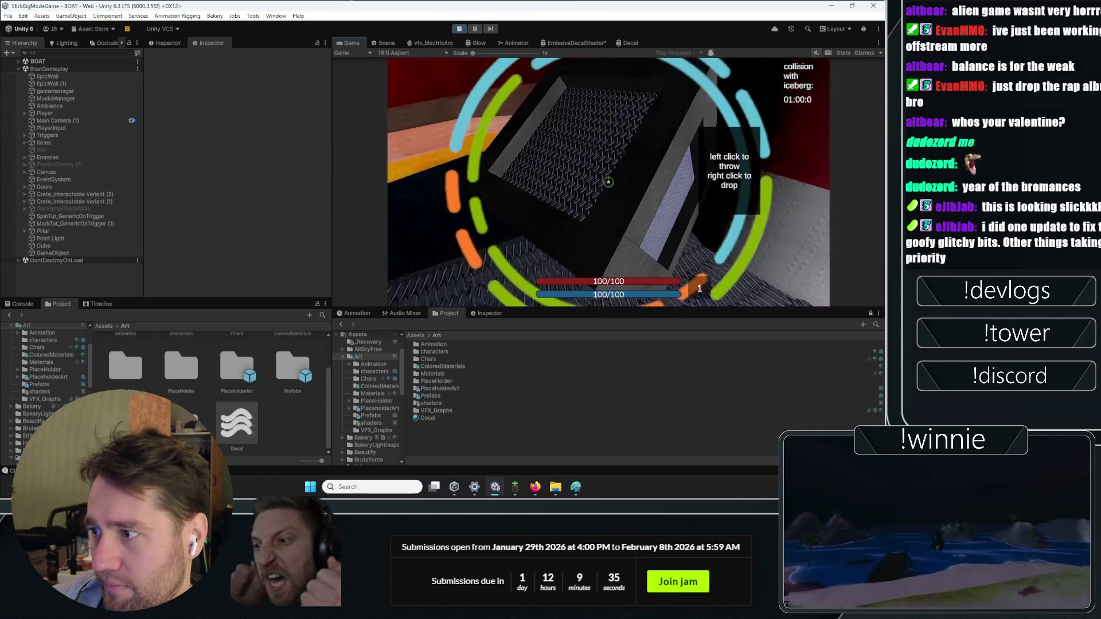
left_click(608, 182)
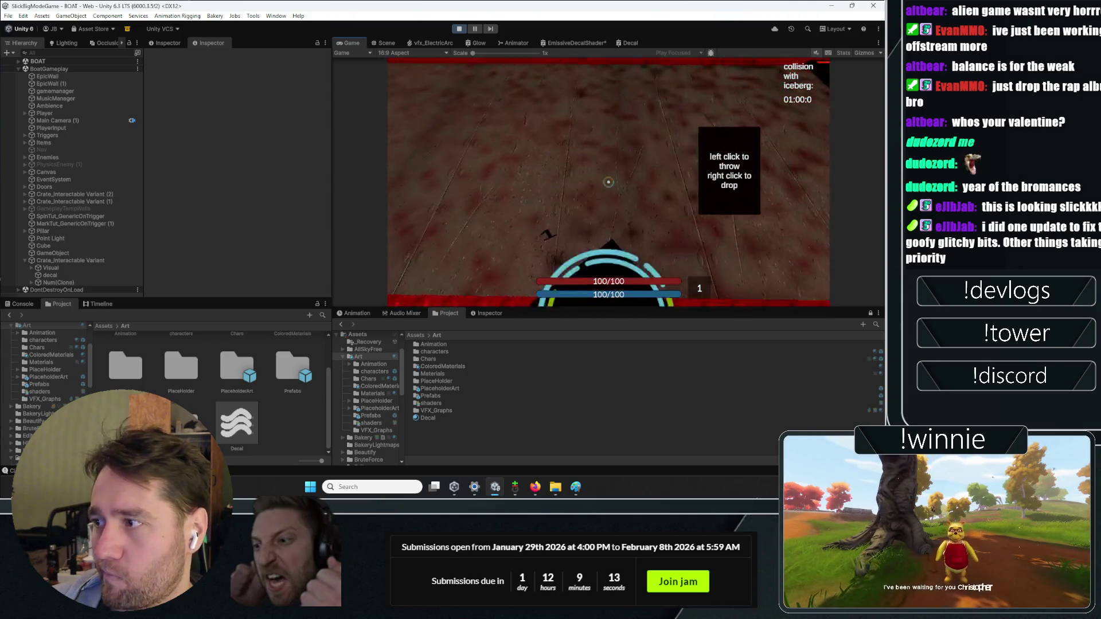
left_click(608, 182)
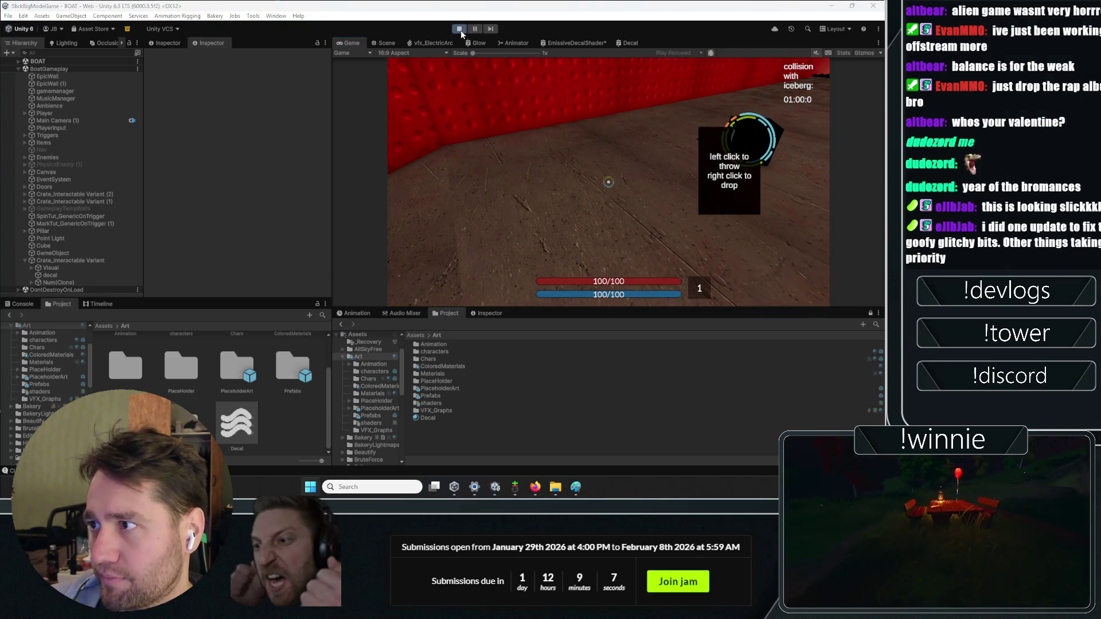
left_click(460, 29)
left_click(515, 487)
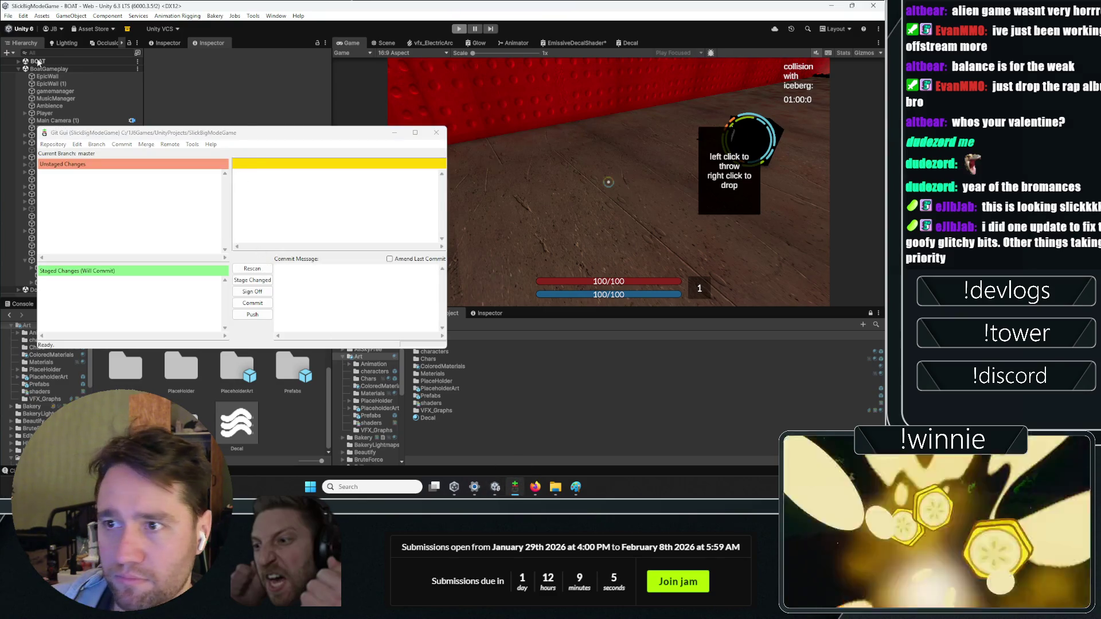
- Clear the Unity console messages and bring Git Gui back up
left_click(7, 75)
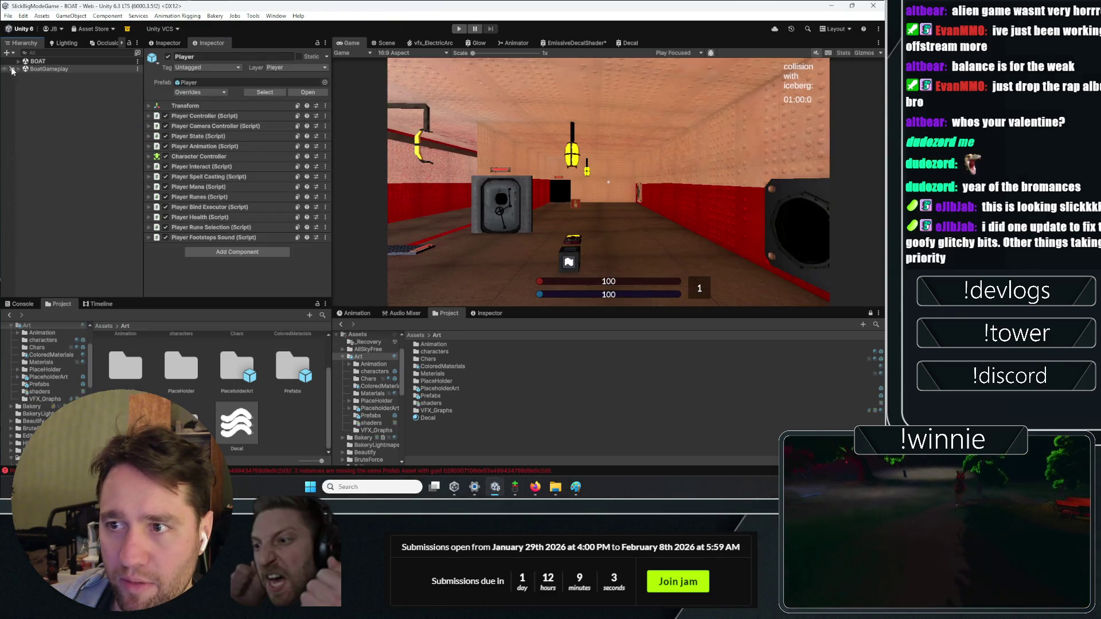
left_click(10, 304)
left_click(8, 314)
left_click(516, 488)
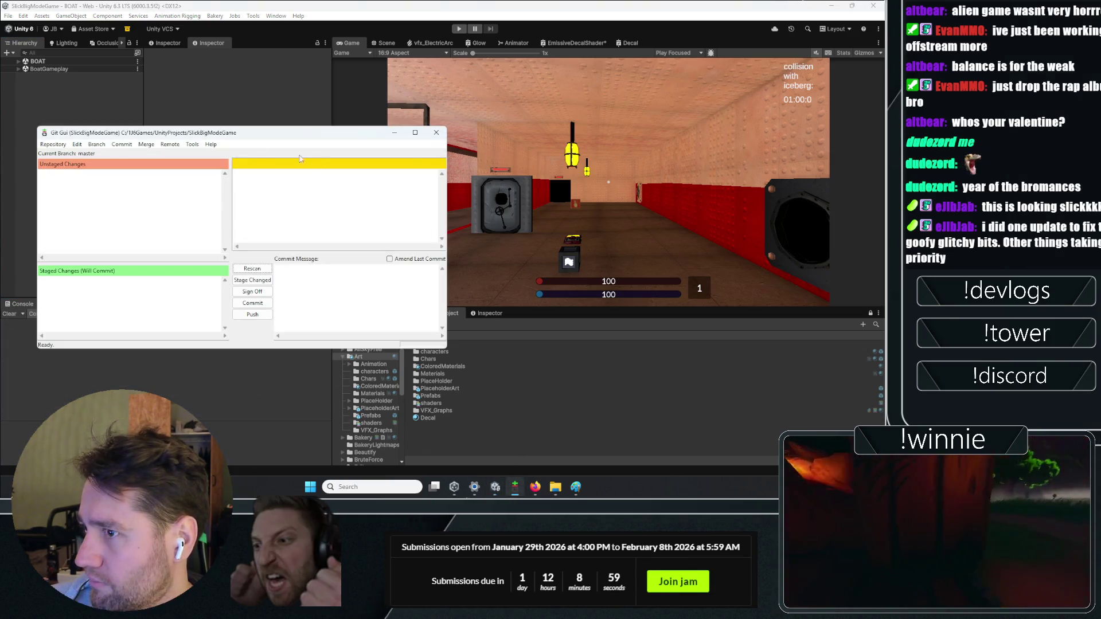
left_click(250, 270)
type("pull")
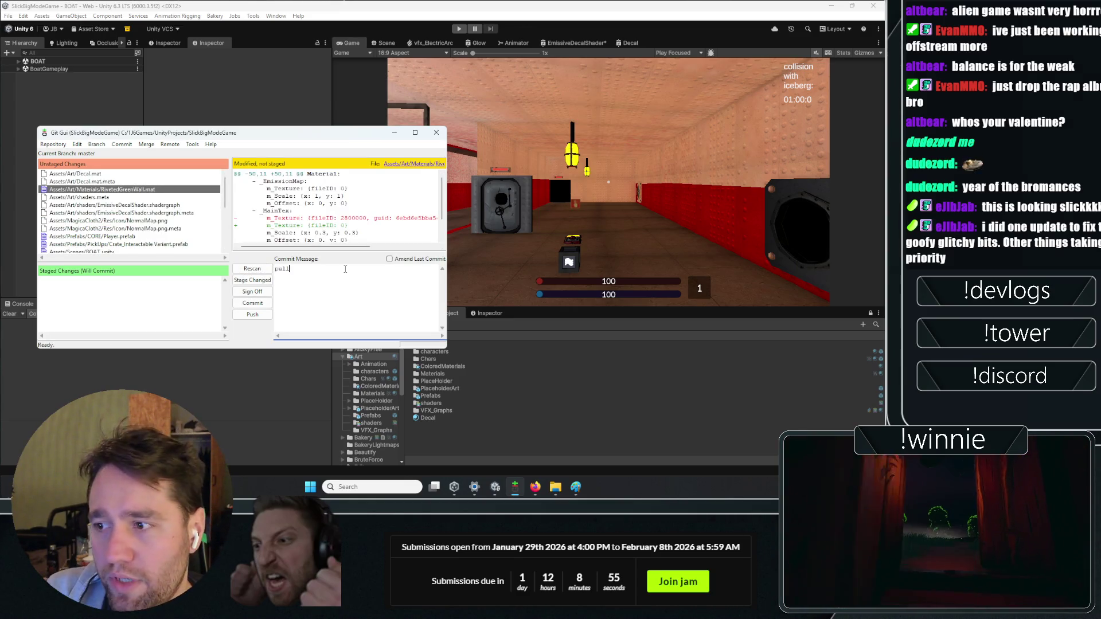
- Write the commit message about binding feeling good, drop the sign-off line, and rescan
type("ing/binding feels pretty ")
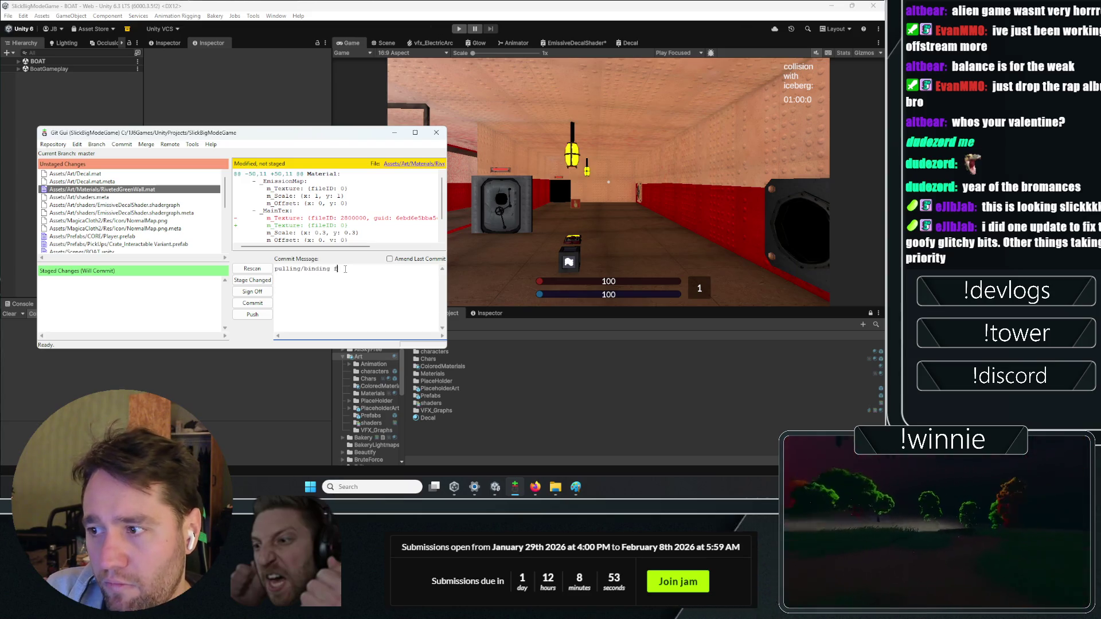
type("good de")
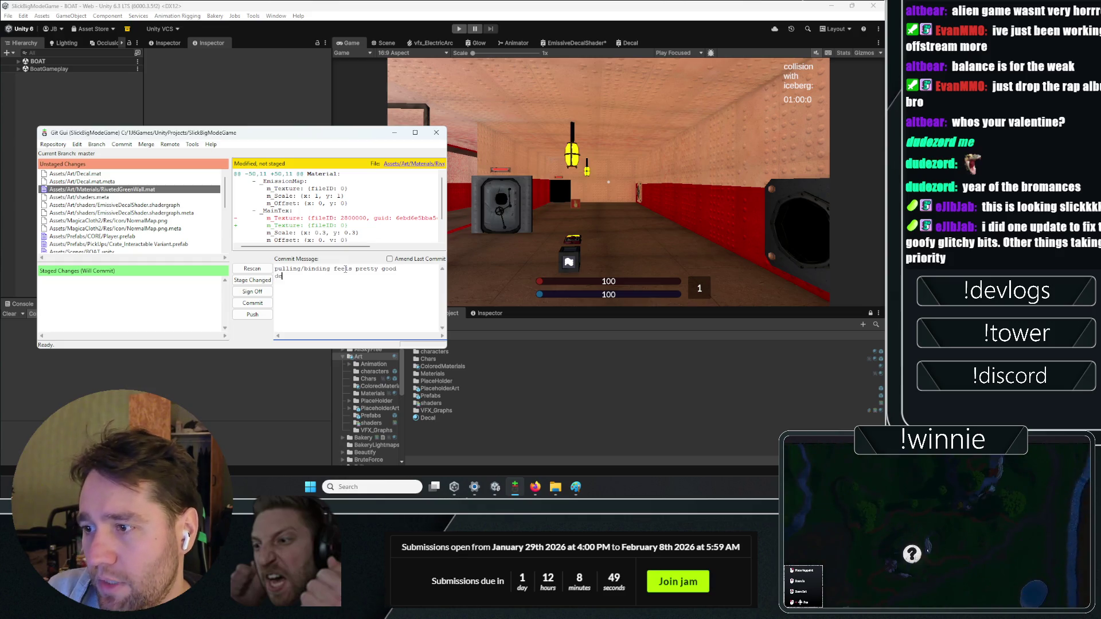
type("cal wherever you")
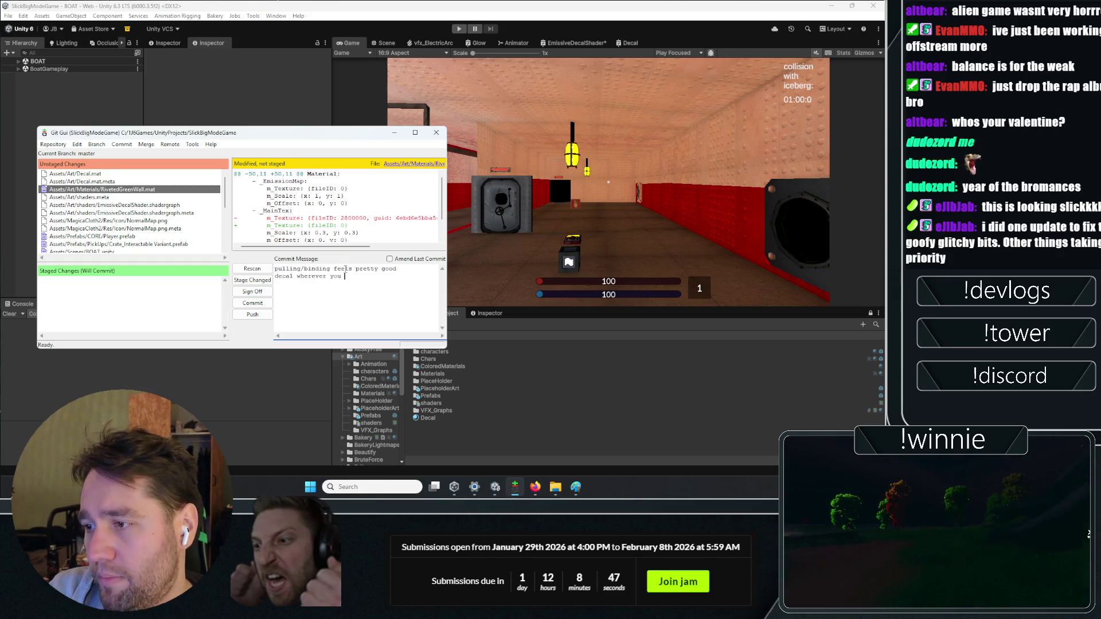
left_click(252, 291)
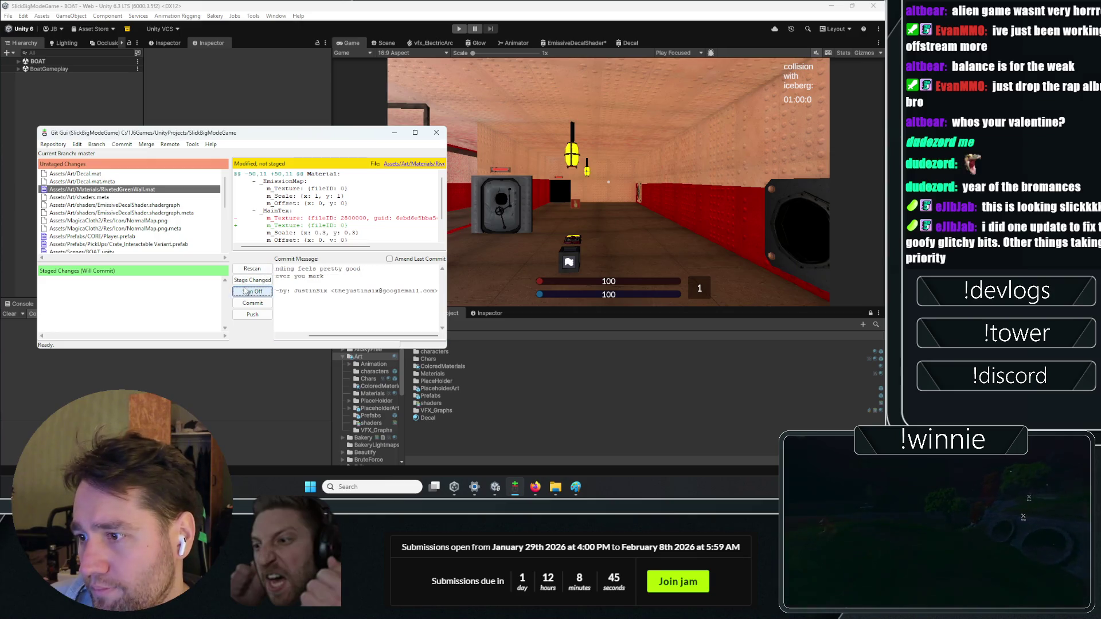
left_click(248, 281)
left_click(432, 272)
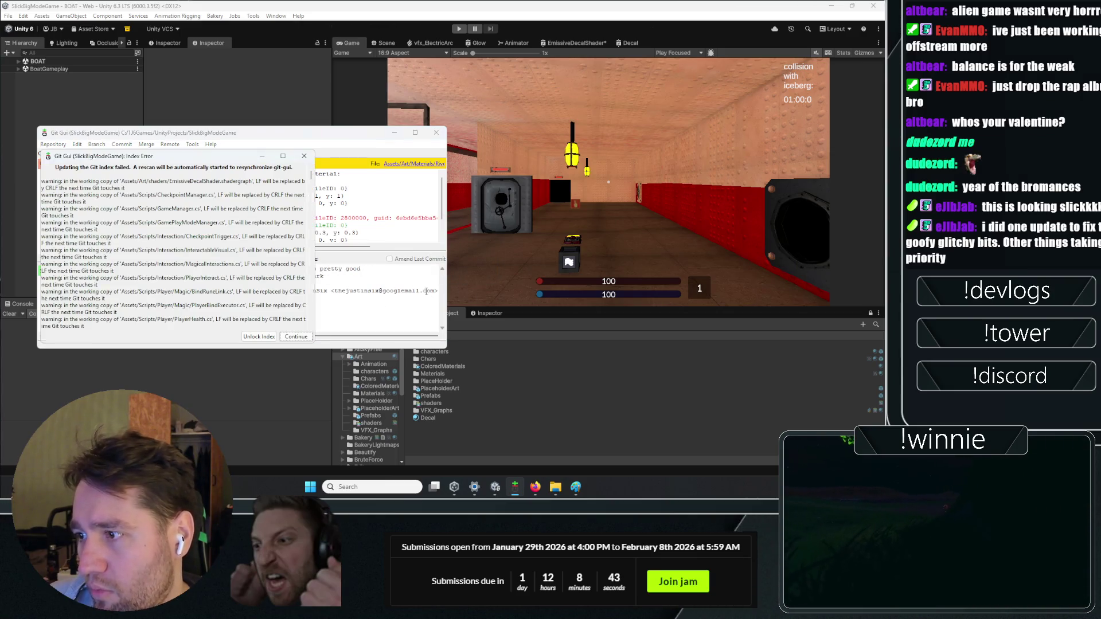
left_click(306, 338)
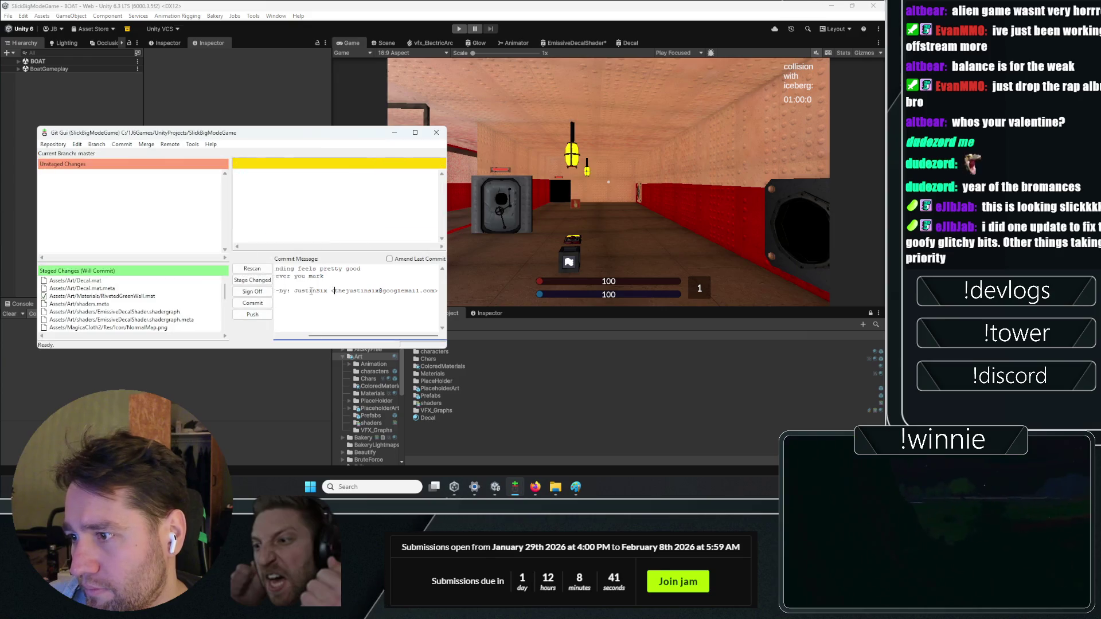
key("BackSpace")
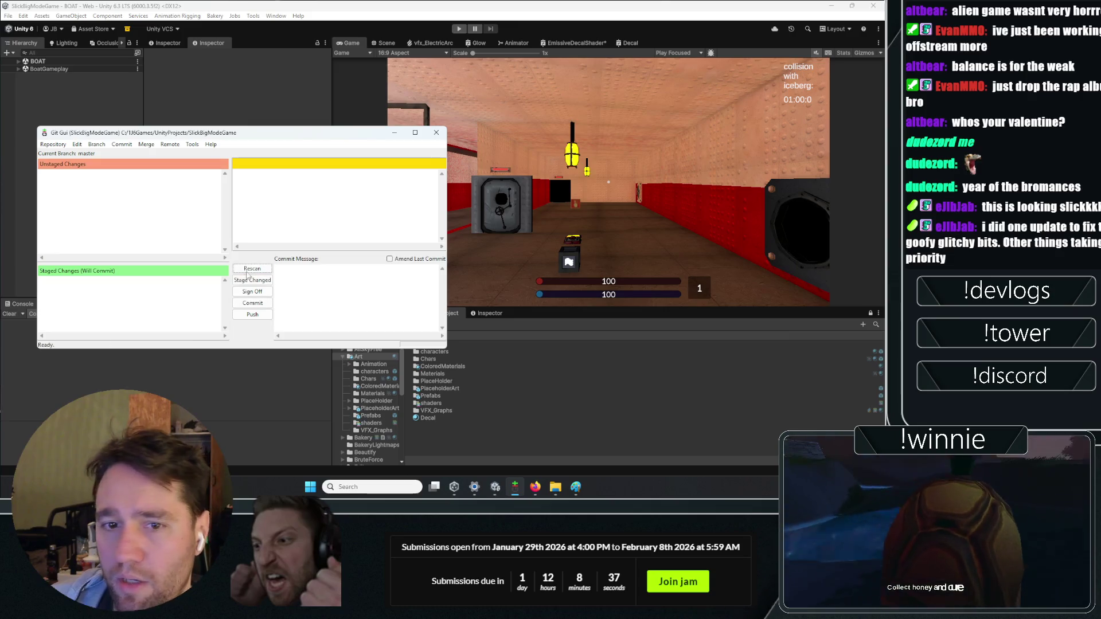
left_click(251, 267)
left_click(220, 382)
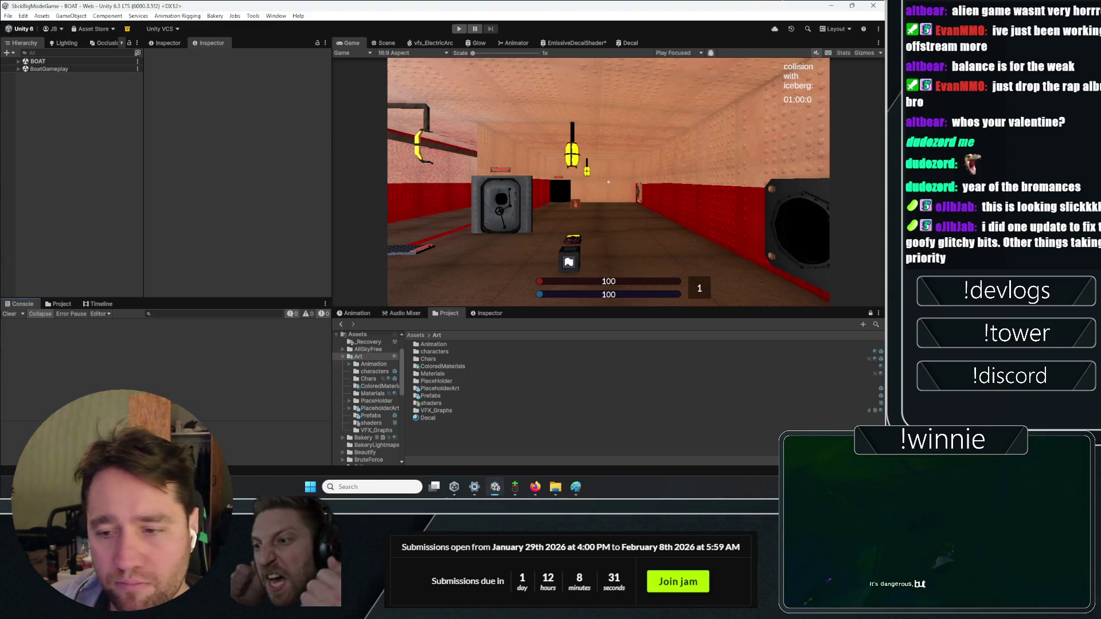
- Push the master branch to the origin remote and return to Unity
left_click(516, 487)
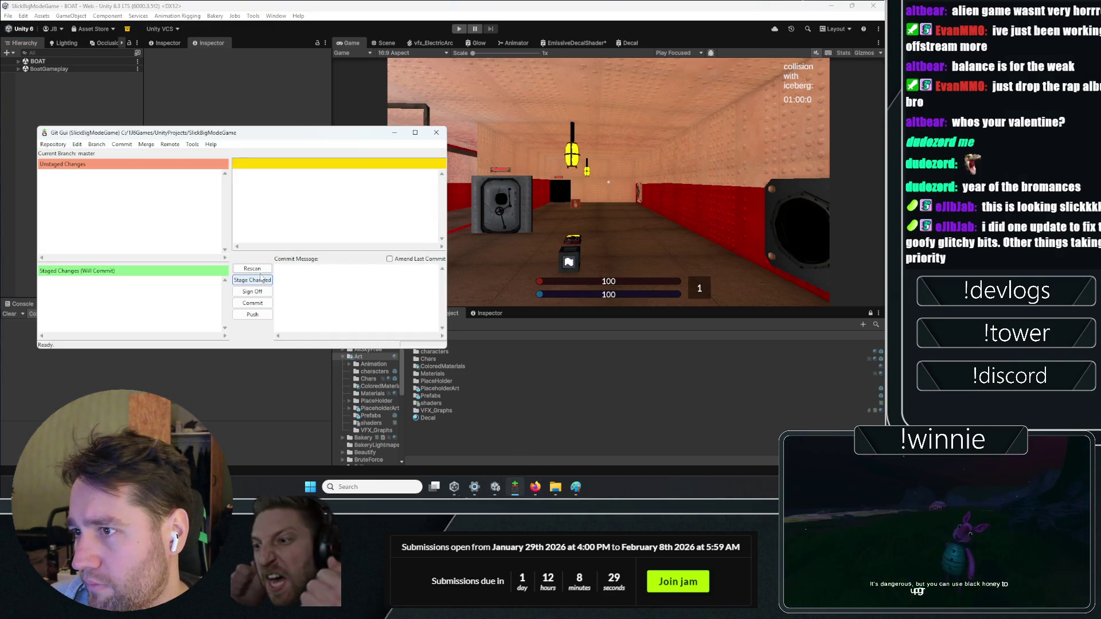
left_click(248, 315)
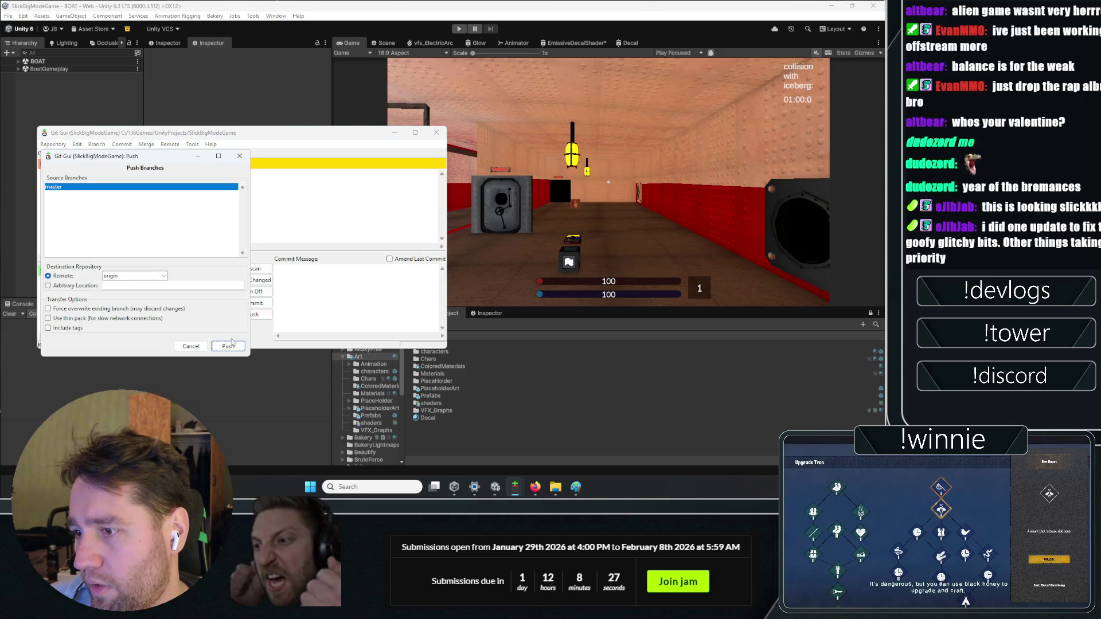
left_click(229, 345)
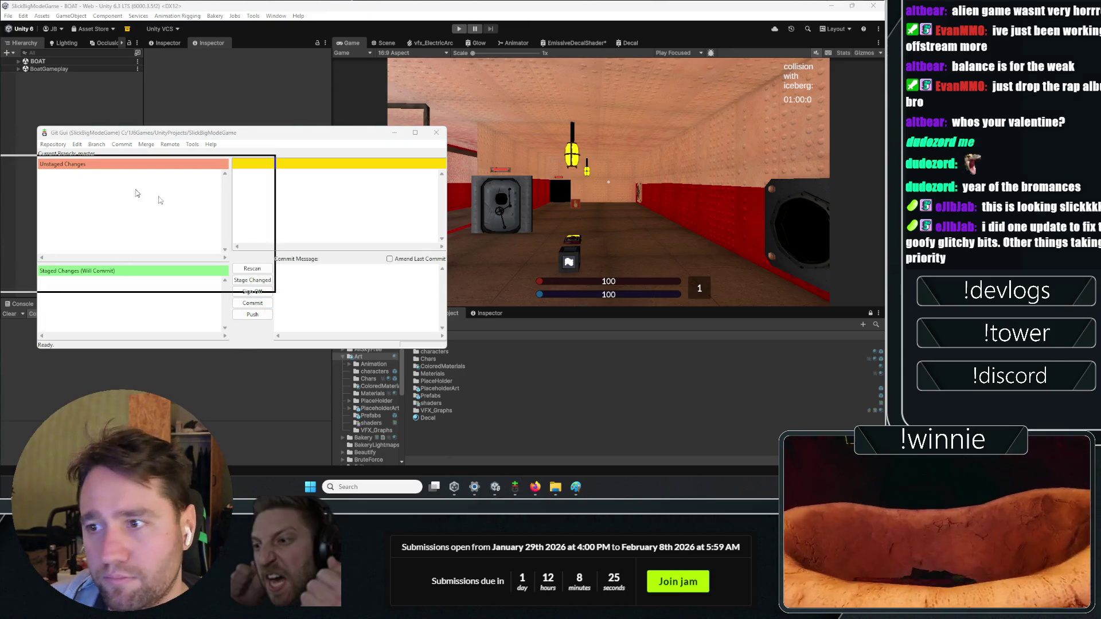
key("alt+Tab")
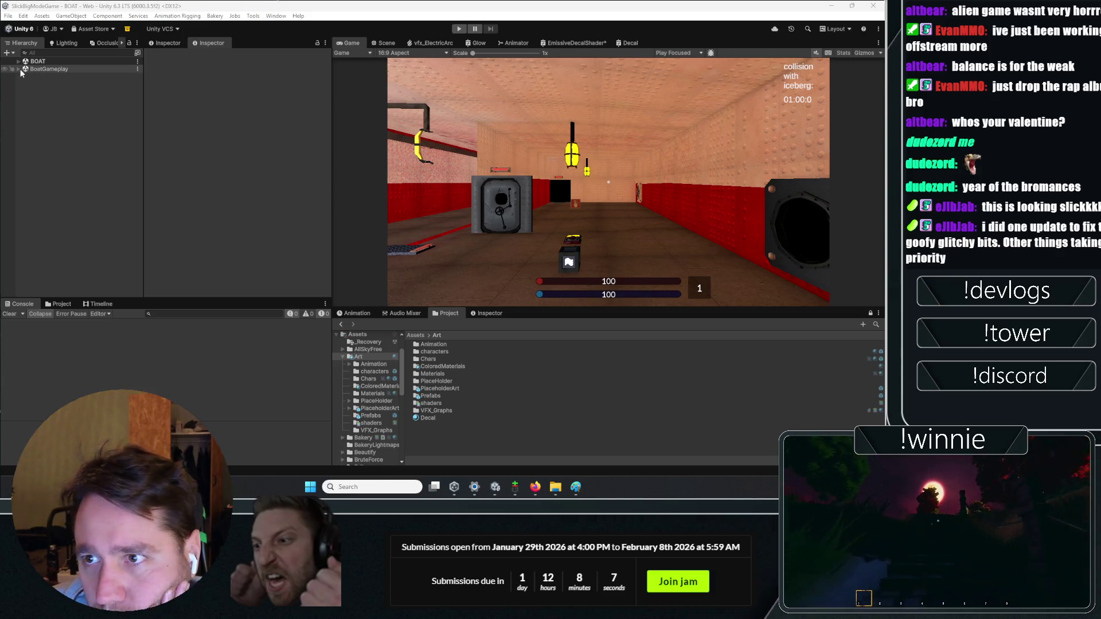
- Select the Player, then inspect Crate_Interactable Variant (2)'s Magical Interactions settings
left_click(19, 69)
left_click(44, 113)
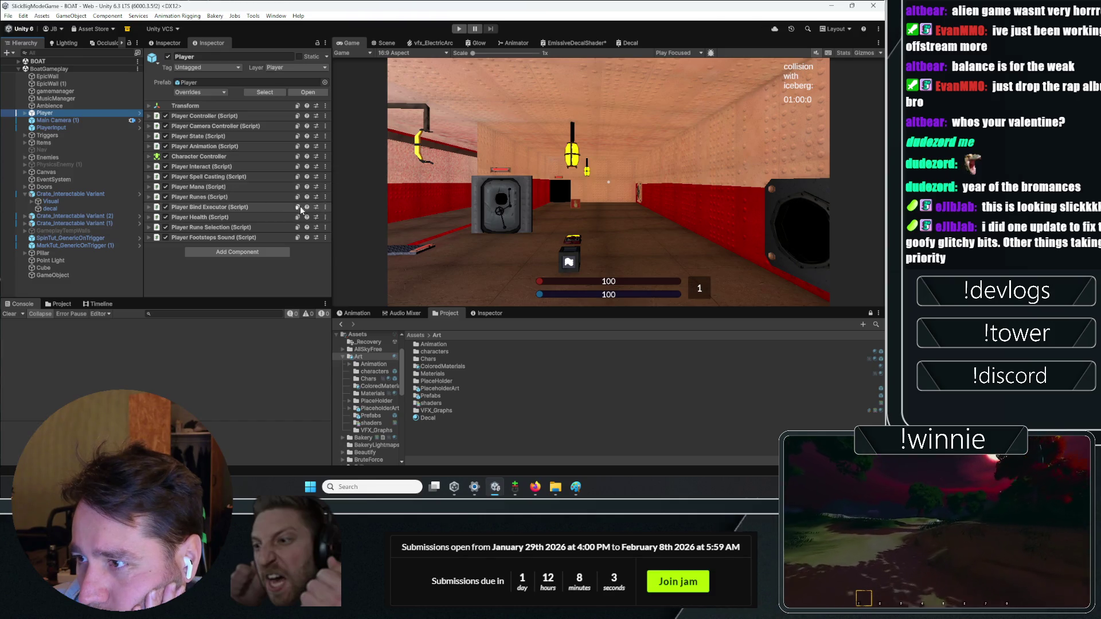
right_click(319, 208)
left_click(144, 244)
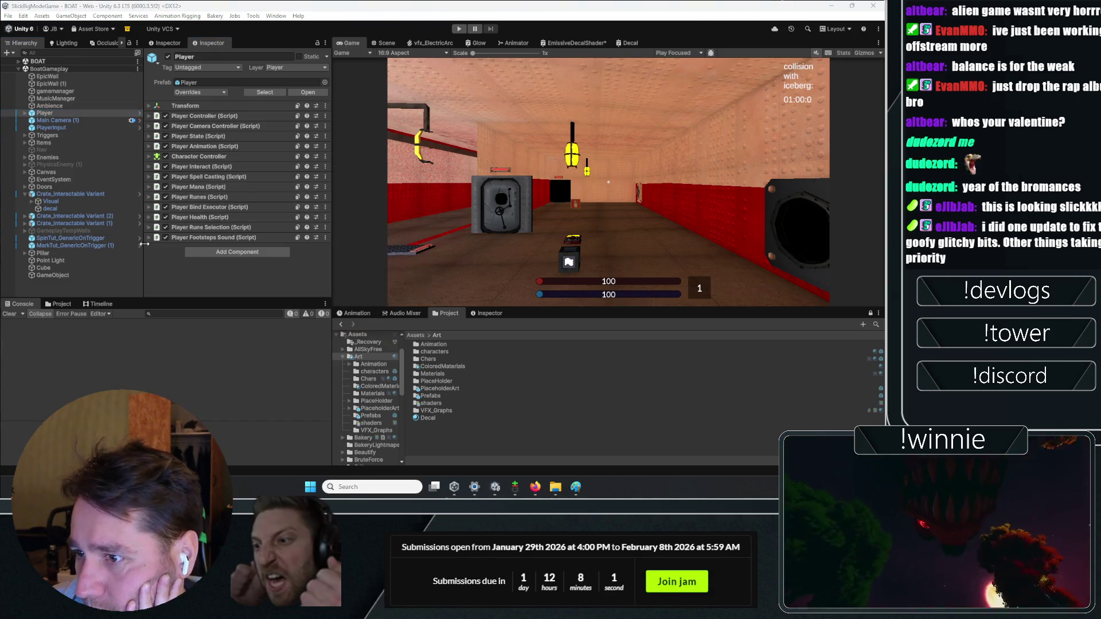
left_click(61, 304)
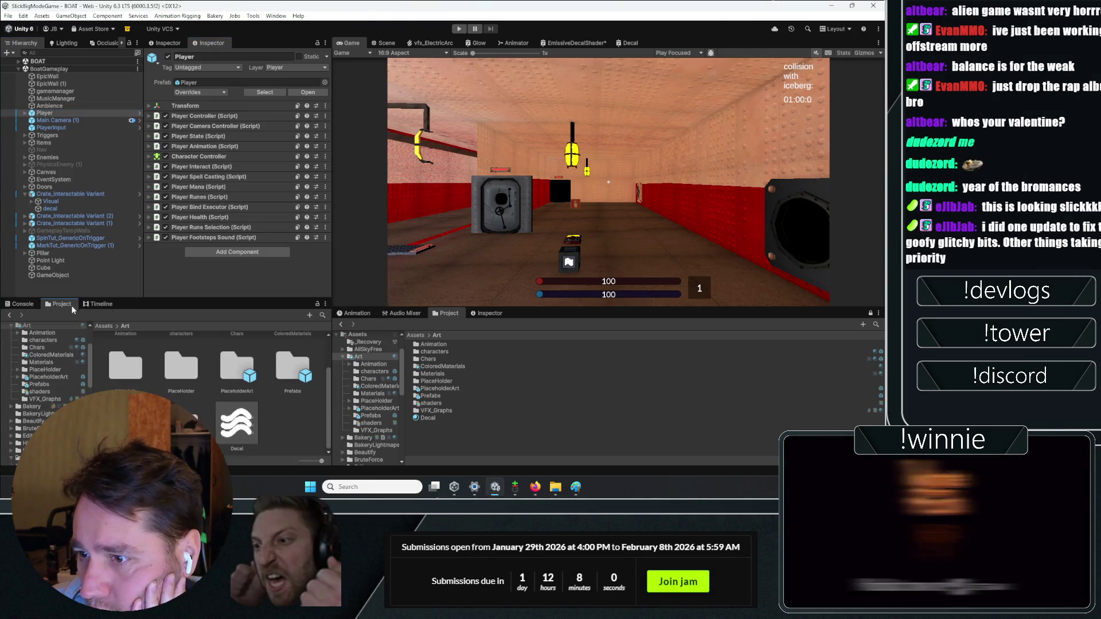
left_click(82, 216)
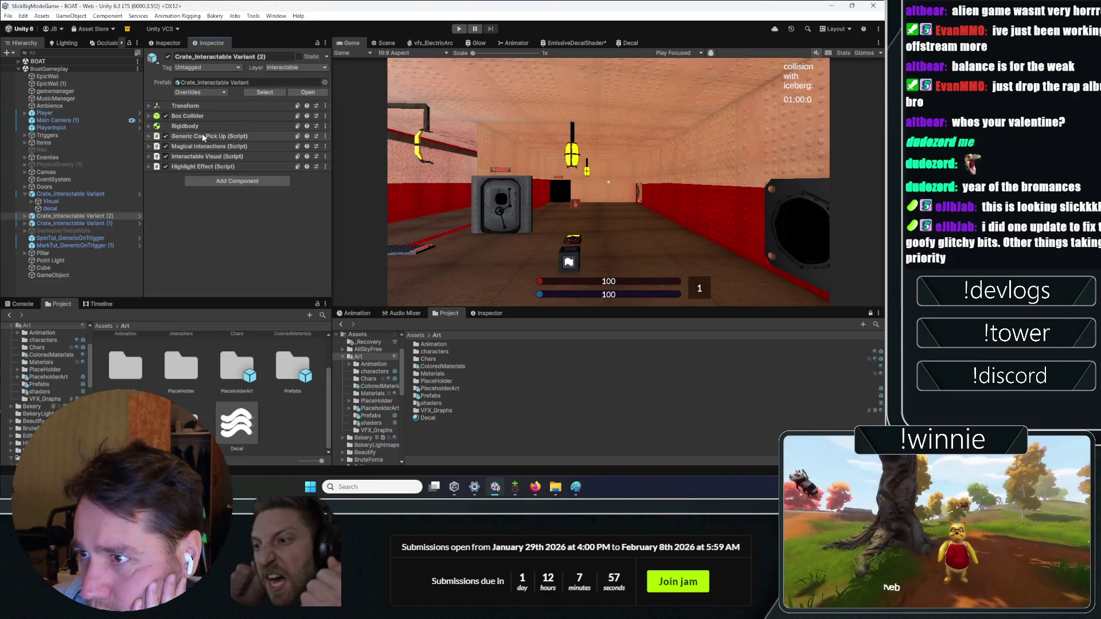
left_click(203, 146)
scroll(215, 187, "down", 2)
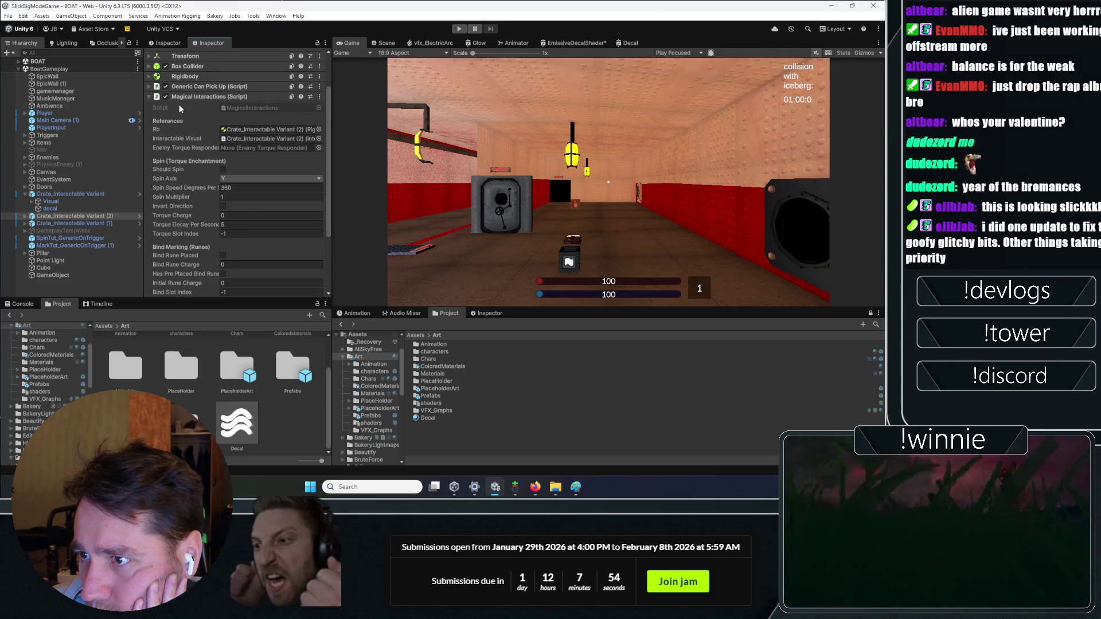
left_click(185, 96)
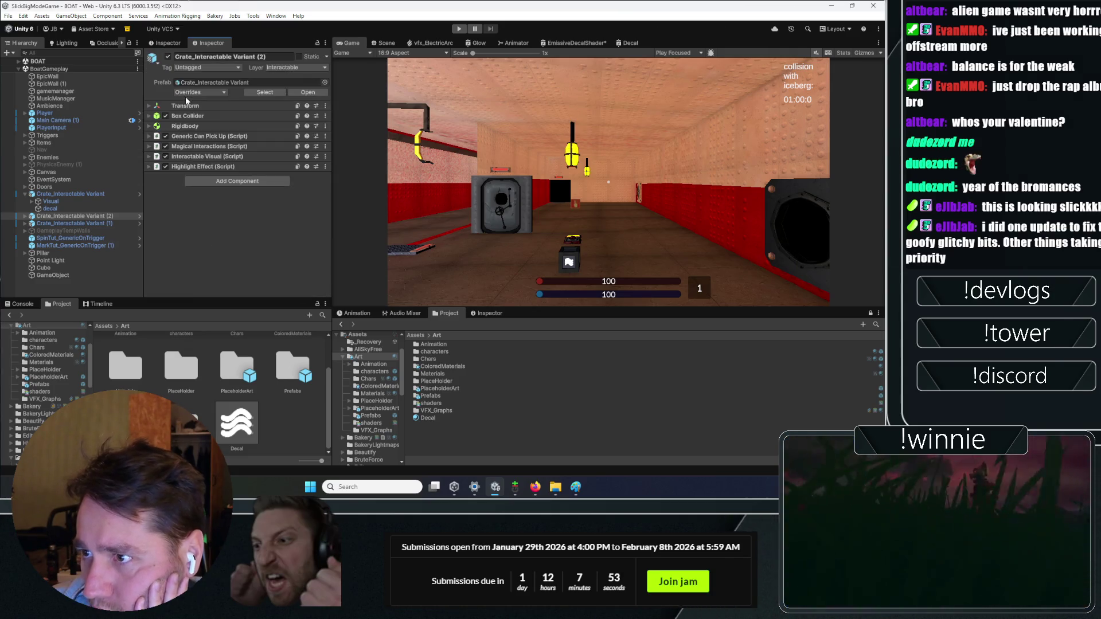
- Locate the Player's Bind Rune Prefab and open the BindRuneLink script for editing
left_click(57, 113)
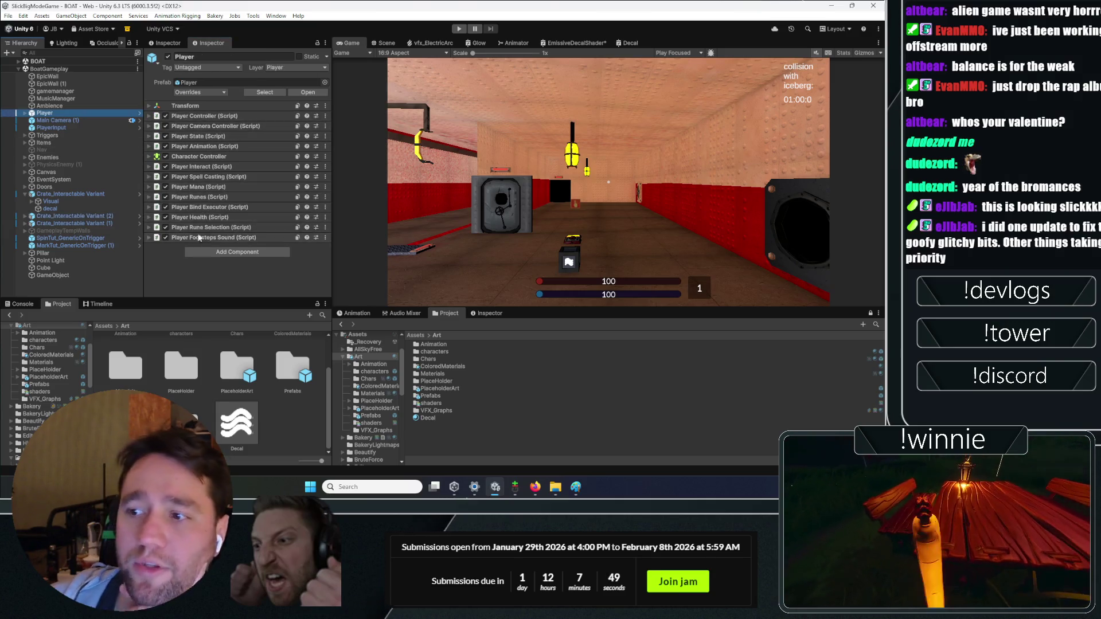
left_click(209, 175)
scroll(209, 166, "down", 3)
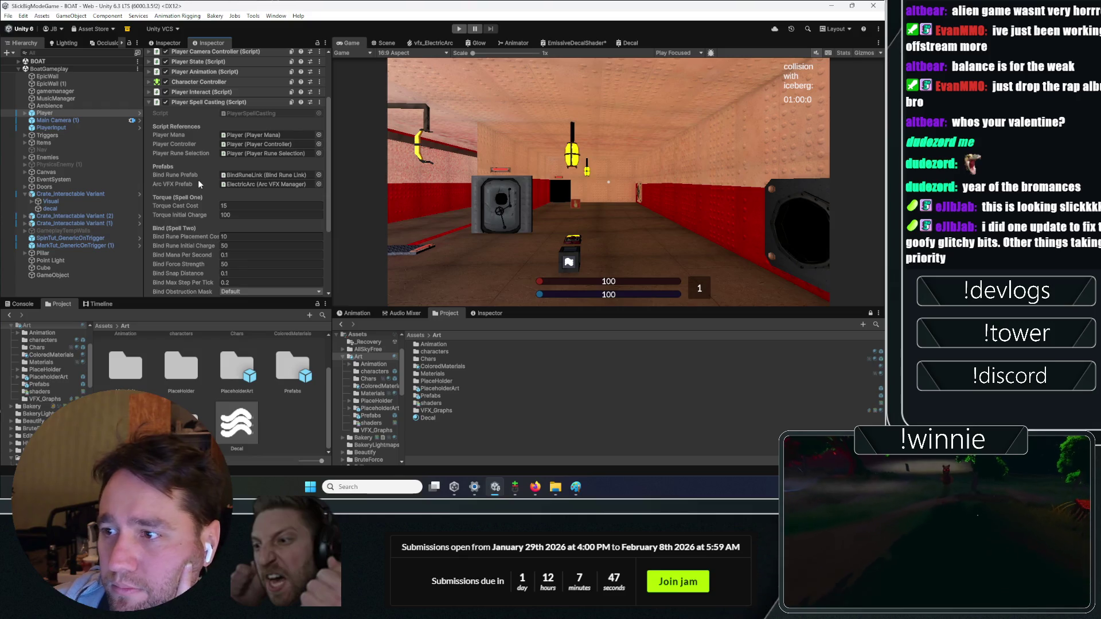
left_click(253, 175)
left_click(114, 369)
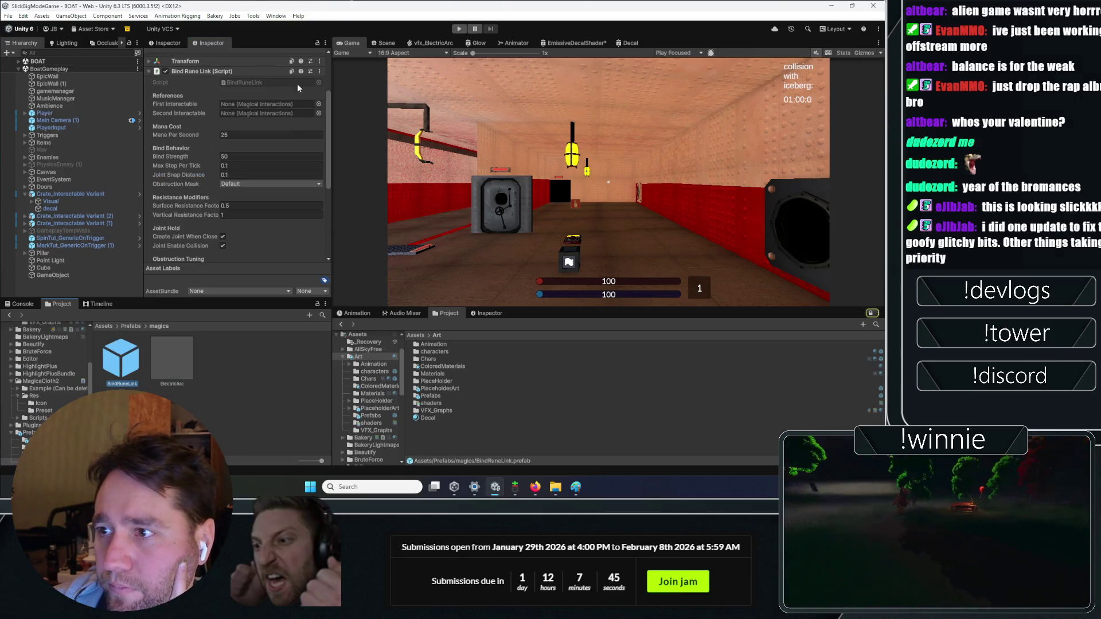
left_click(319, 71)
left_click(348, 206)
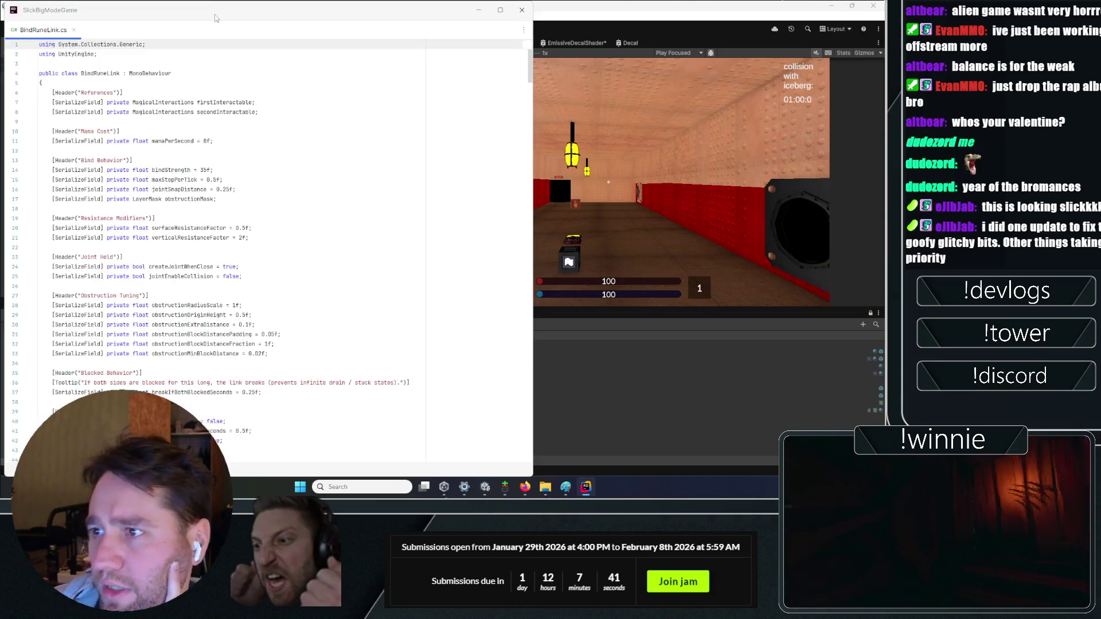
- Scroll through BindRuneLink.cs to read the bind pull and break logic
scroll(229, 185, "down", 12)
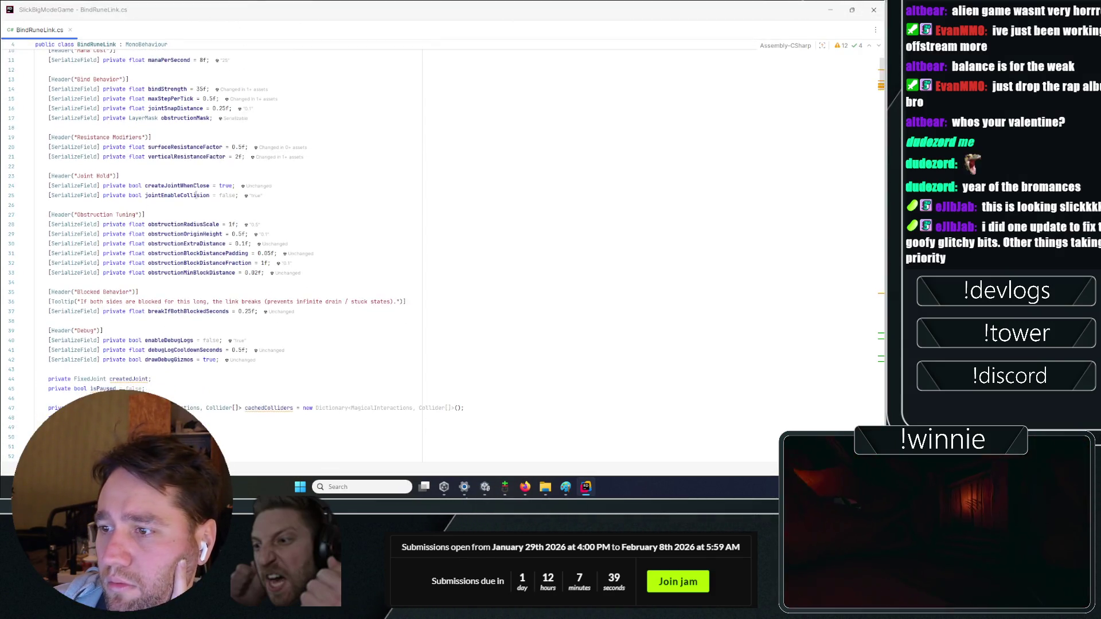
scroll(184, 190, "down", 14)
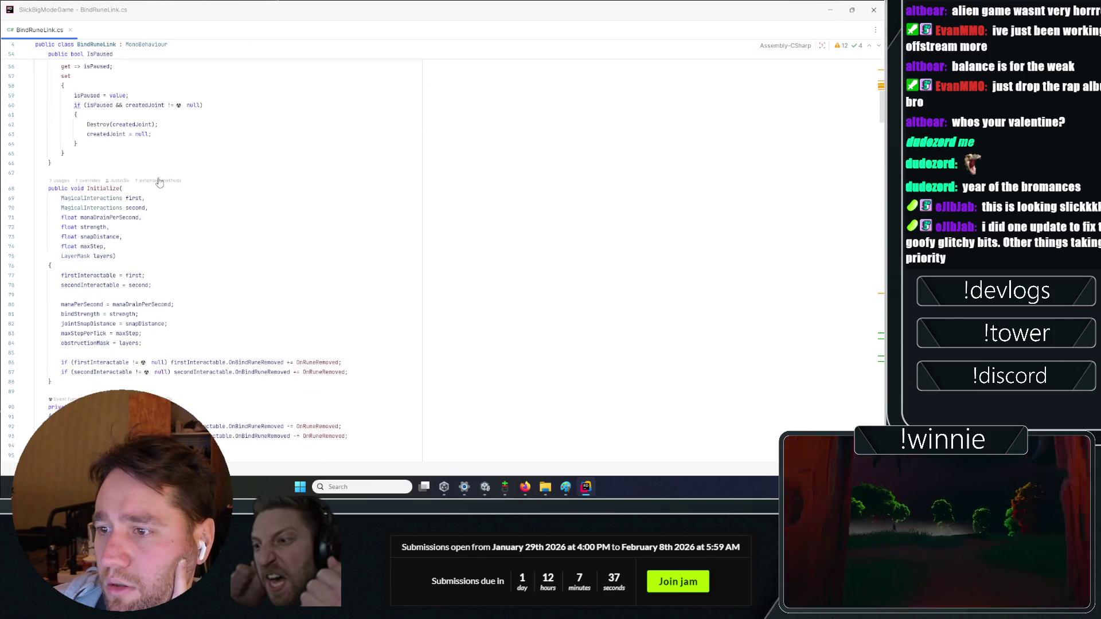
scroll(164, 190, "down", 8)
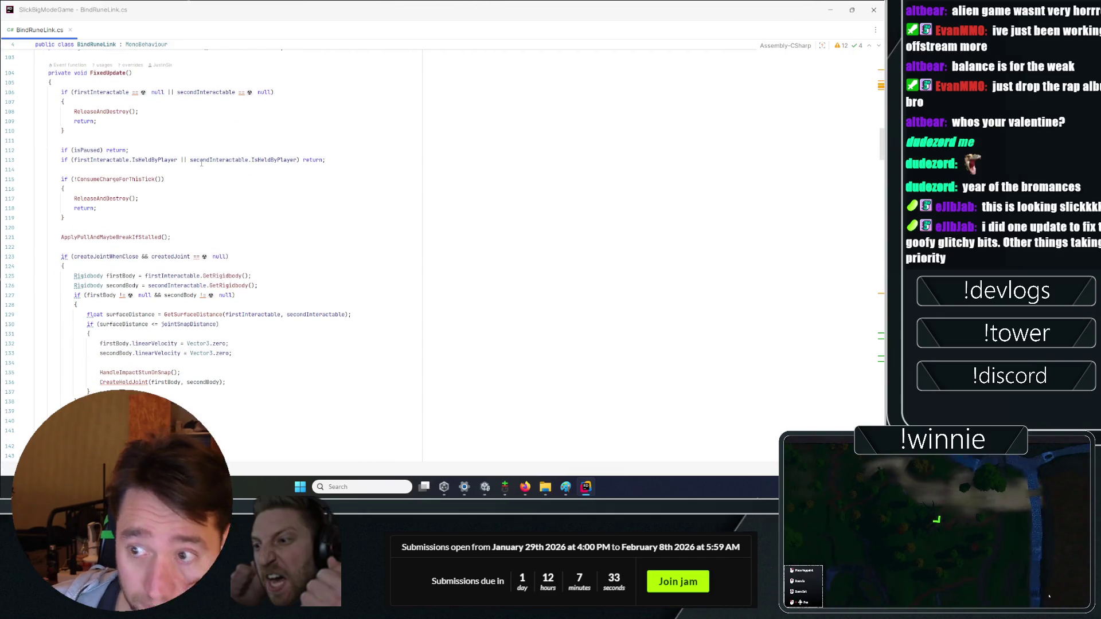
scroll(190, 168, "down", 2)
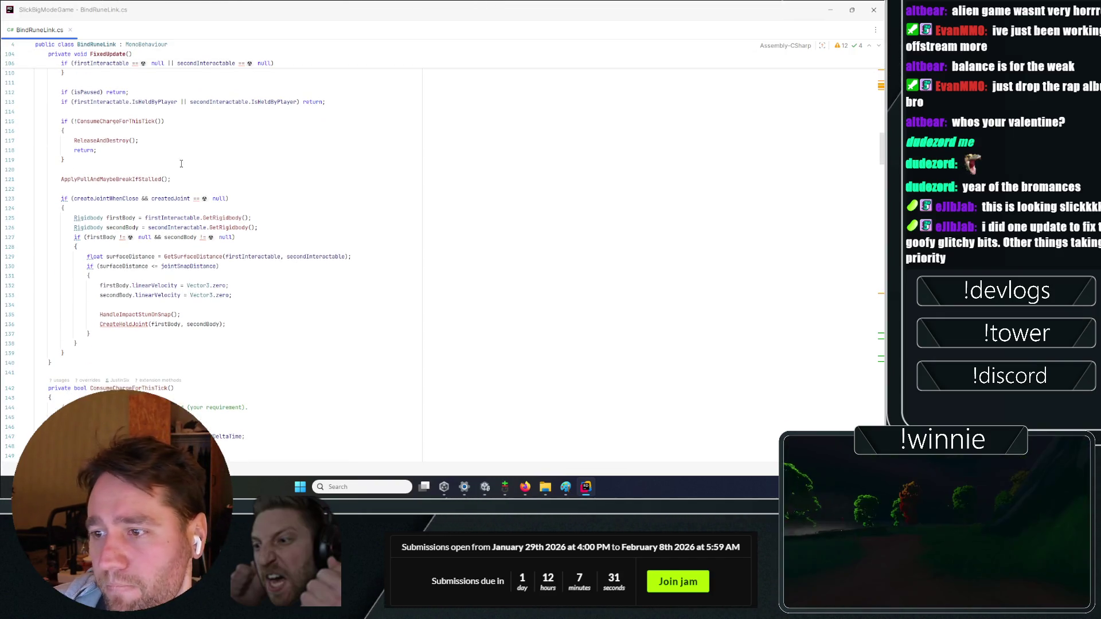
scroll(215, 158, "down", 1)
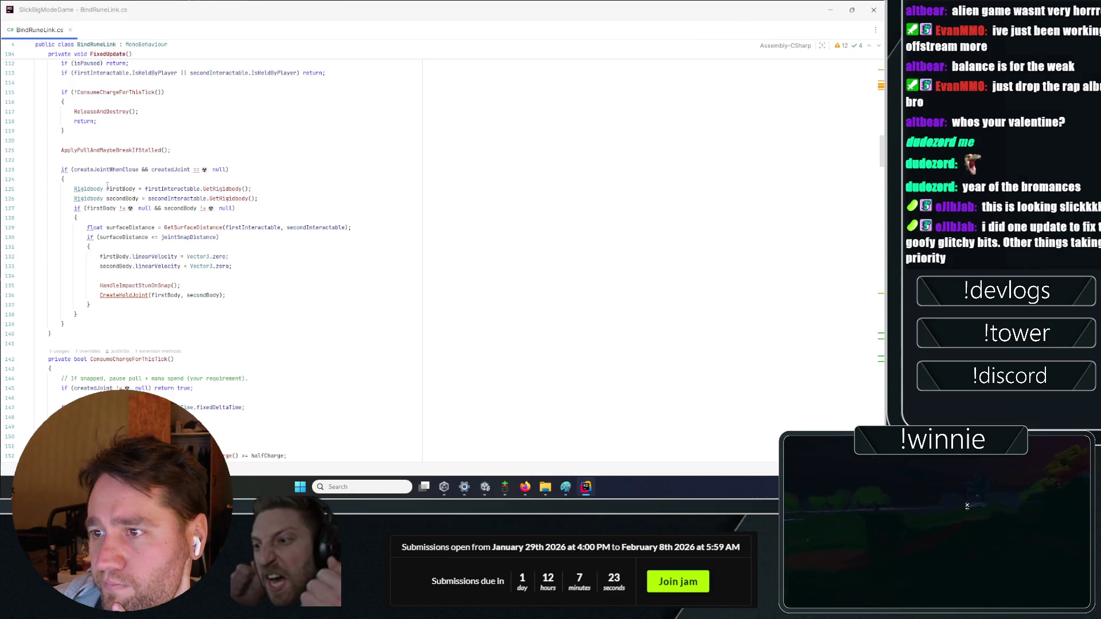
- Jump to ApplyPullAndMaybeBreakIfStalled, read its mass-and-resistance pull split, then return to Unity
left_click(115, 151, "ctrl")
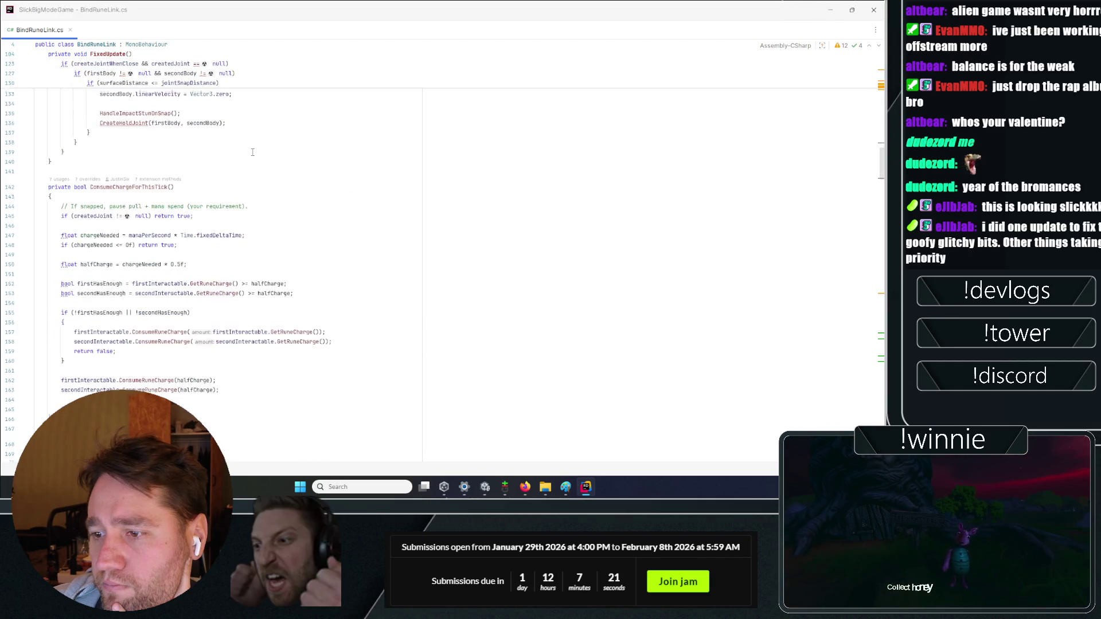
scroll(255, 152, "down", 8)
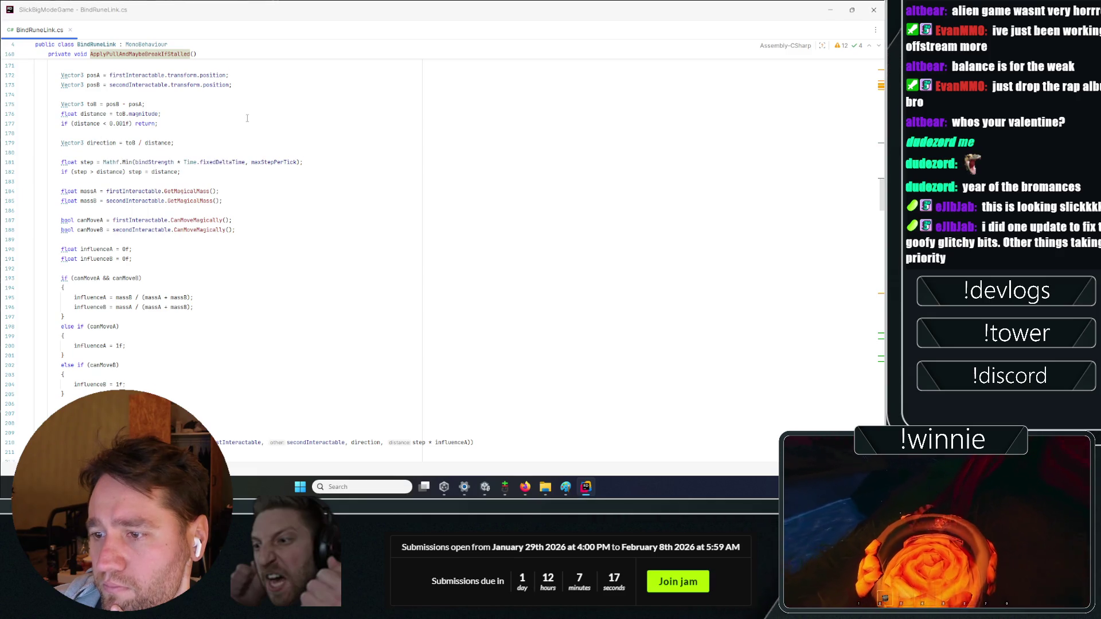
scroll(243, 117, "down", 3)
scroll(243, 117, "down", 5)
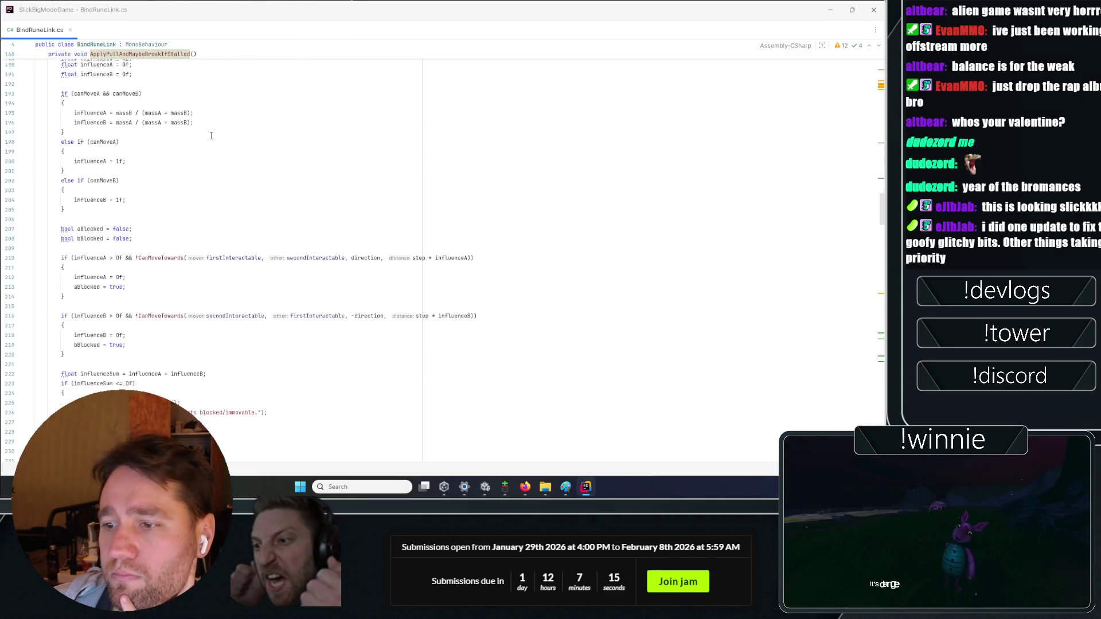
scroll(211, 136, "down", 8)
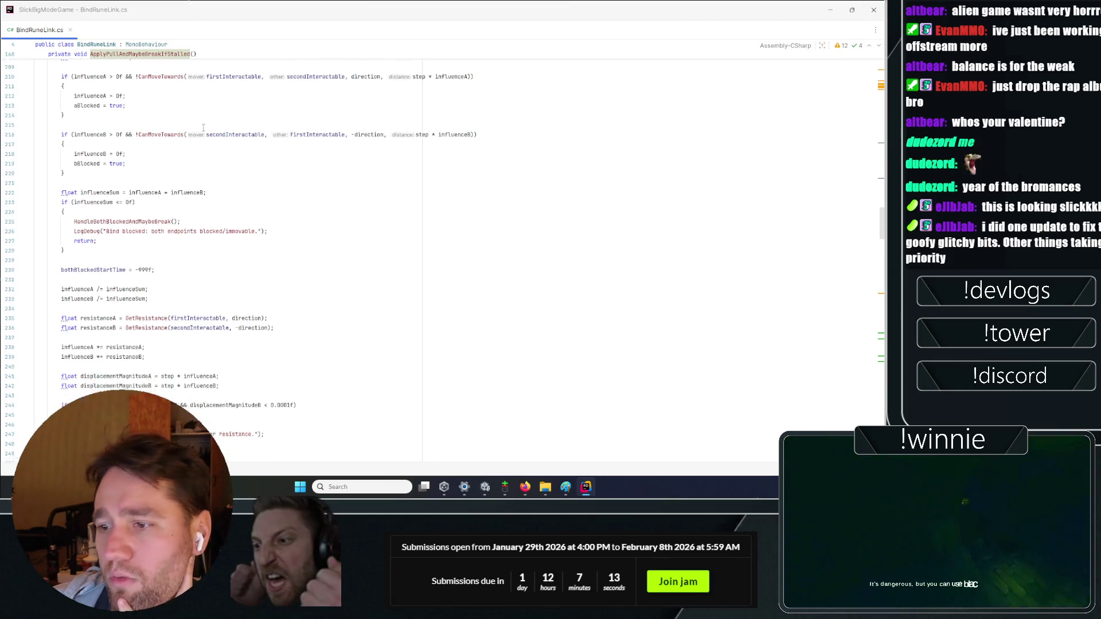
scroll(202, 127, "down", 2)
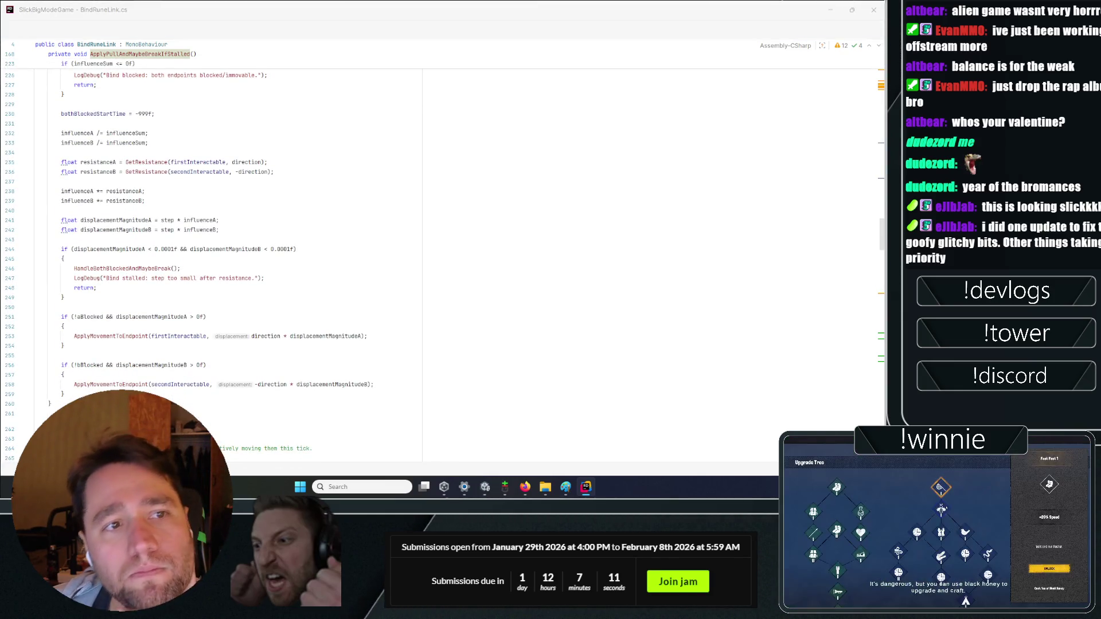
key("alt+Tab")
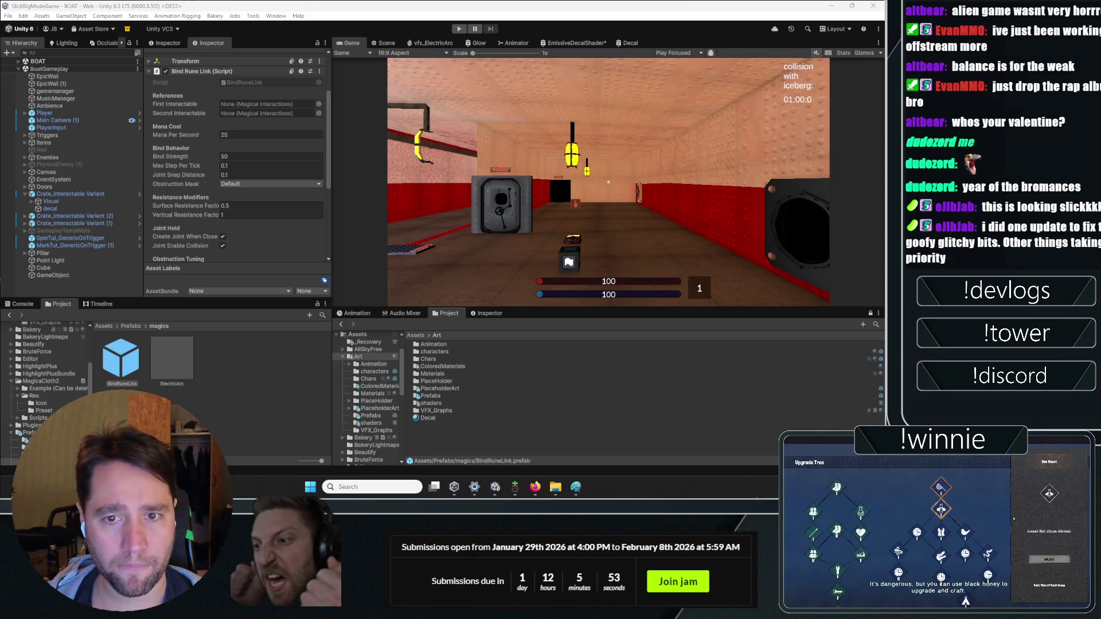
- Bring up the to-do sticky note and review its HORROR IMPROVEMENTS and TUTORIALIZATION sections
key("alt+Tab")
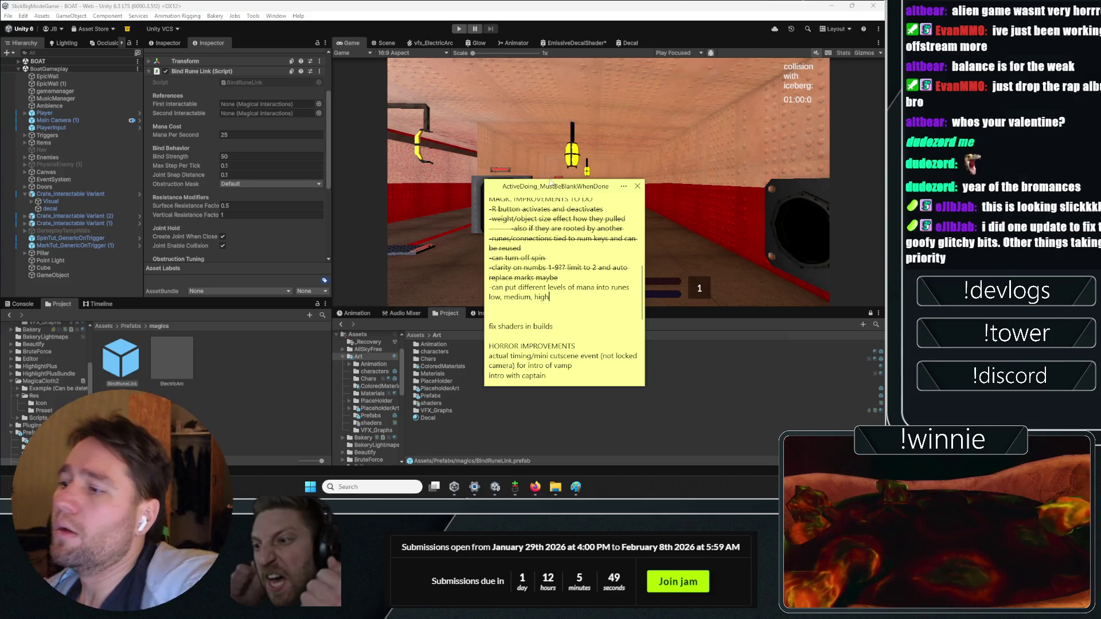
mouse_move(550, 297)
left_mouse_down()
mouse_move(489, 297)
mouse_move(583, 290)
left_mouse_up()
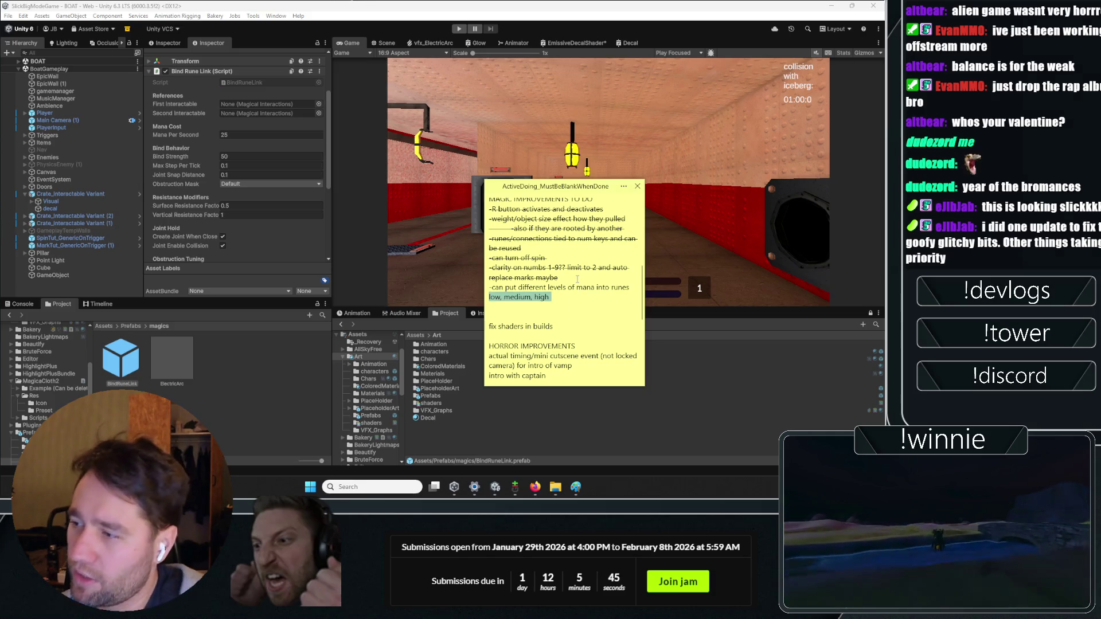
scroll(577, 279, "down", 3)
key("shift+Up")
key("shift+Up")
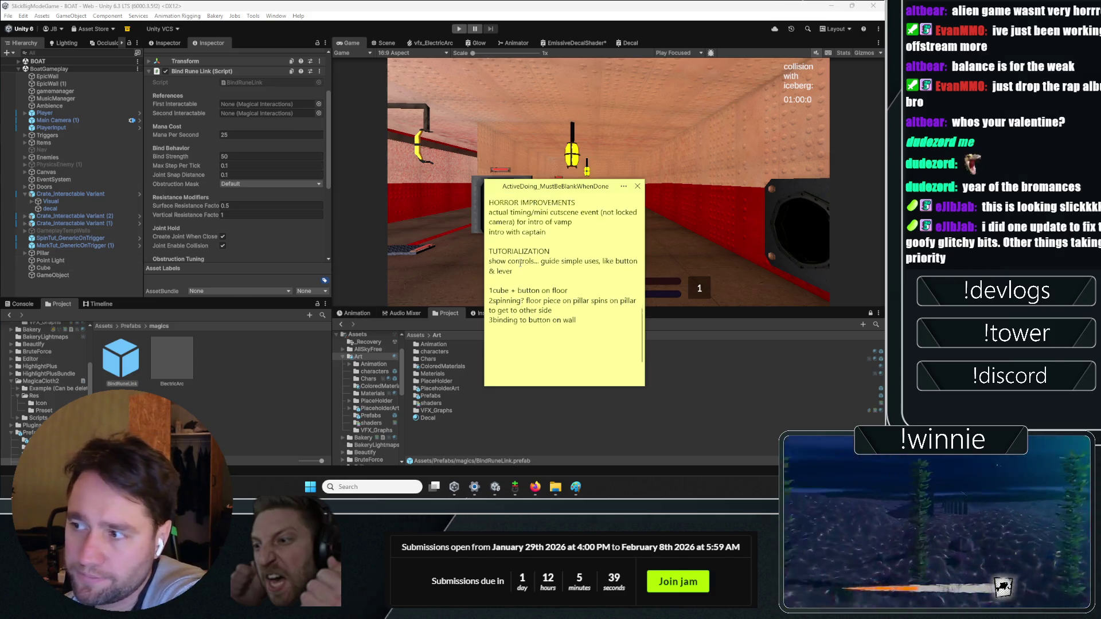
left_click_drag(549, 266, 427, 227)
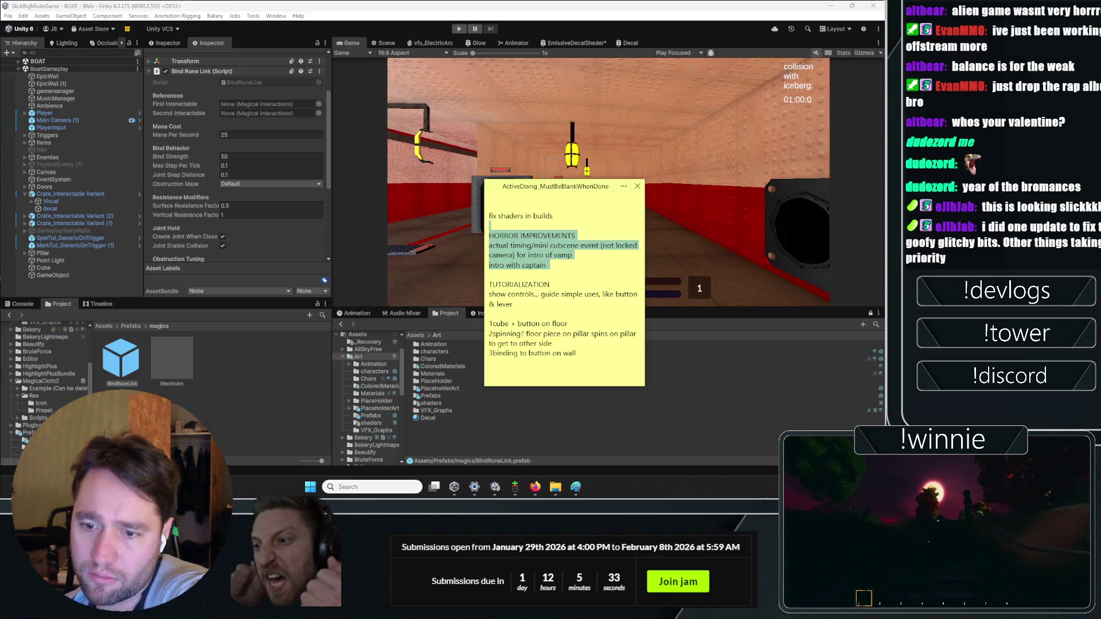
left_click(550, 285)
scroll(536, 290, "down", 1)
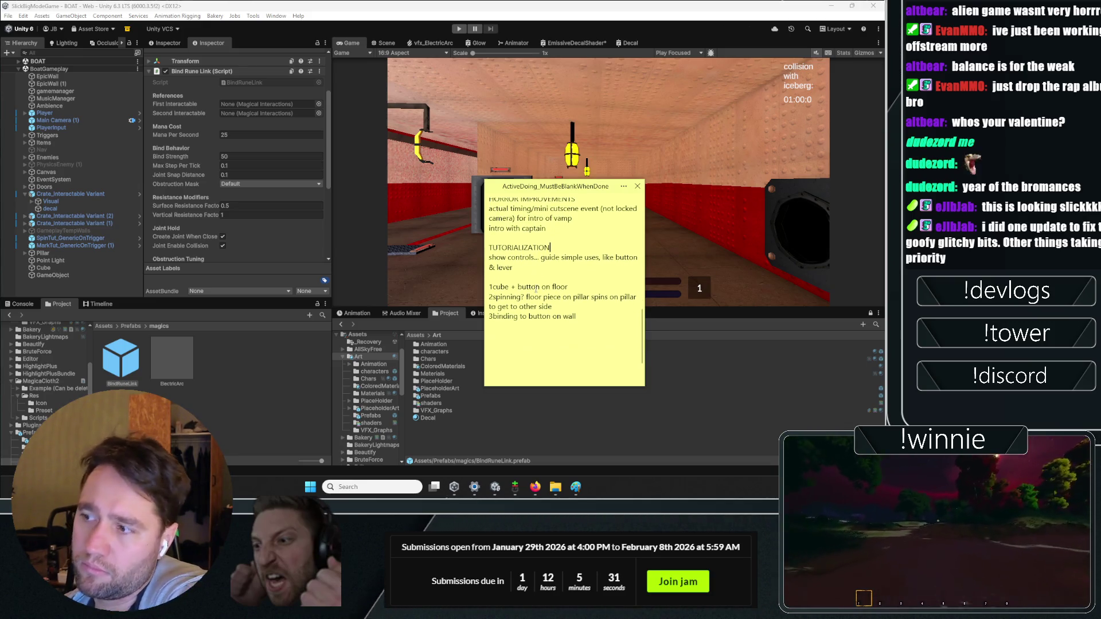
scroll(536, 288, "down", 1)
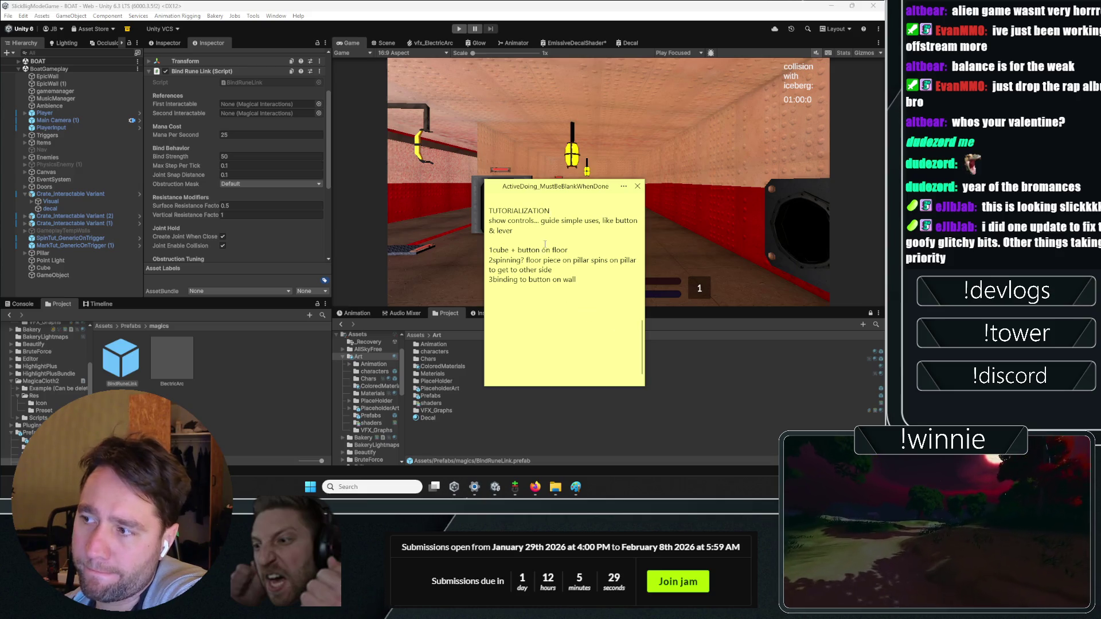
left_click_drag(545, 244, 489, 202)
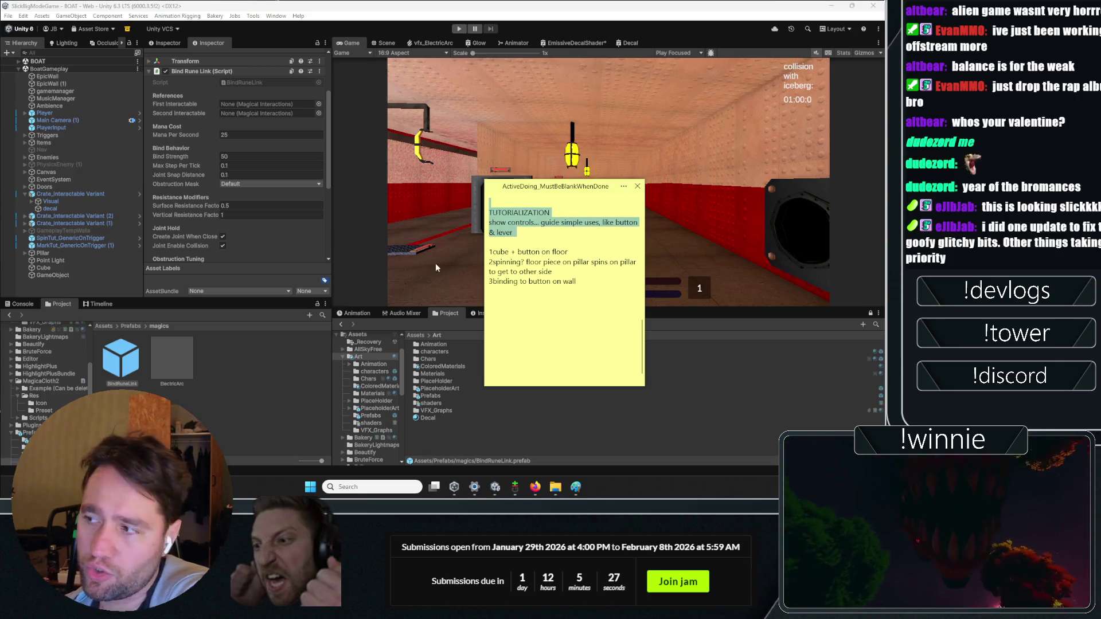
left_click(551, 252)
- Add tutorial items '4 spinning platform' and '5 gap to cross' after item 3
left_click_drag(578, 282, 417, 255)
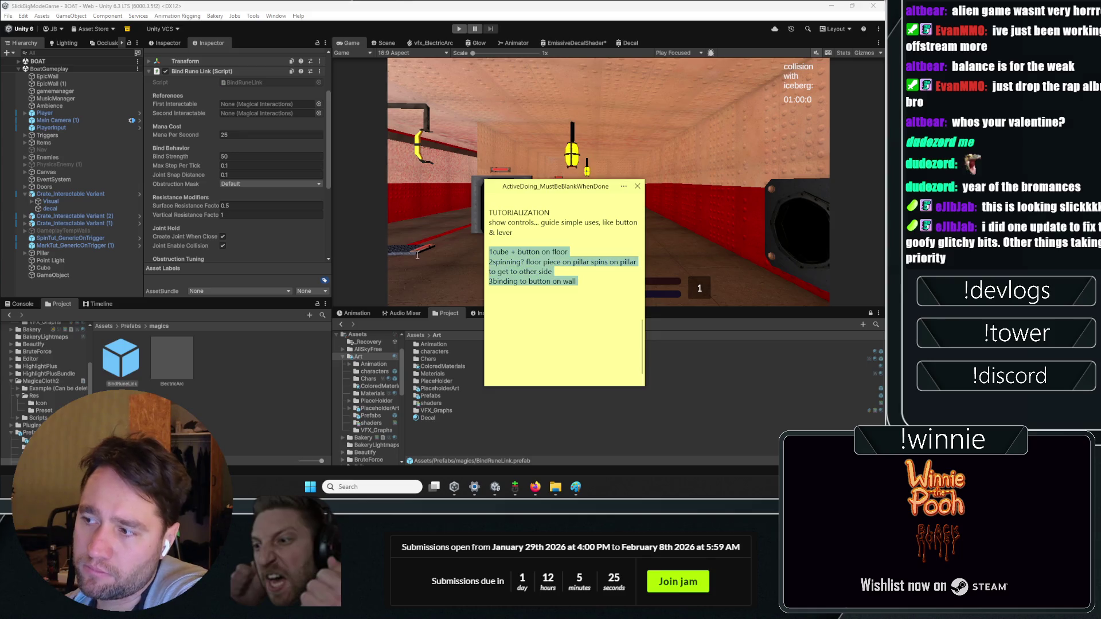
key("ctrl+x")
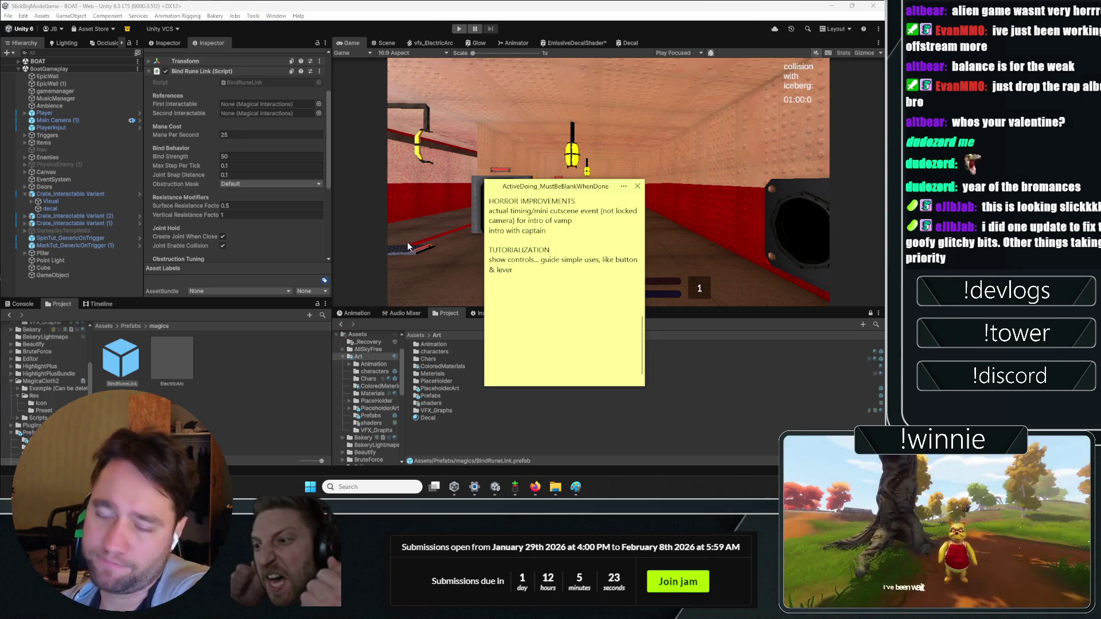
key("ctrl+z")
key("Right")
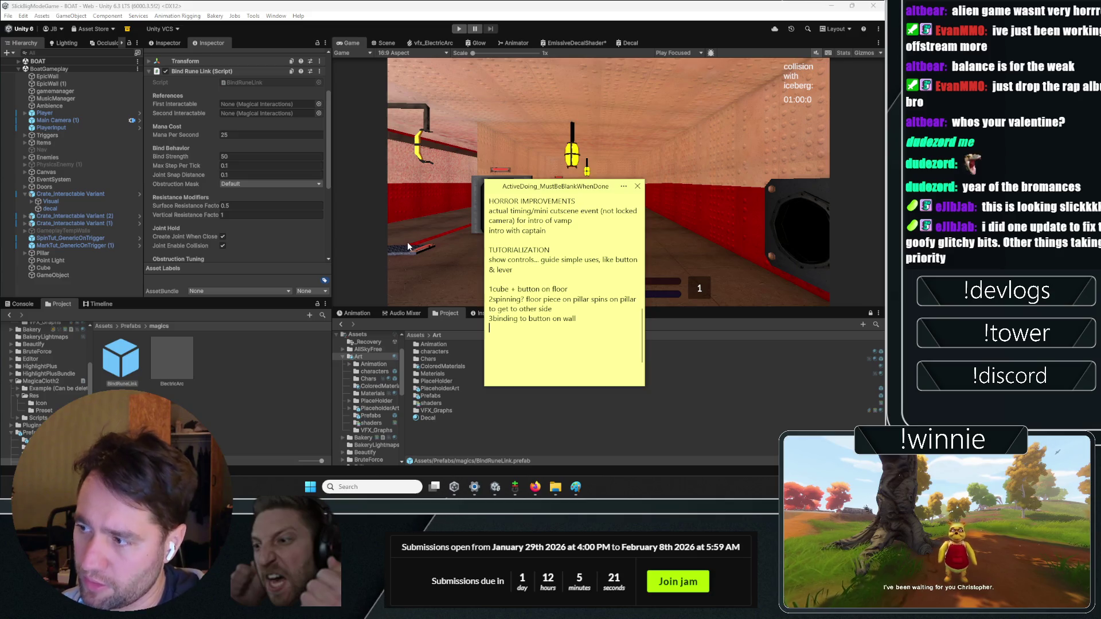
key("Return")
type("4 spinning")
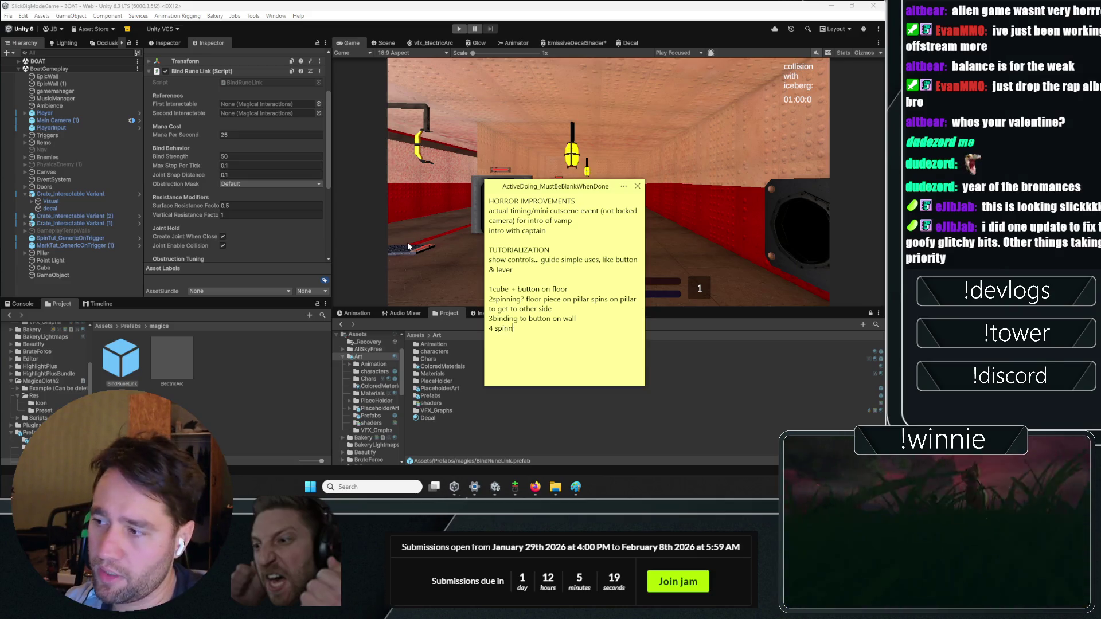
type(" platform")
key("Return")
type("5")
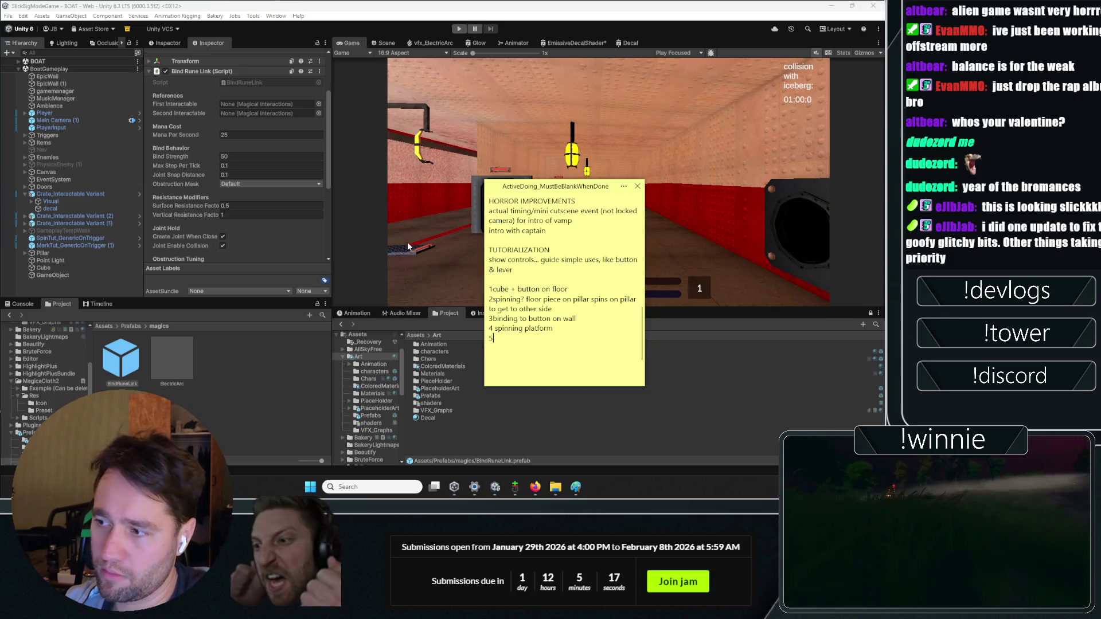
type(" gap to")
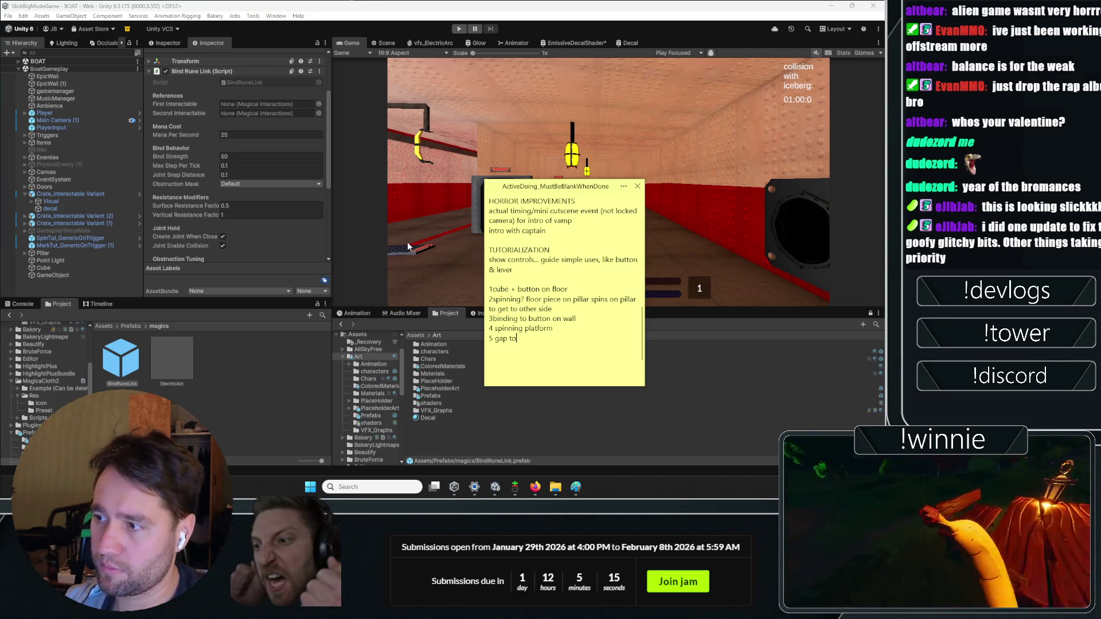
type(" cross")
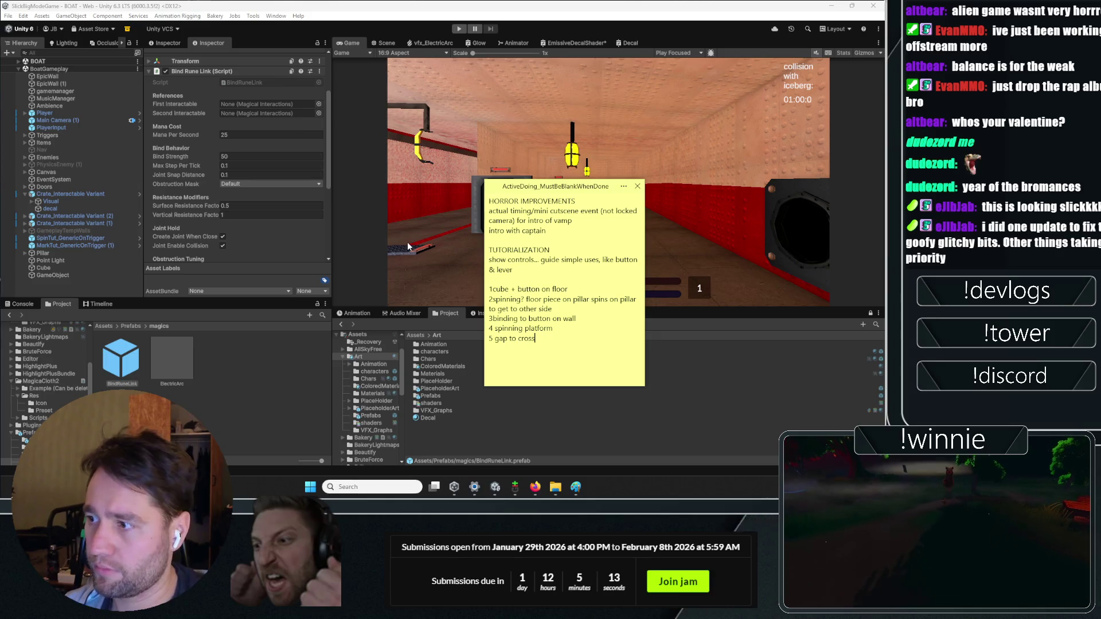
- Change item 2 to 'spinning door', finish item 5 'with cube', and add '6 stairs go up using cube'
left_click_drag(555, 303, 527, 299)
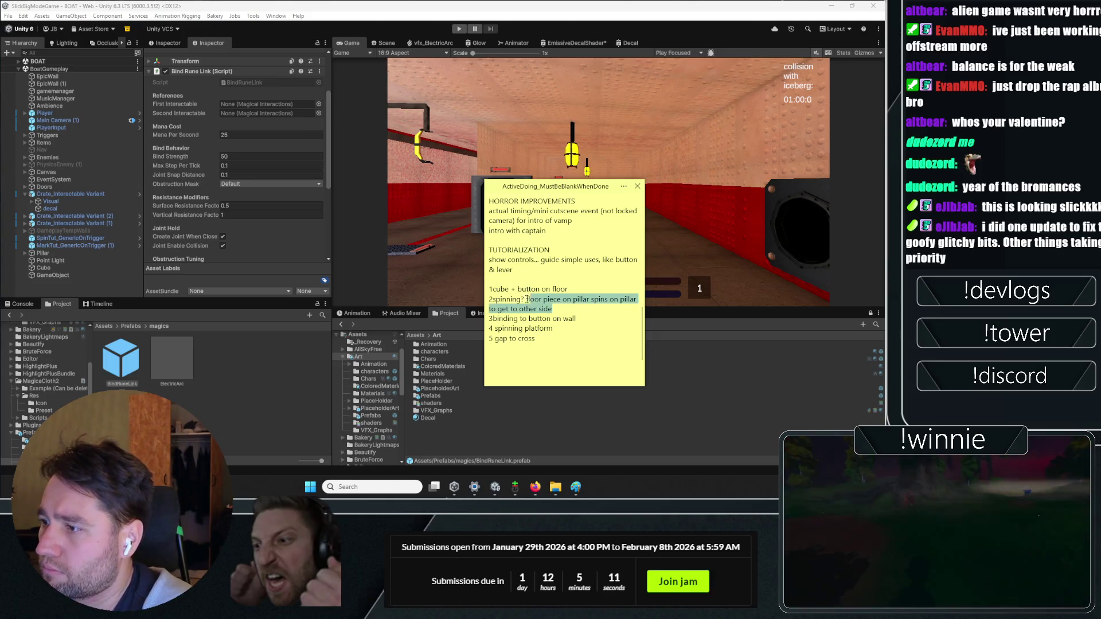
type("door")
left_click(542, 334)
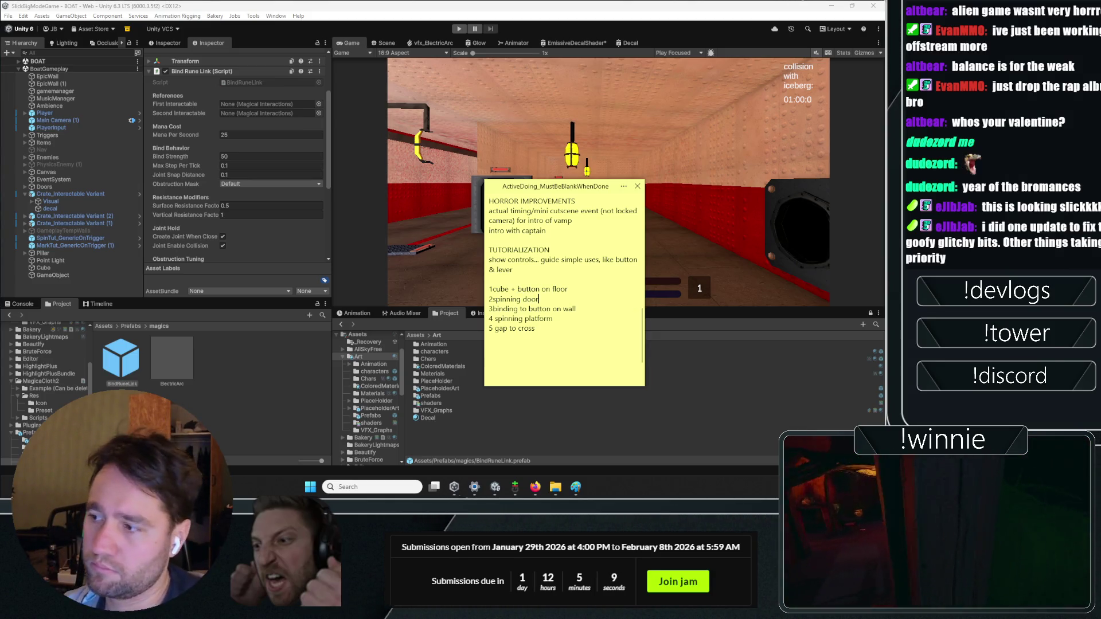
left_click(553, 327)
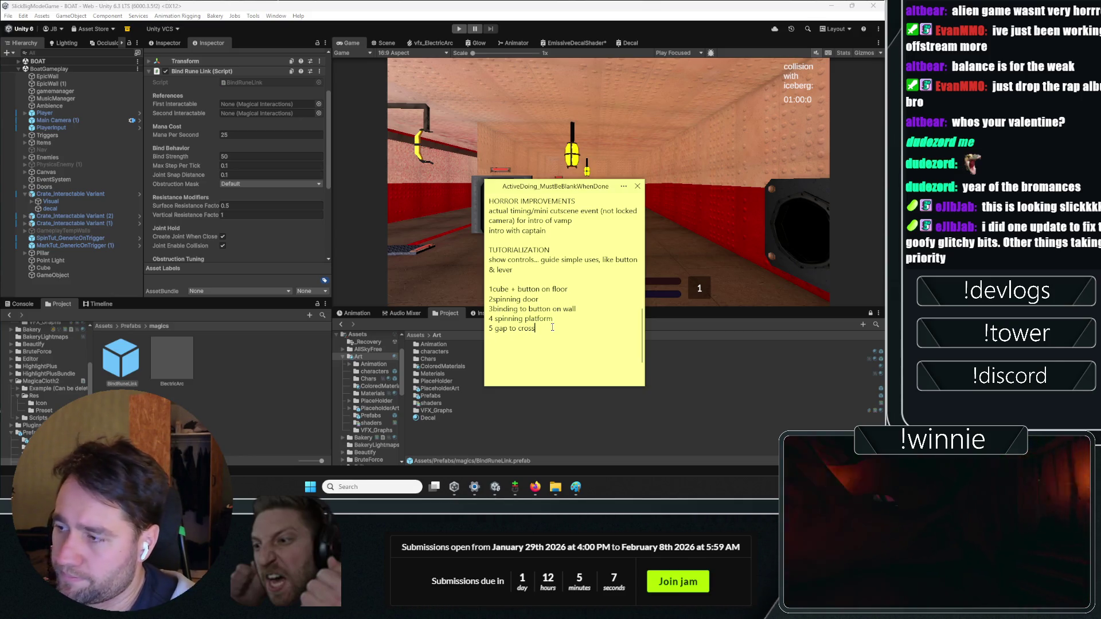
type(" with cube")
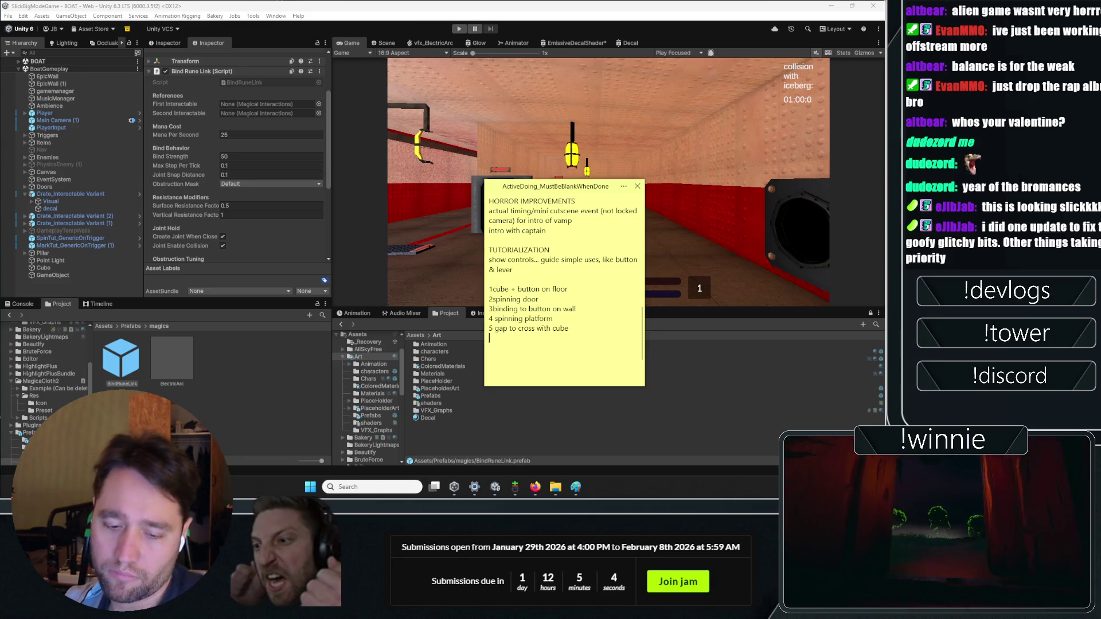
key("Return")
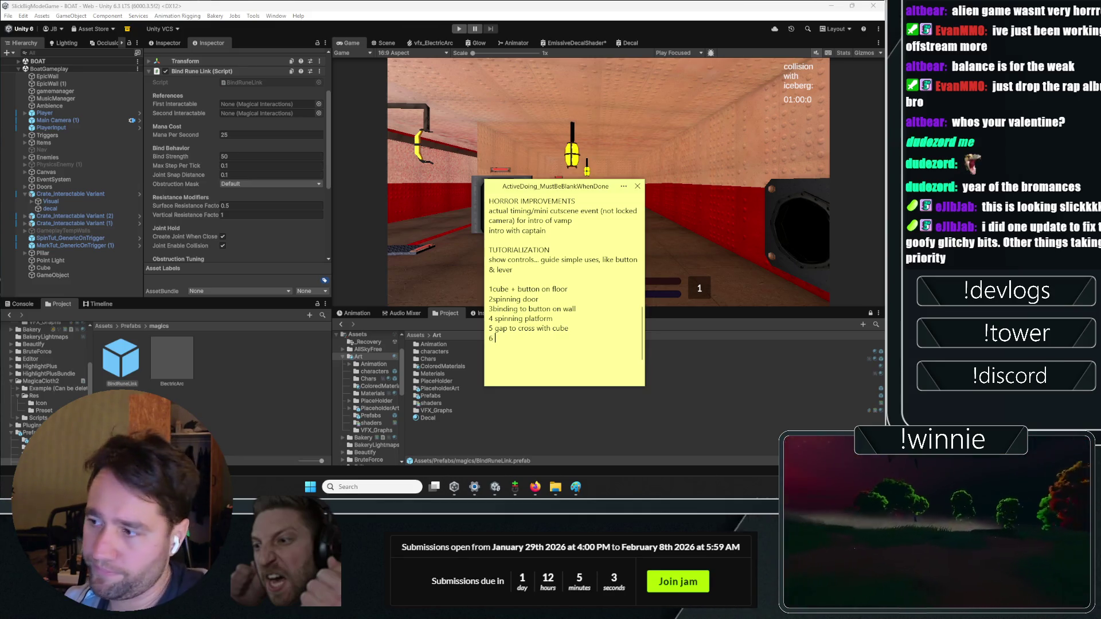
type("6 stairs go up using")
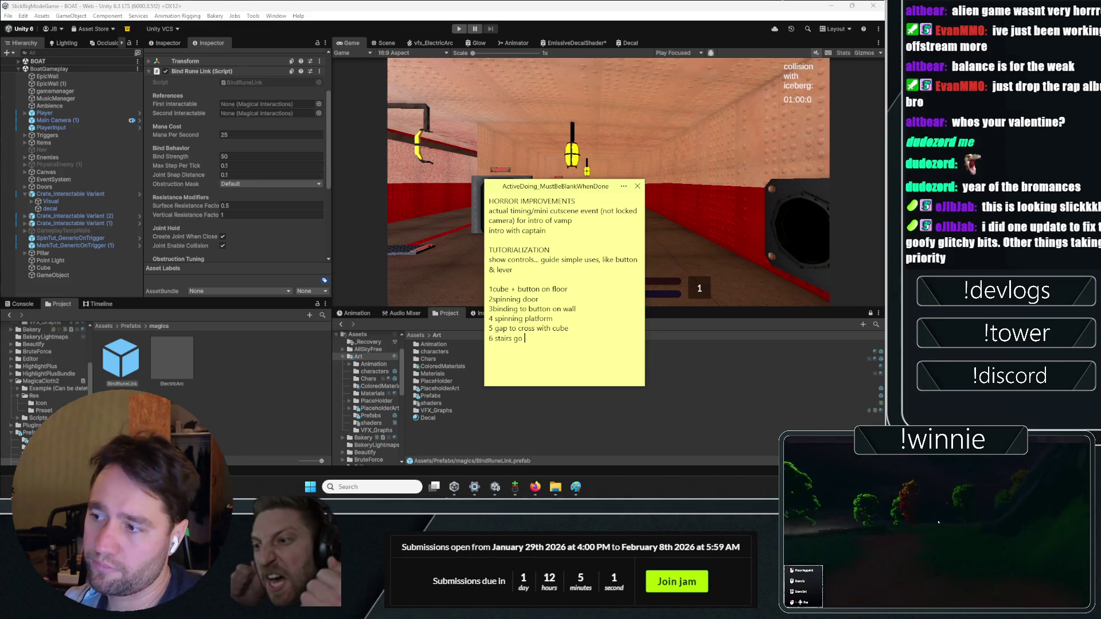
type(" cube")
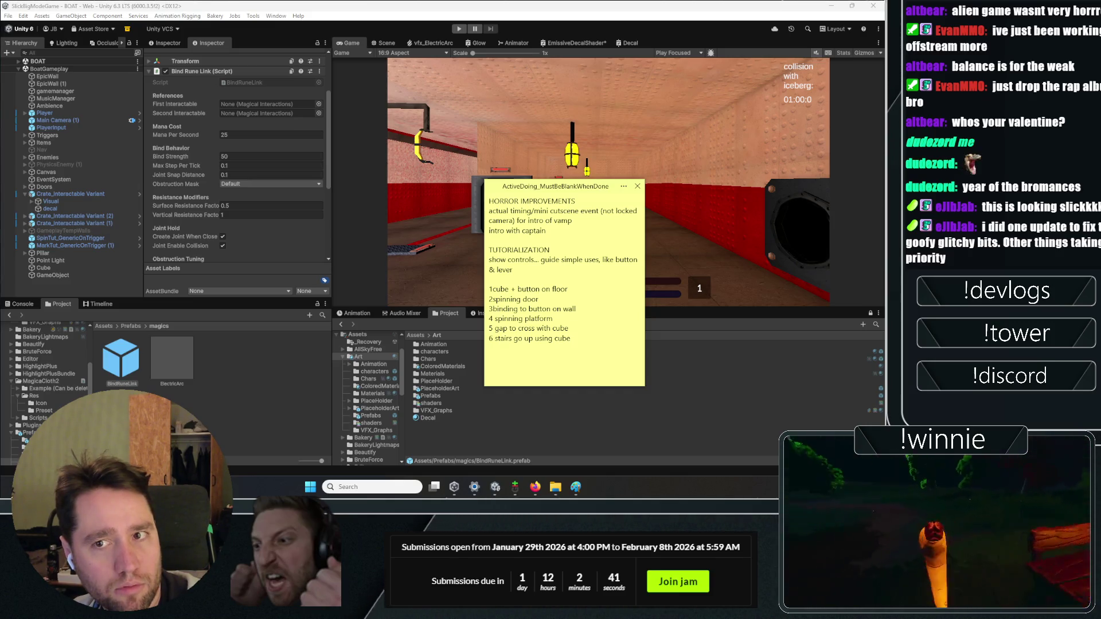
key("alt+Tab")
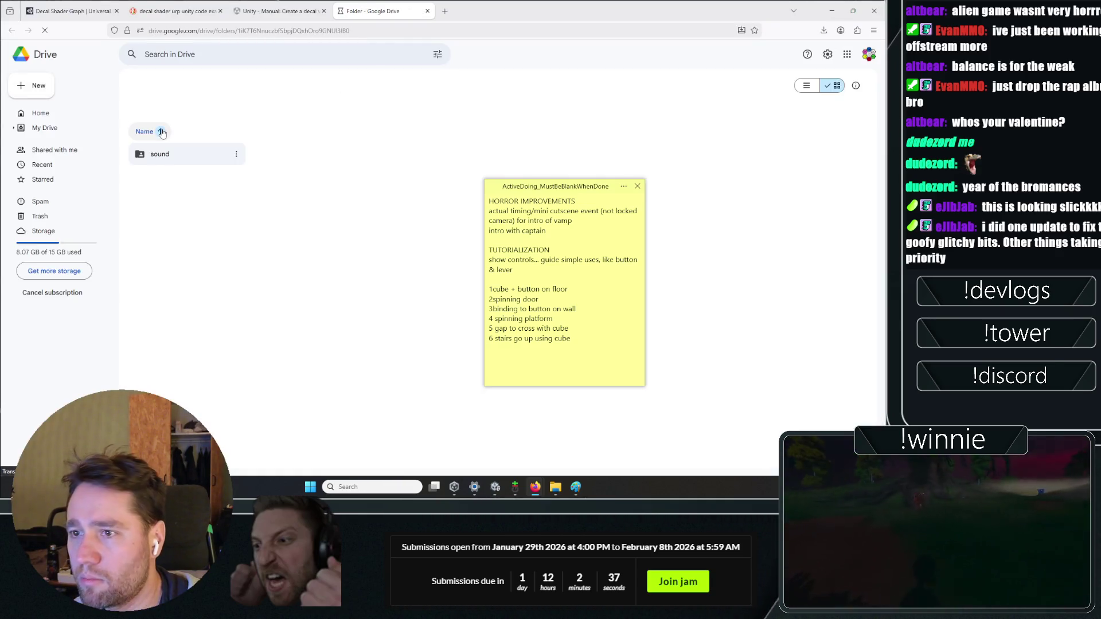
- Open the sound > SFX folder in Drive and play the Gather Spell Execute sound
double_click(167, 154)
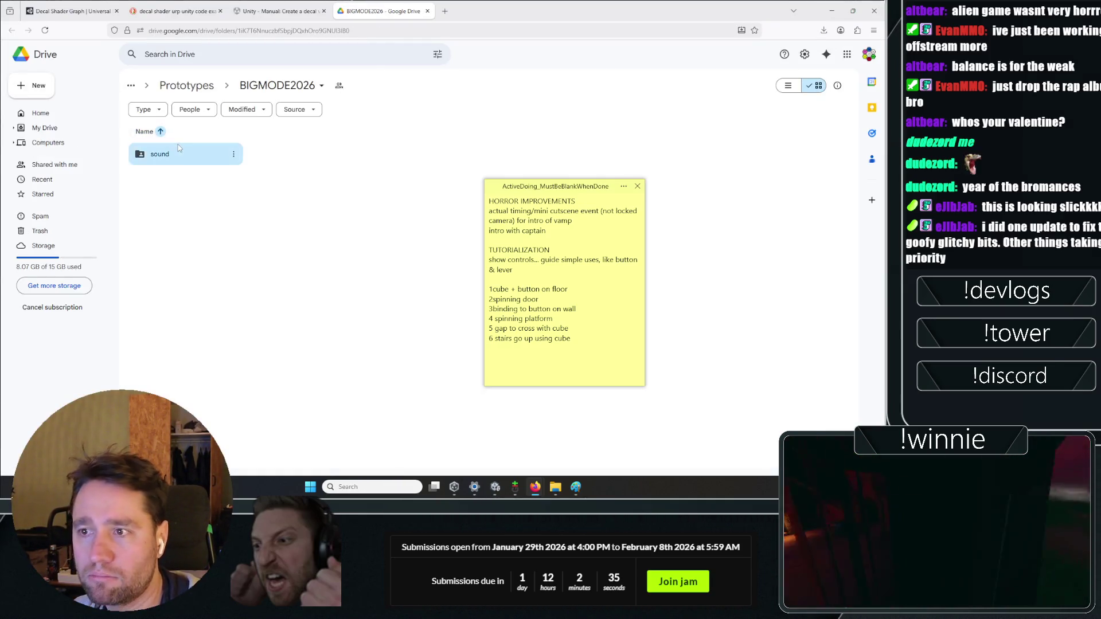
double_click(286, 154)
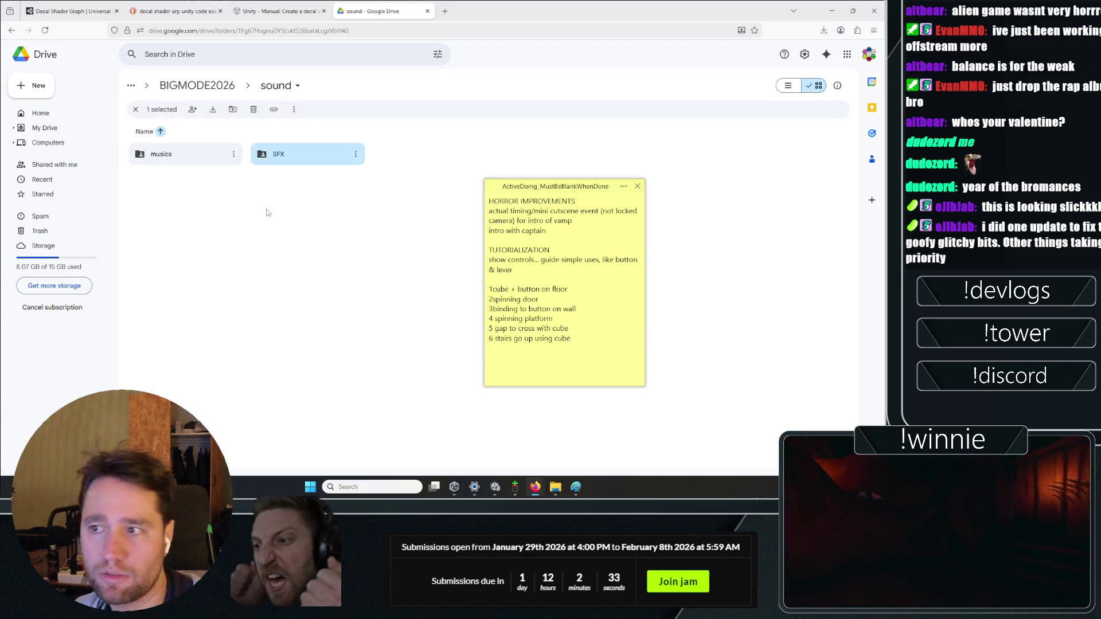
left_click(492, 242)
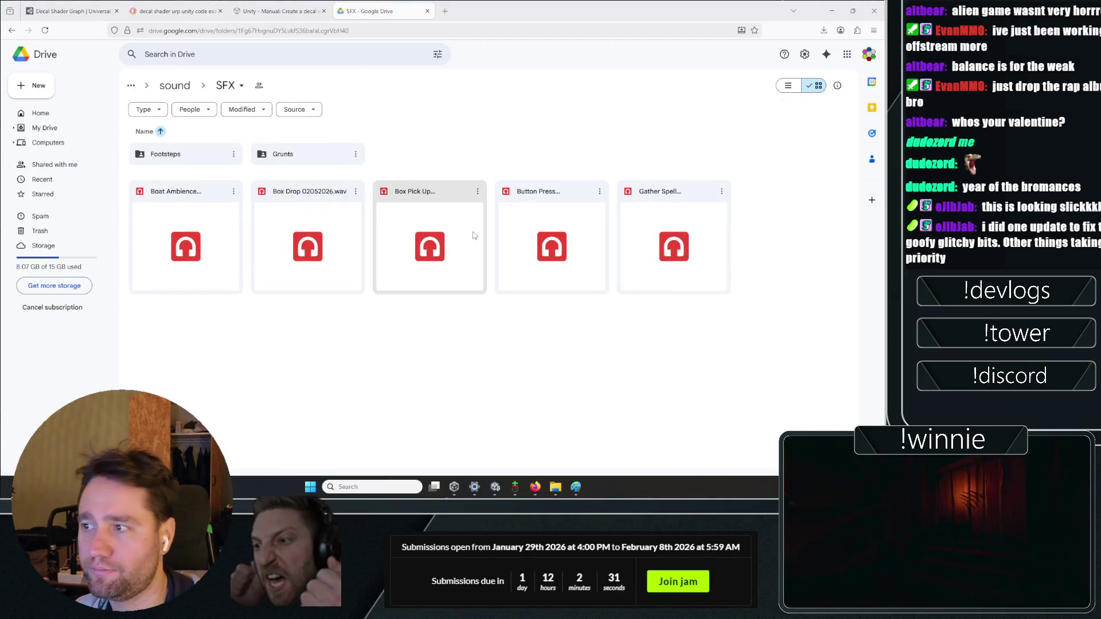
left_click(639, 243)
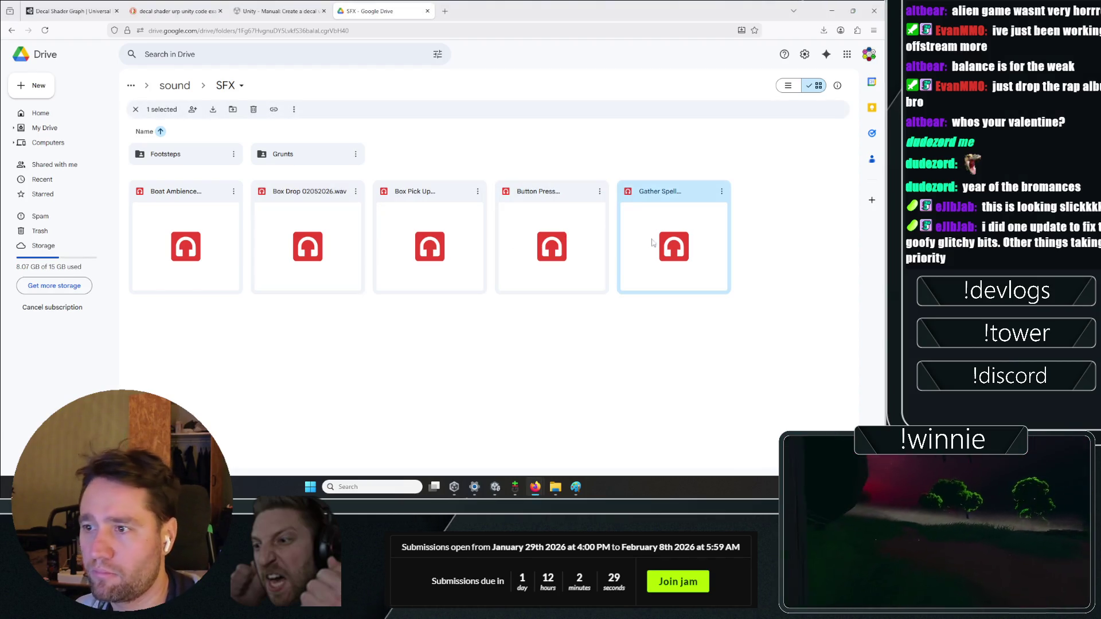
double_click(657, 243)
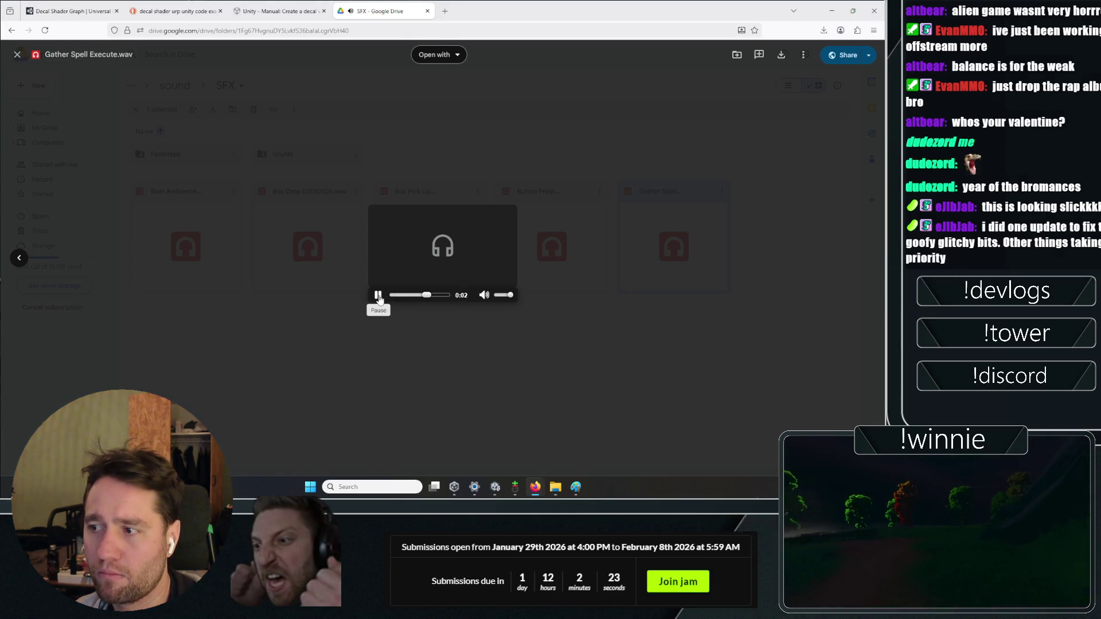
- Preview the Button Press, Box Pick Up and Box Drop sounds, peek into Grunts, then return to SFX
key("Escape")
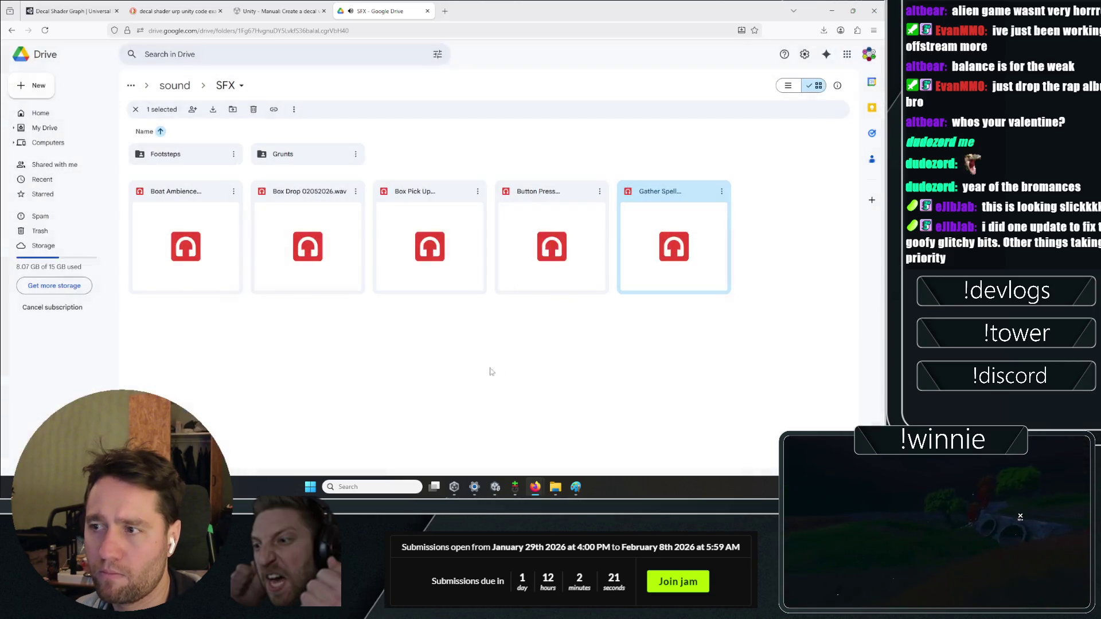
key("Left")
key("Return")
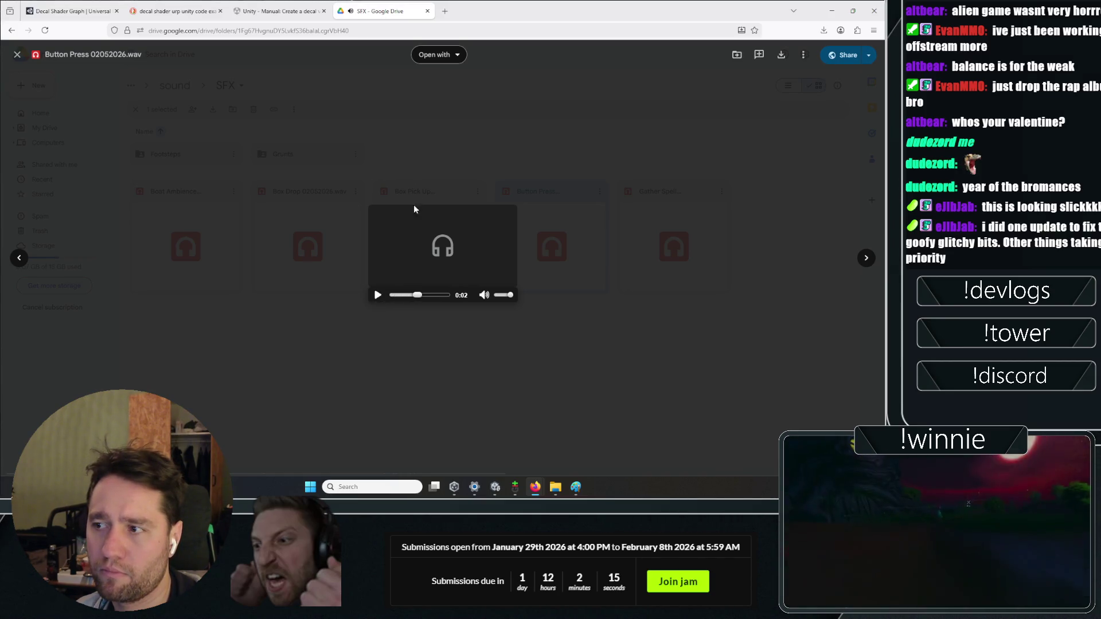
key("Escape")
key("Left")
key("Return")
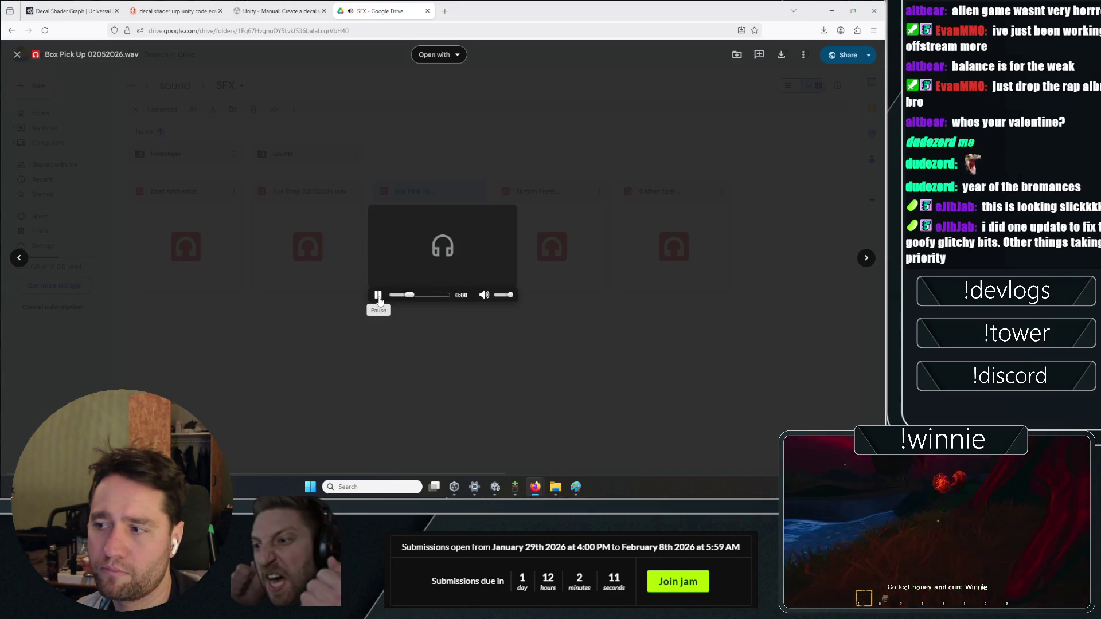
key("Escape")
key("Left")
key("Return")
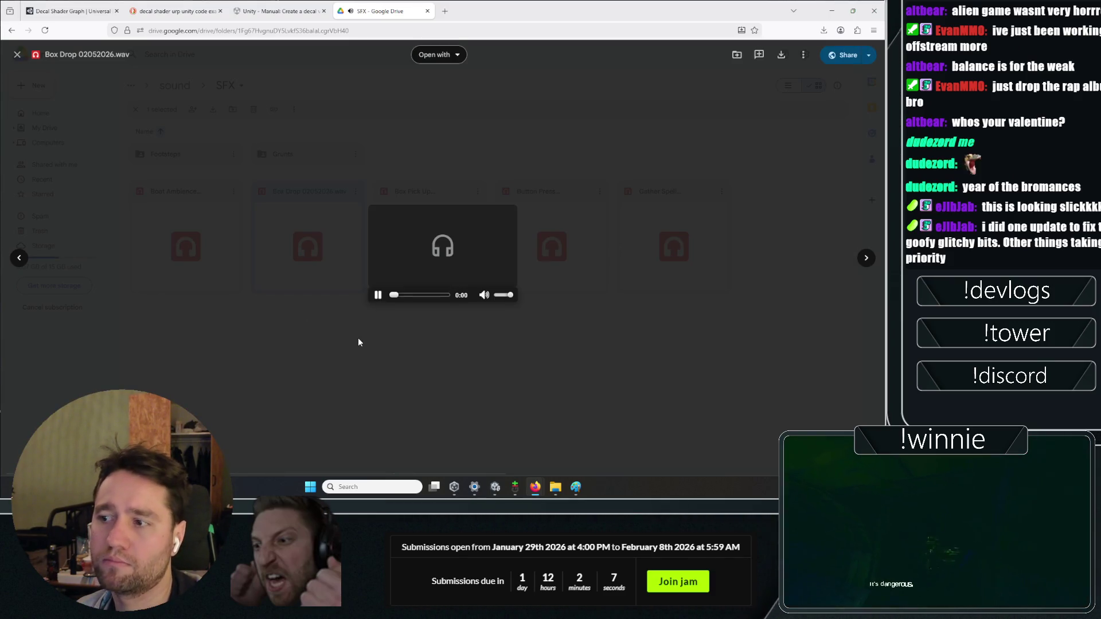
key("Escape")
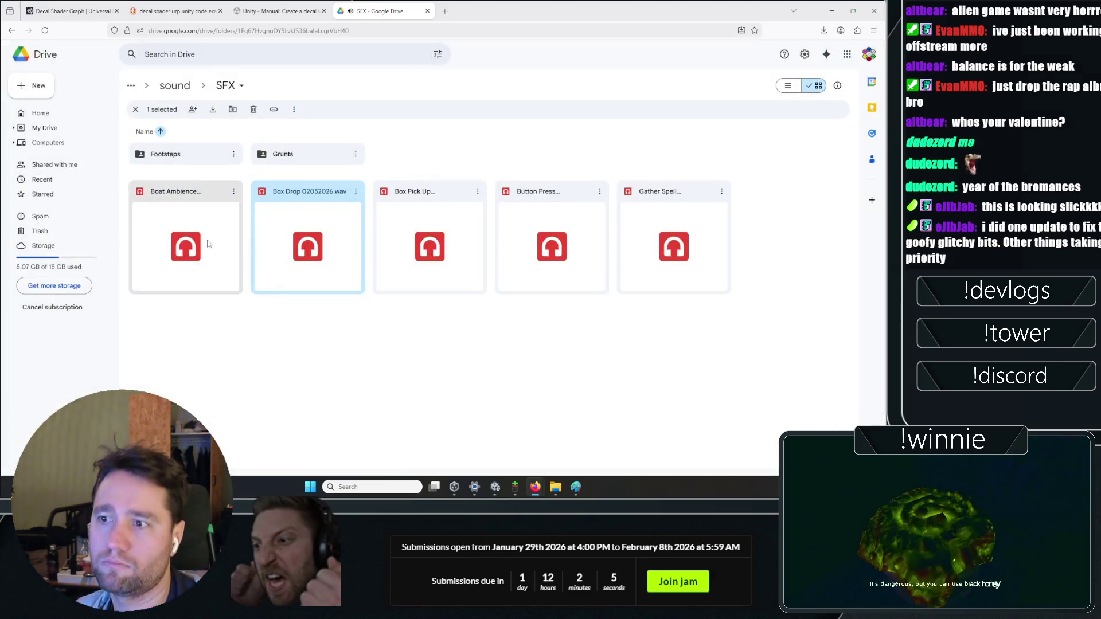
double_click(275, 156)
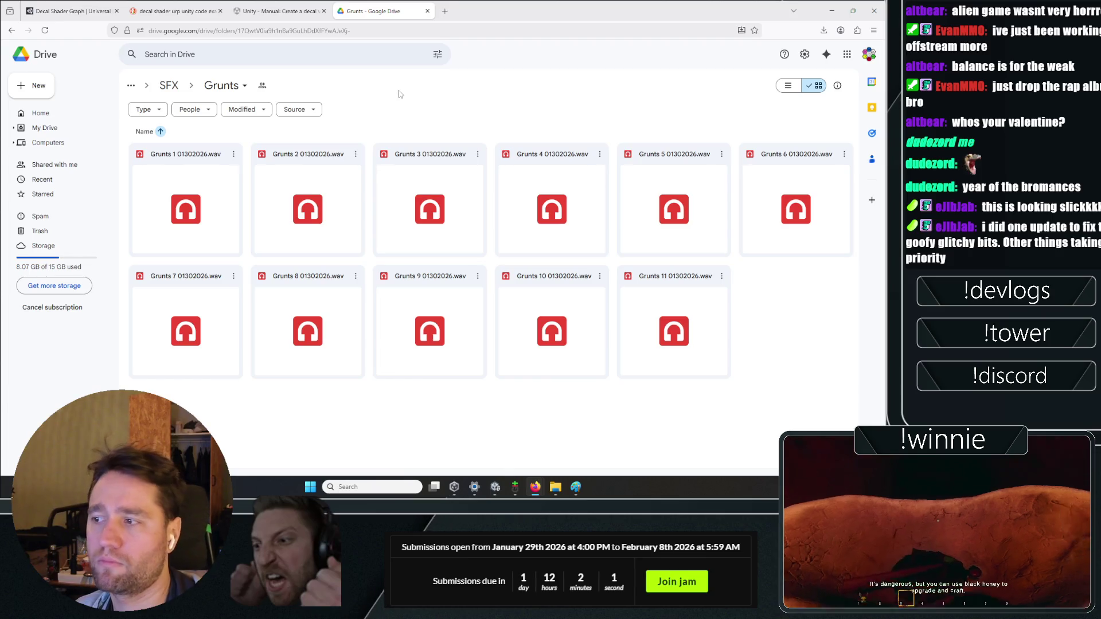
left_click(169, 85)
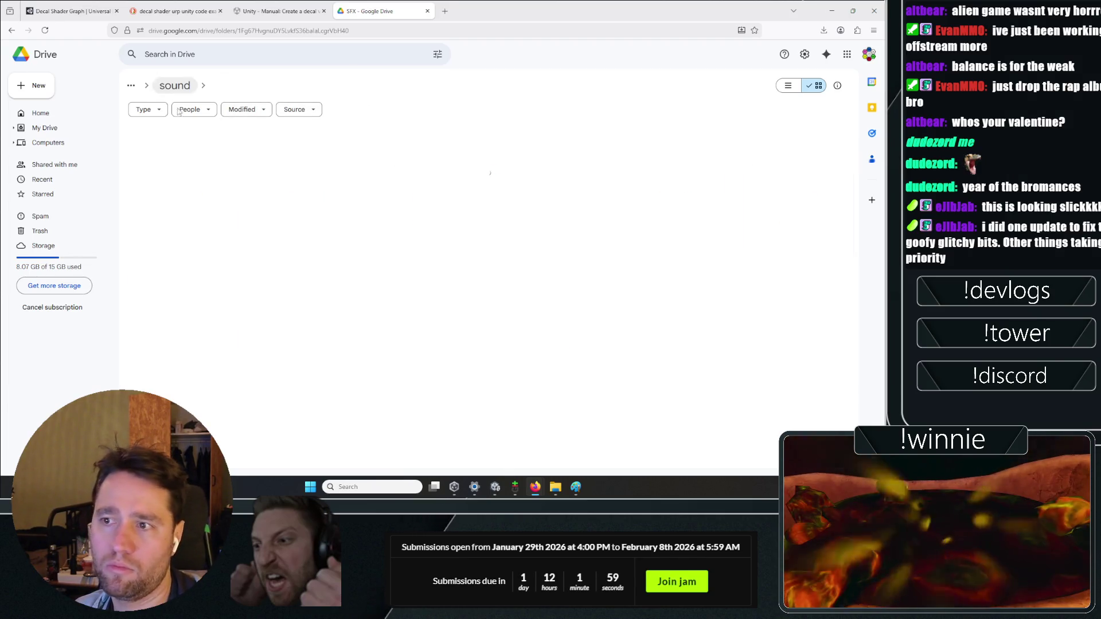
- Show the details panel for the Gather Spell sound file
left_click(721, 192)
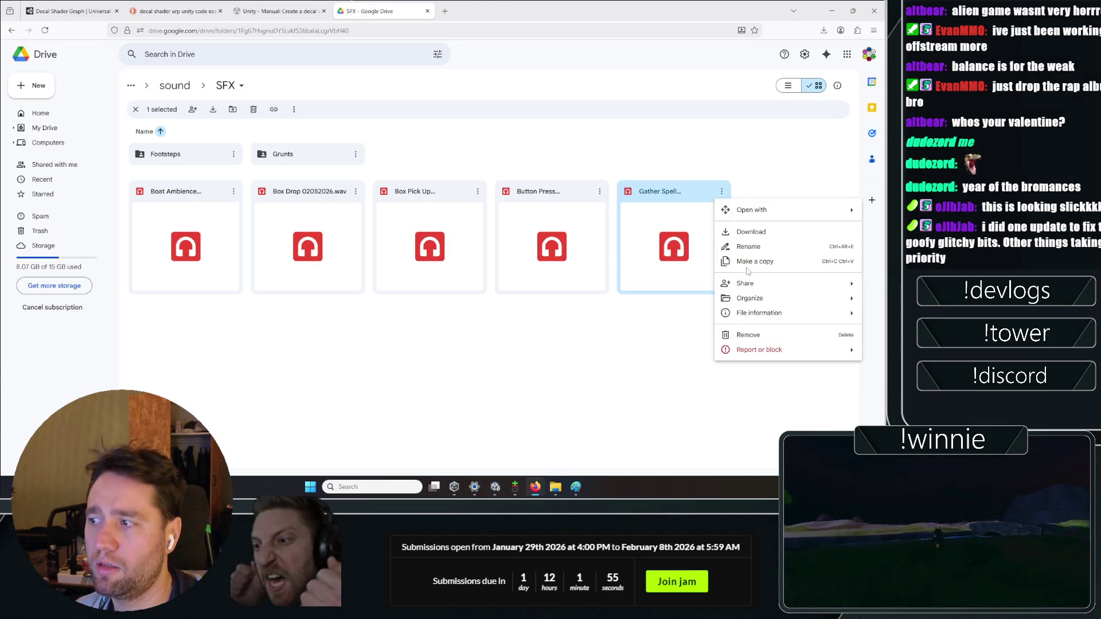
mouse_move(759, 312)
left_click(608, 316)
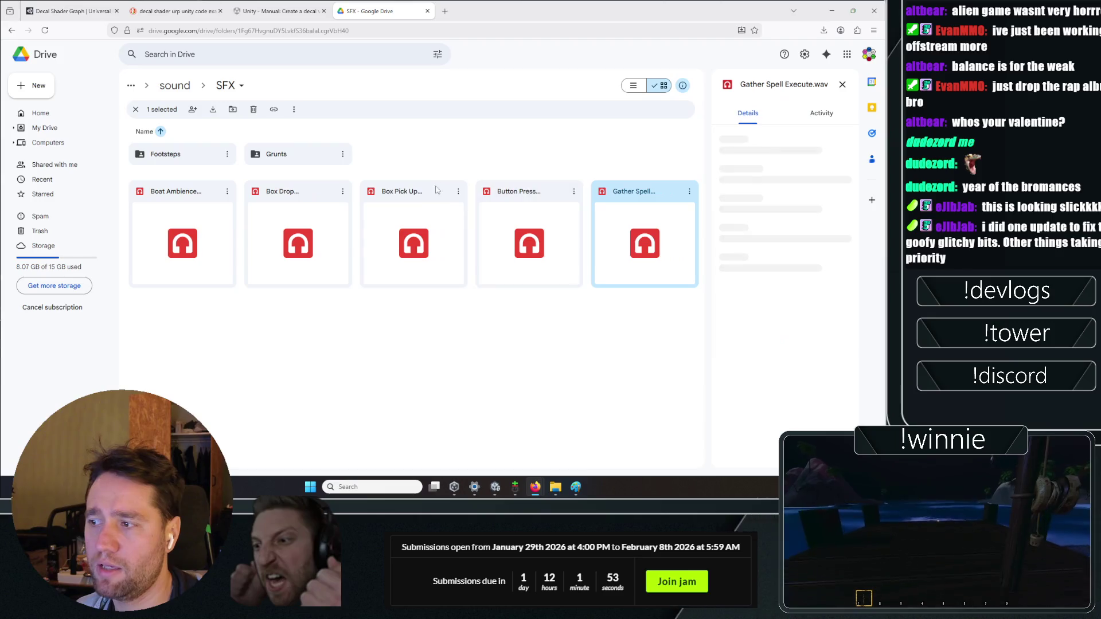
scroll(742, 297, "down", 3)
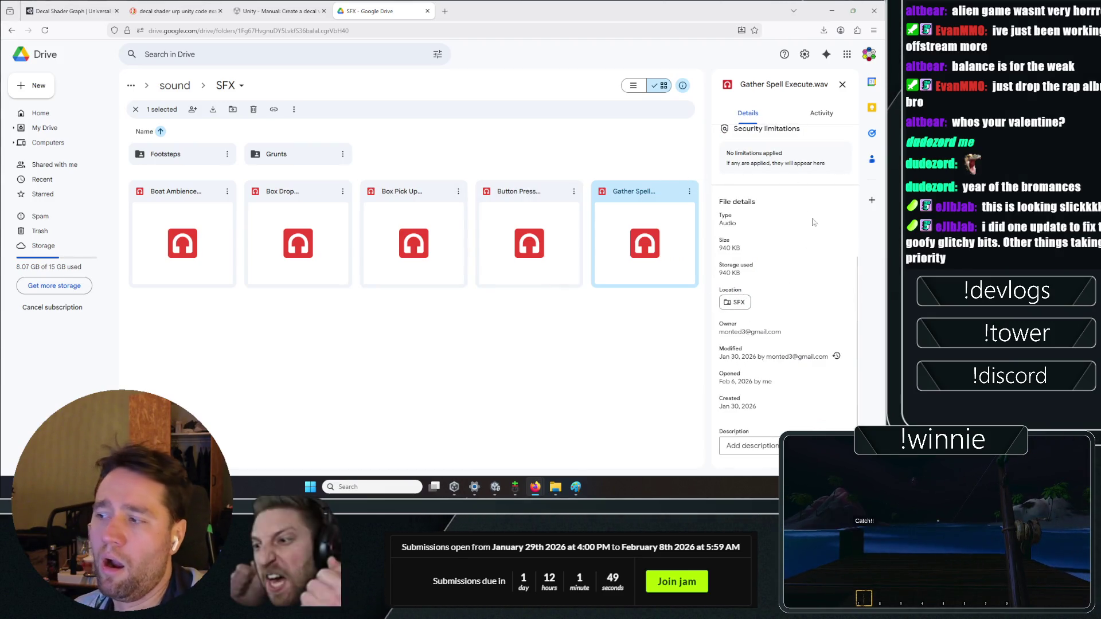
- Close the file details, deselect the sound, and switch back to Unity
left_click(842, 84)
left_click(69, 315)
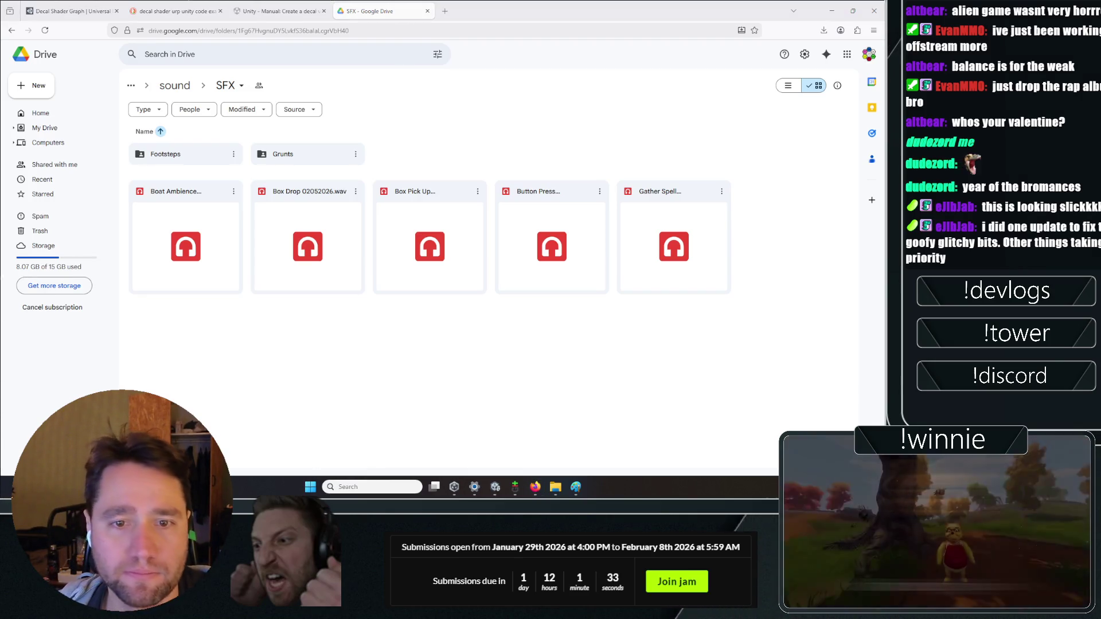
left_click(495, 488)
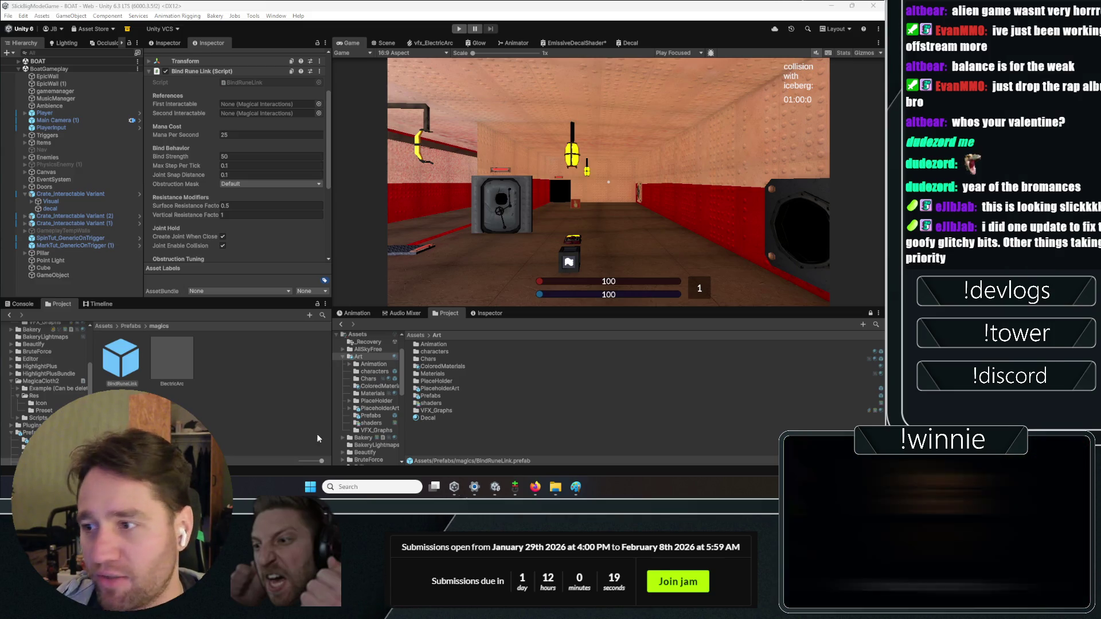
- Inspect each Crate_Interactable Variant copy and its decal child in the Hierarchy
left_click(456, 440)
left_click(87, 275)
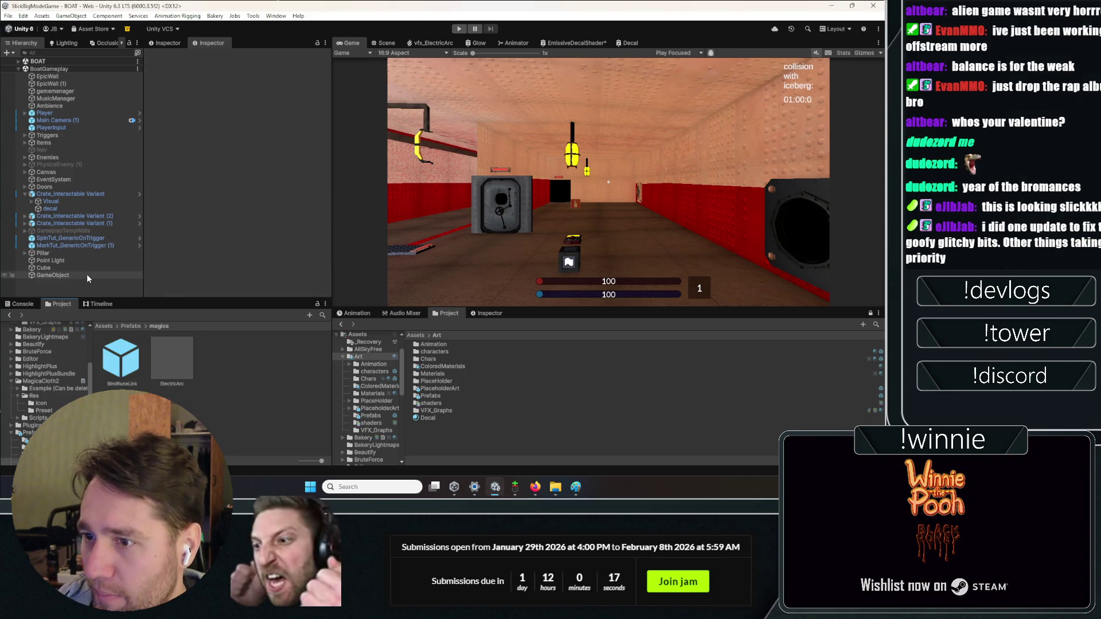
left_click(61, 188)
left_click(60, 195)
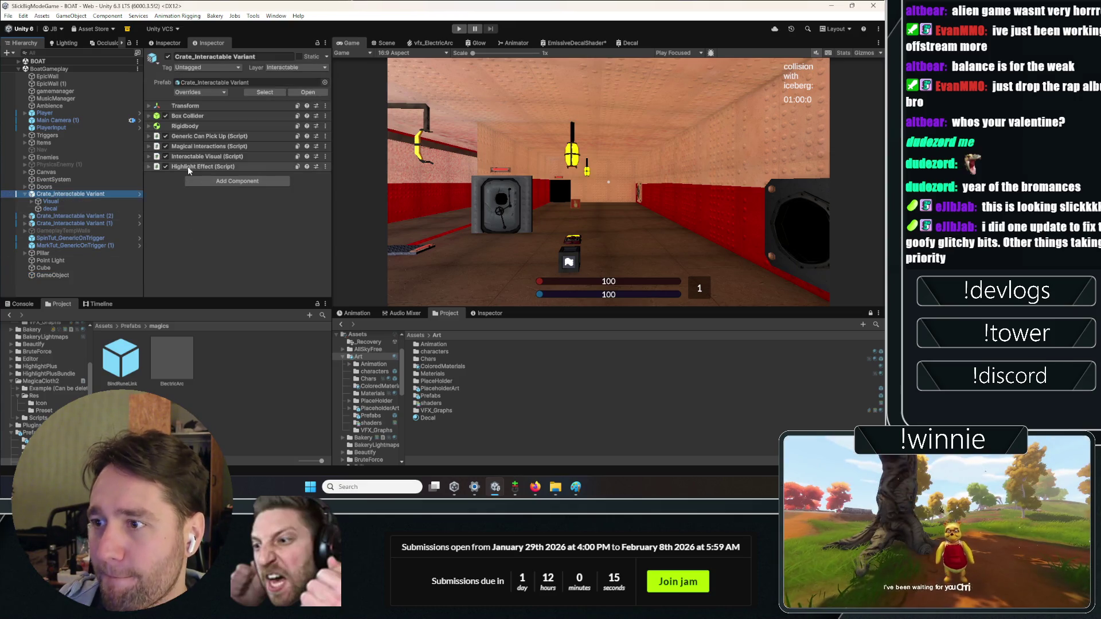
left_click(63, 223)
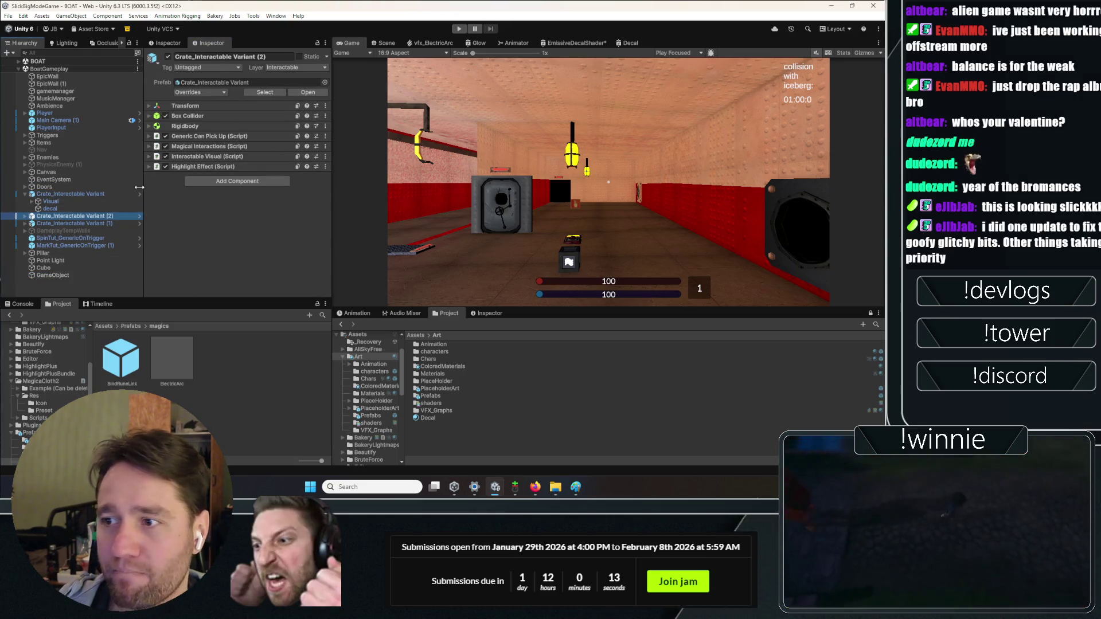
left_click(68, 240)
left_click(63, 223)
left_click(66, 216)
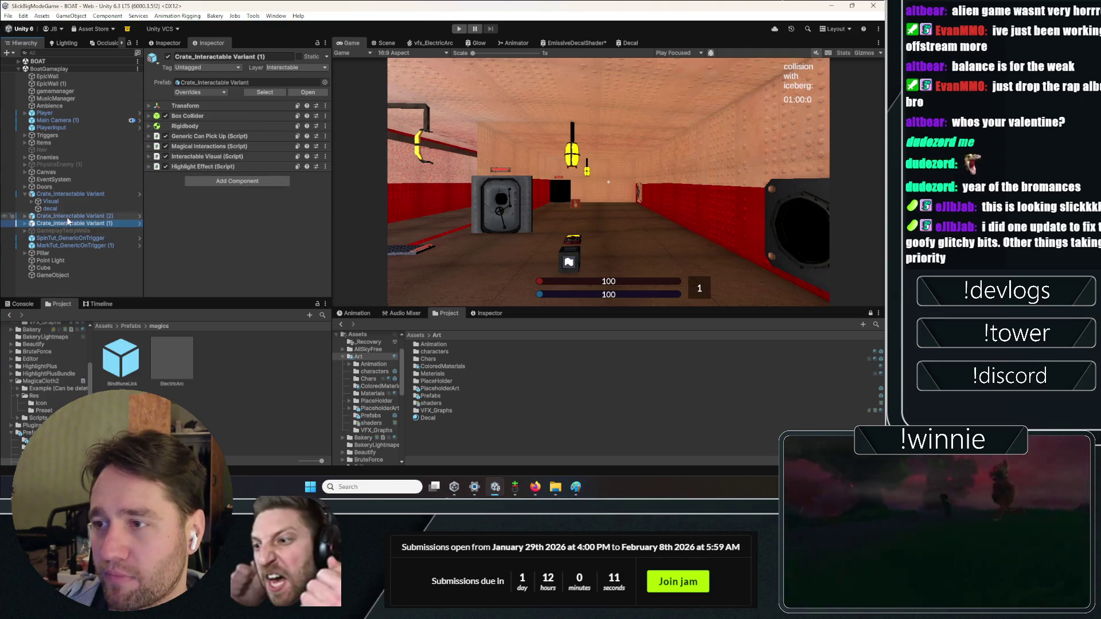
left_click(50, 209)
left_click(61, 194)
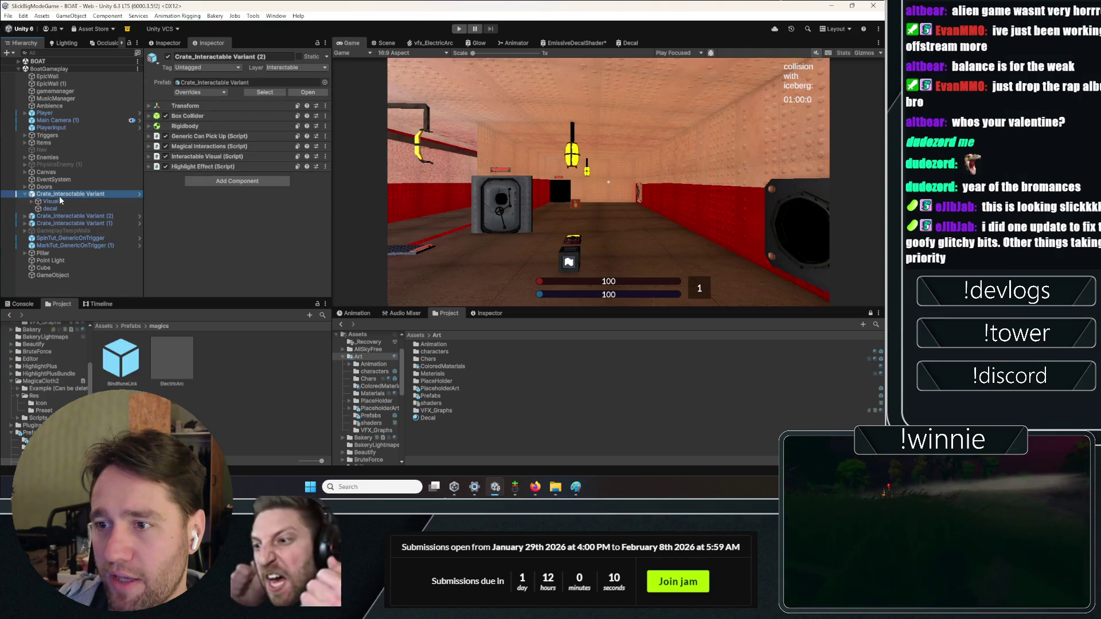
- Collapse Crate_Interactable Variant's children, reselect it, and expand its Interactable Visual settings
left_click(24, 194)
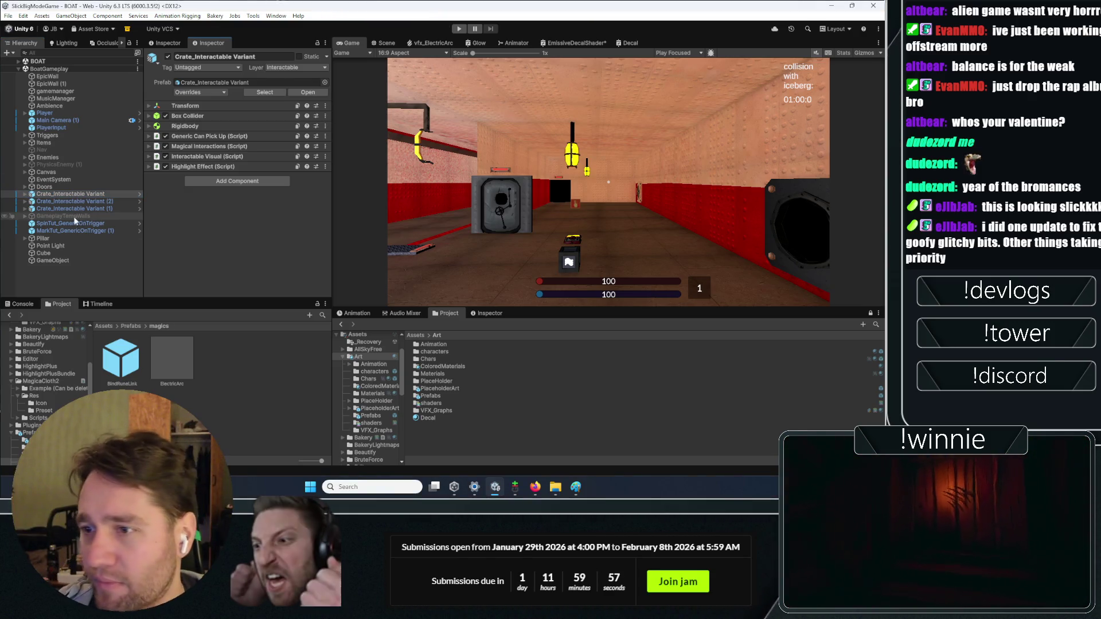
left_click_drag(95, 203, 91, 198)
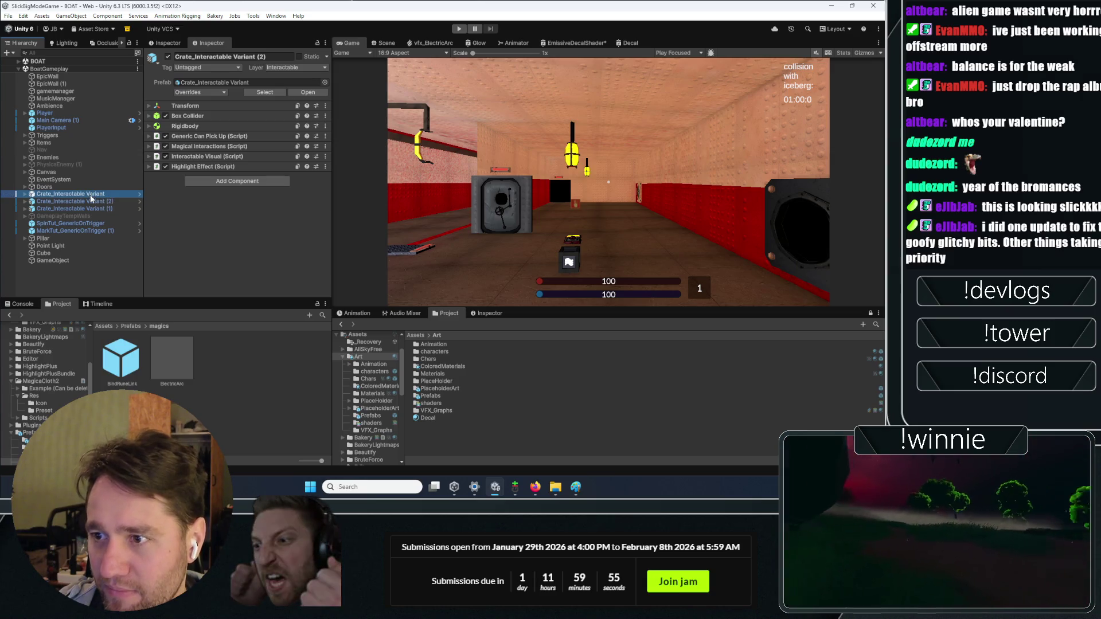
left_click(86, 203)
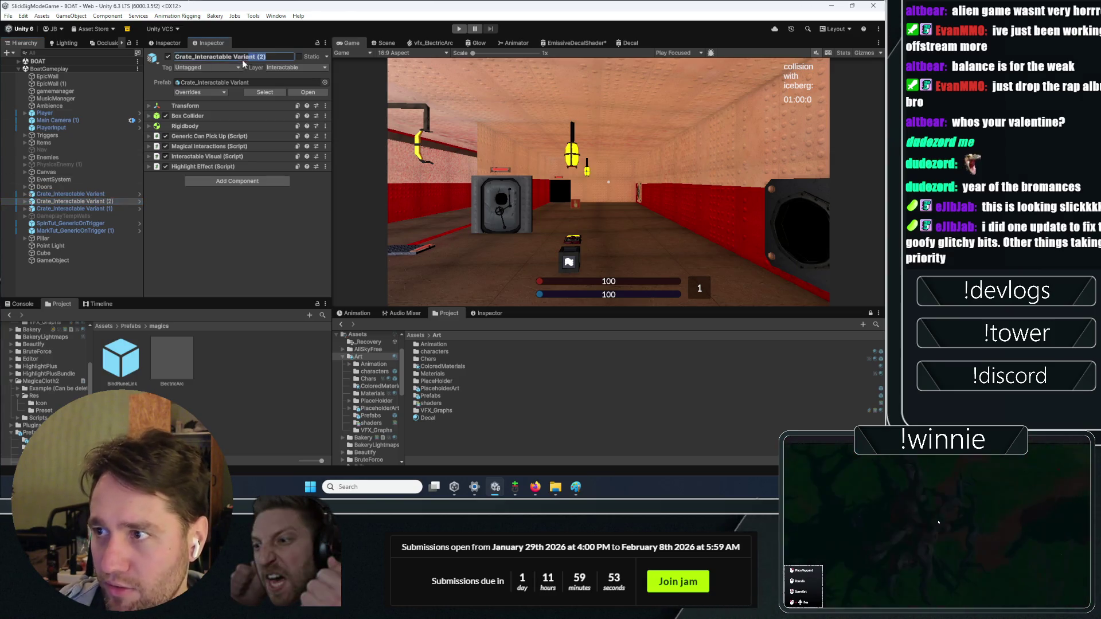
left_click(65, 195)
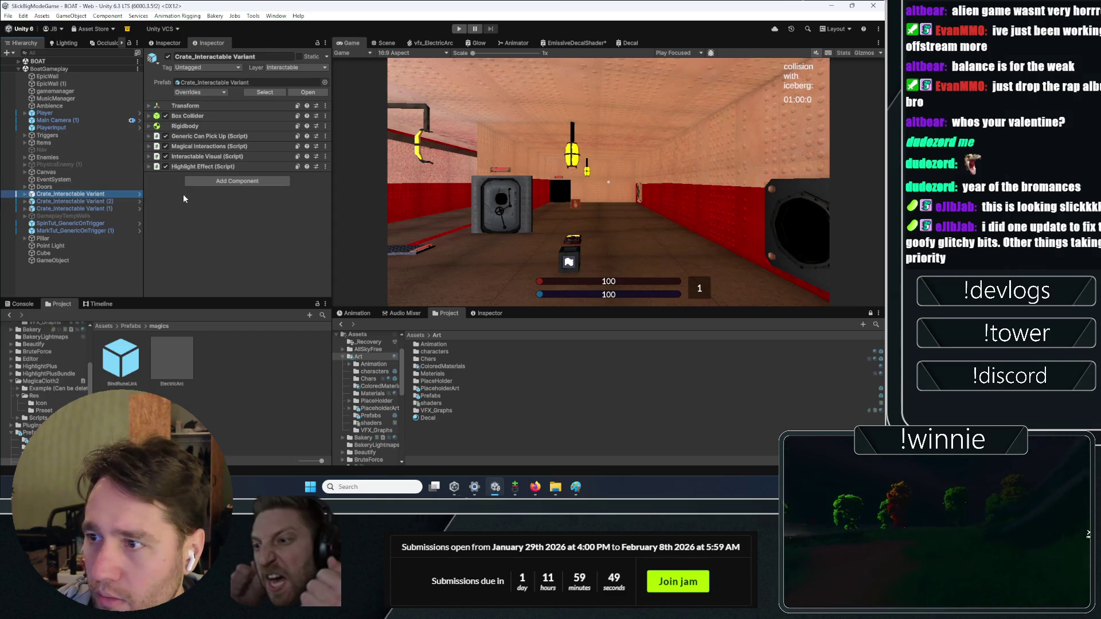
left_click(200, 156)
scroll(185, 219, "down", 1)
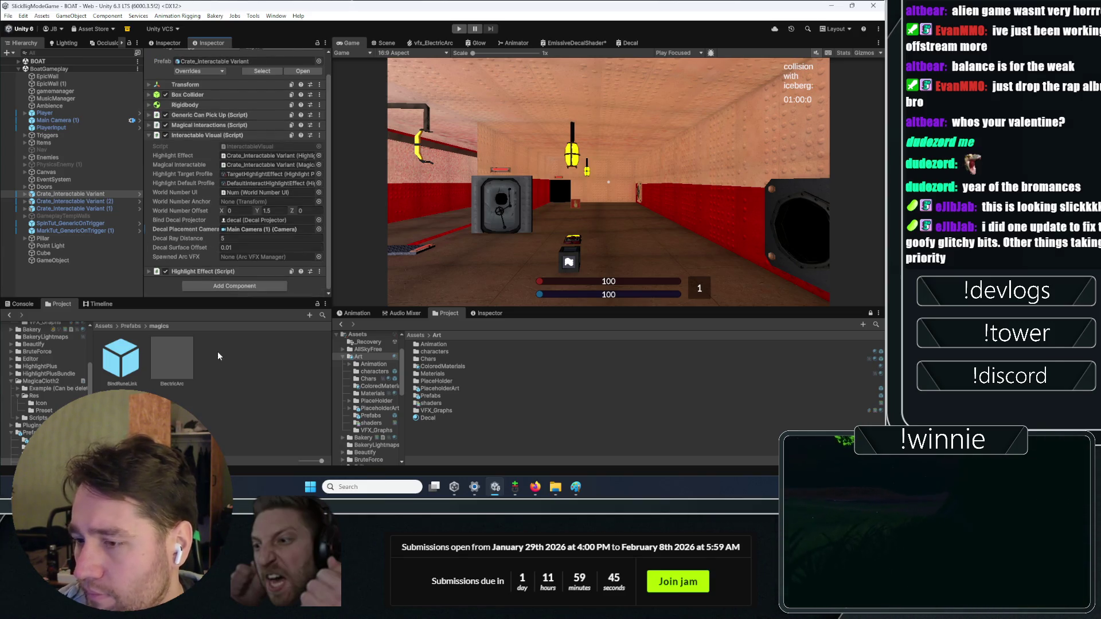
- Locate the TargetHighlightEffect profile and confirm its Target Texture is 'target'
left_click(243, 174)
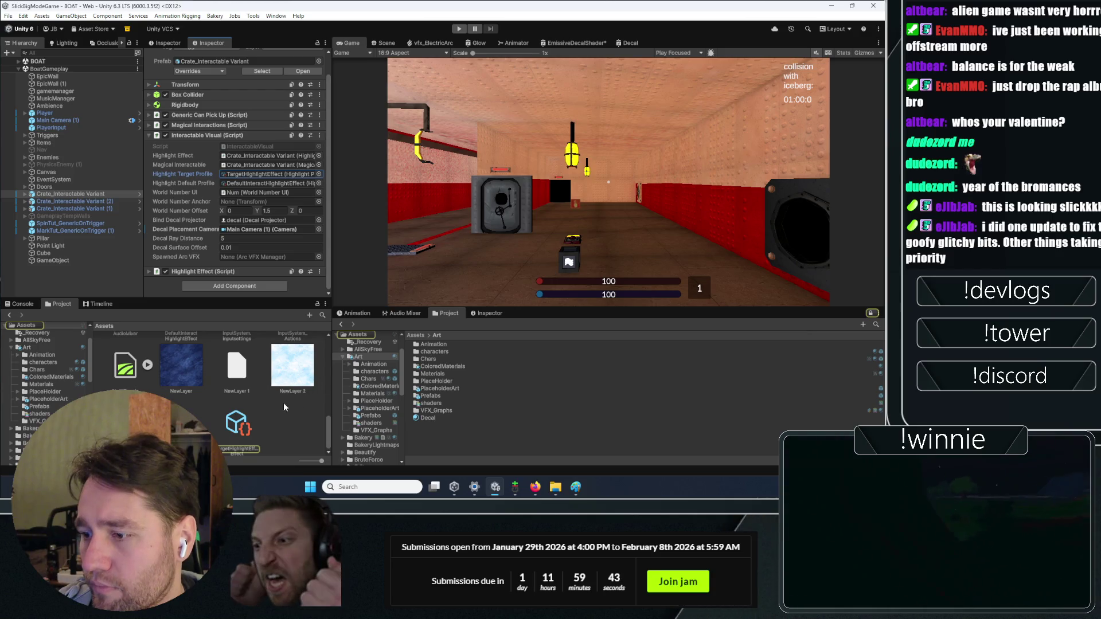
left_click(236, 423)
scroll(195, 219, "down", 5)
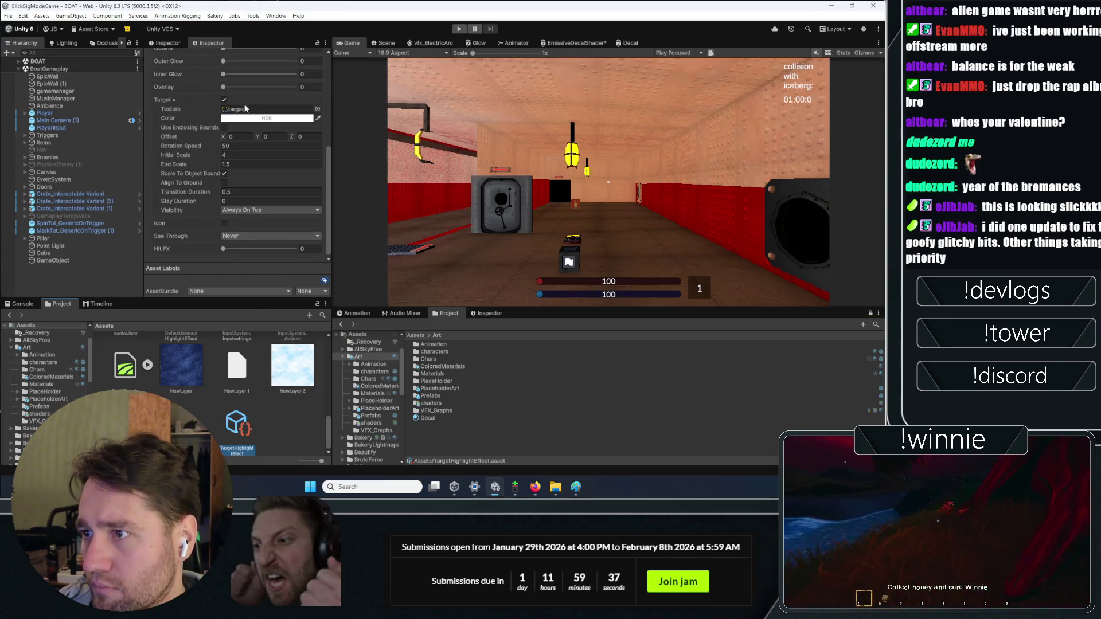
left_click(317, 109)
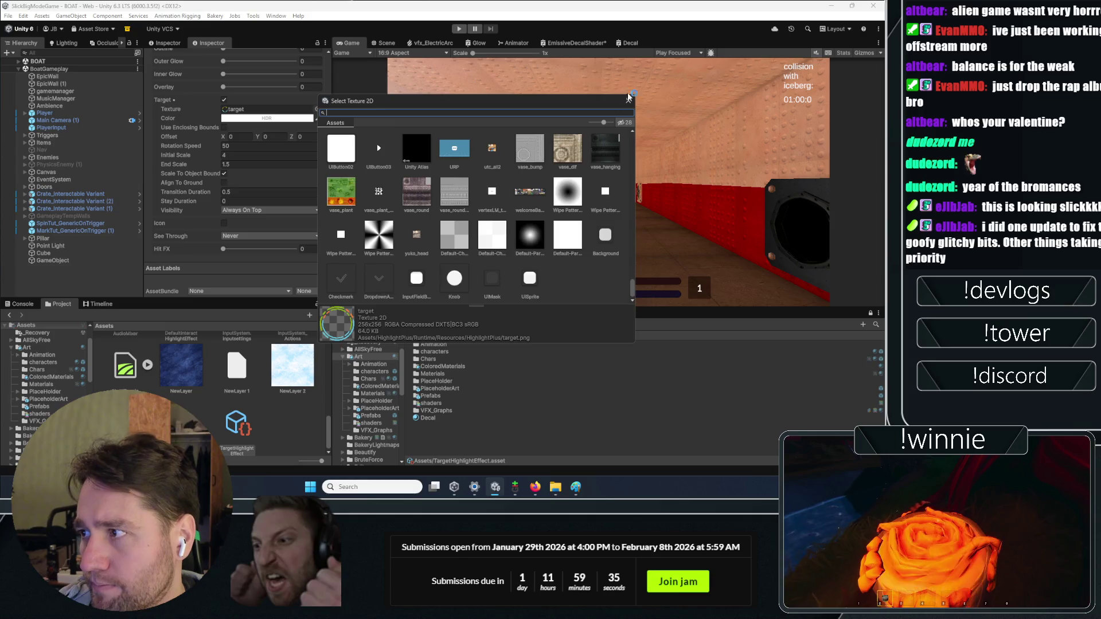
left_click(628, 98)
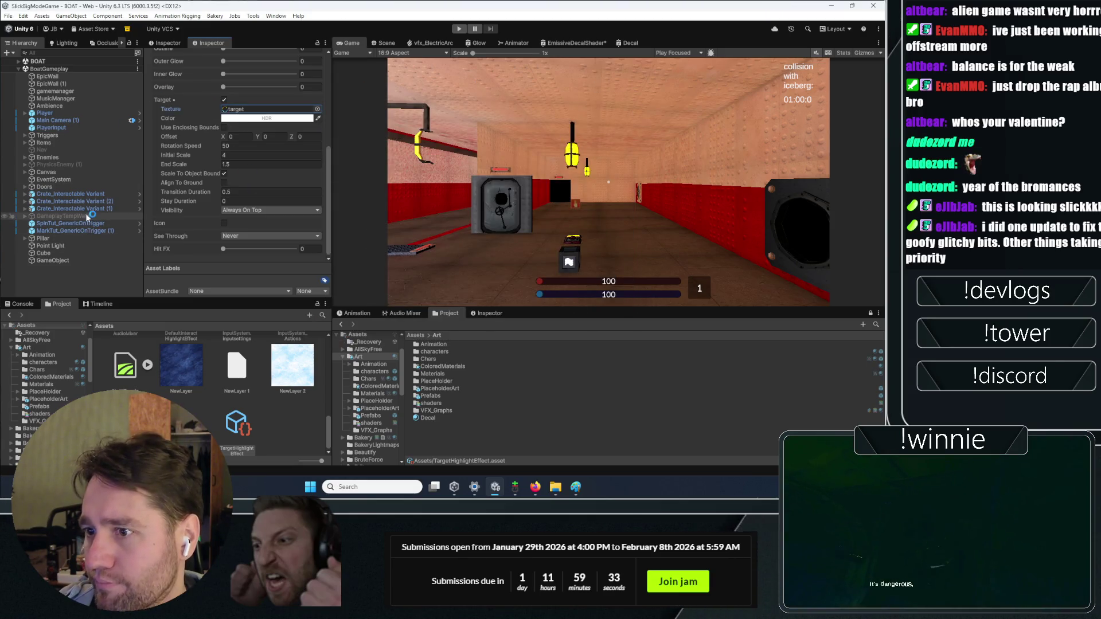
- Set the crate variant's Highlight Effect Profile to TargetHighlightEffect
left_click(86, 194)
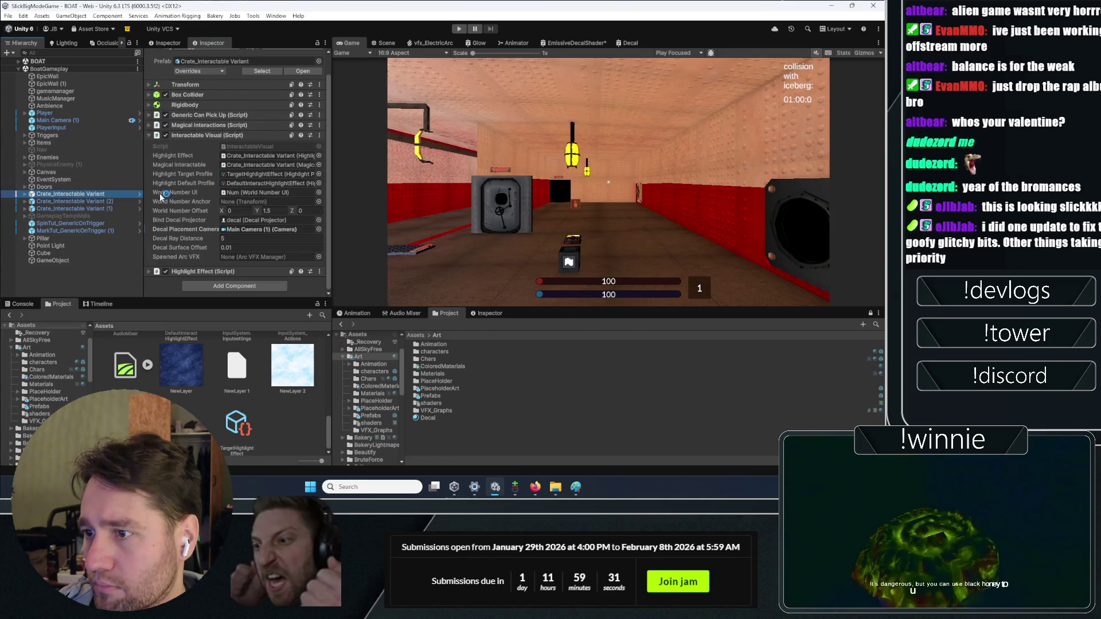
left_click(198, 272)
scroll(241, 218, "down", 5)
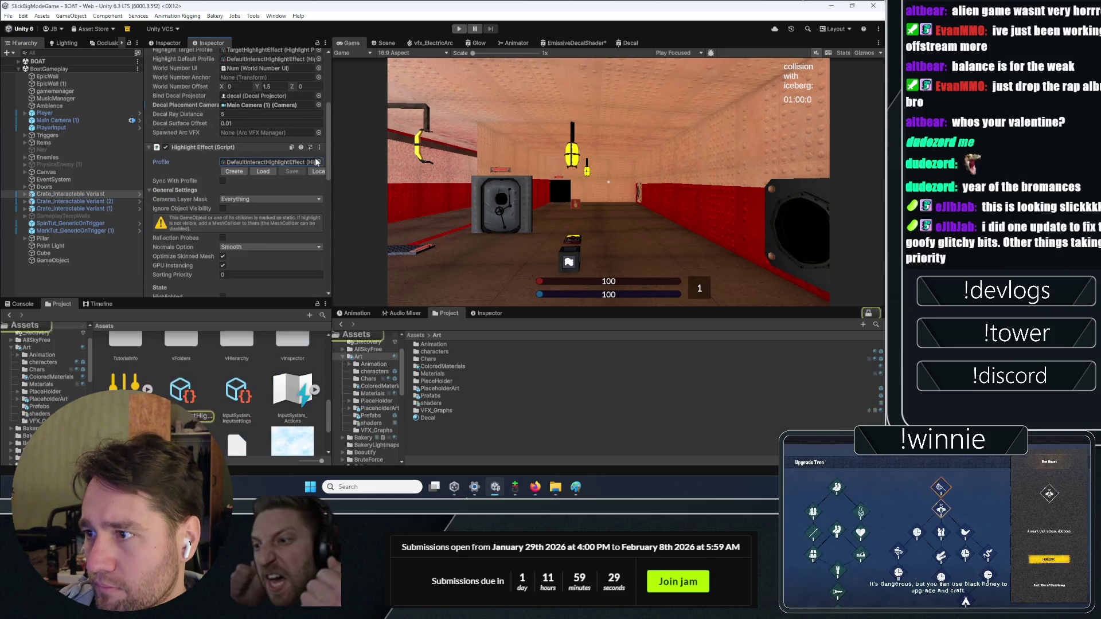
left_click(319, 162)
double_click(480, 198)
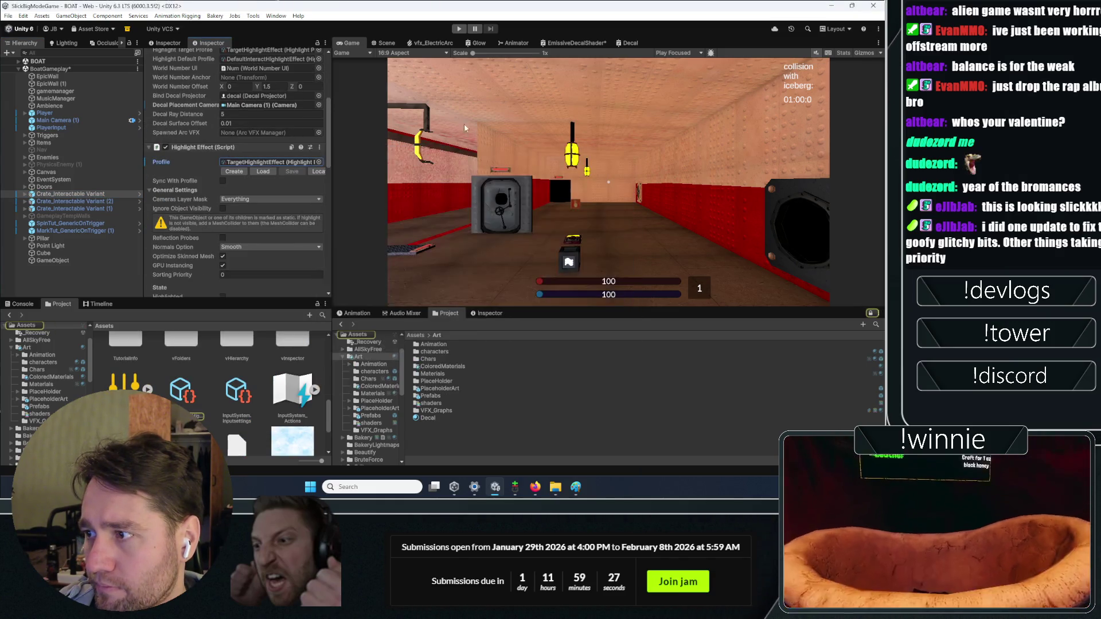
- Frame and orbit around the crate in the Scene view, then enter play mode
left_click(390, 44)
left_click_drag(515, 190, 723, 166)
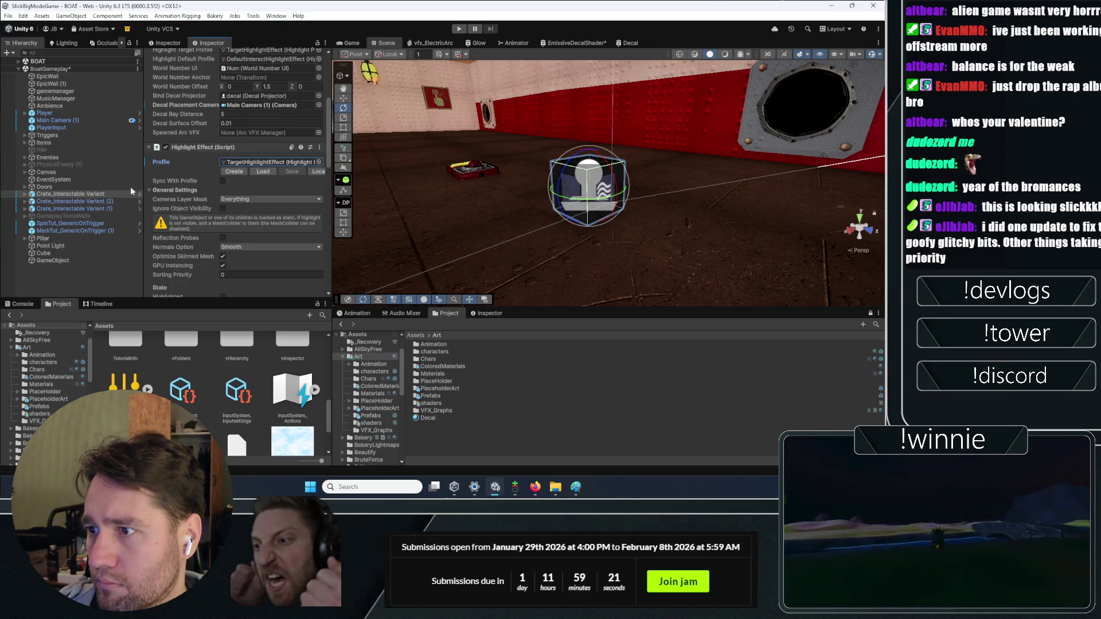
double_click(70, 194)
left_click_drag(371, 179, 319, 142)
left_click(459, 28)
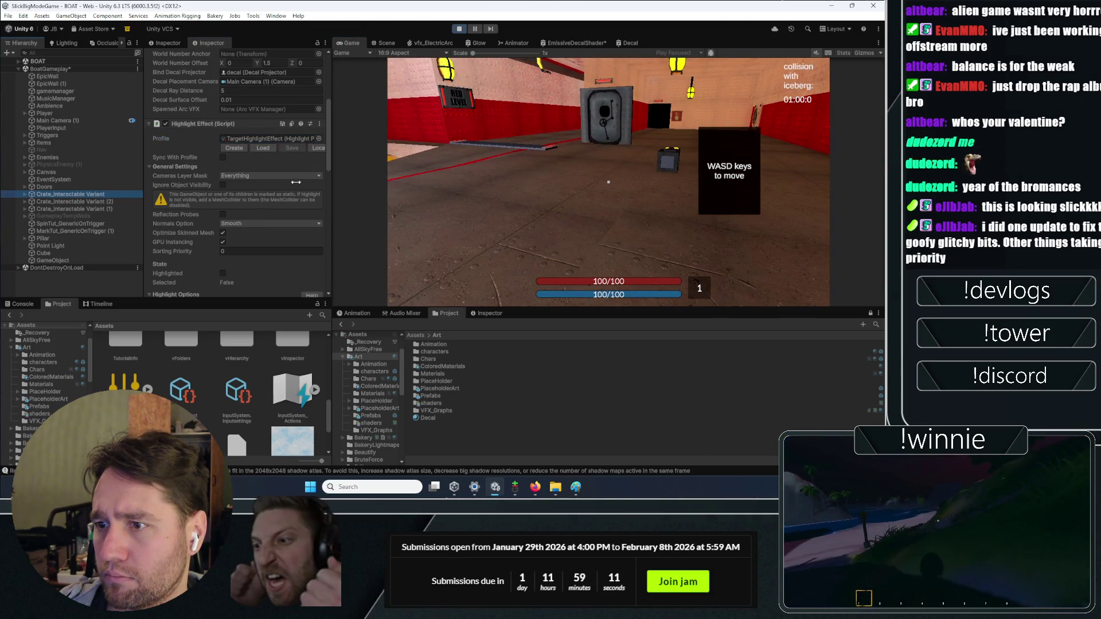
- While playing, check the Scene view, then collapse General Settings and expand Highlight Options
left_click(383, 42)
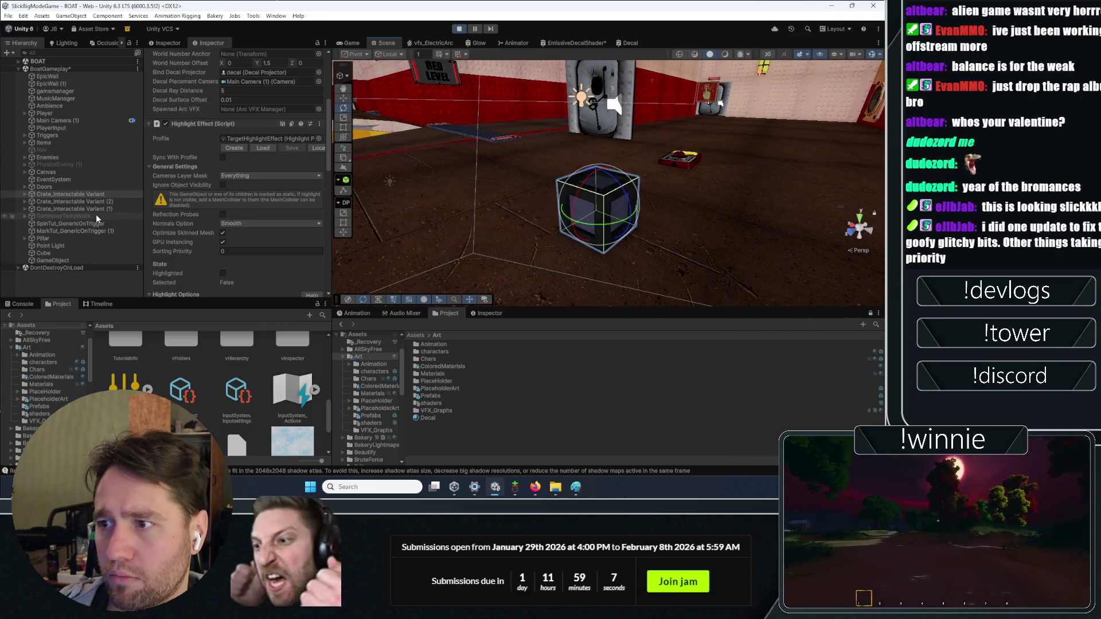
left_click(351, 43)
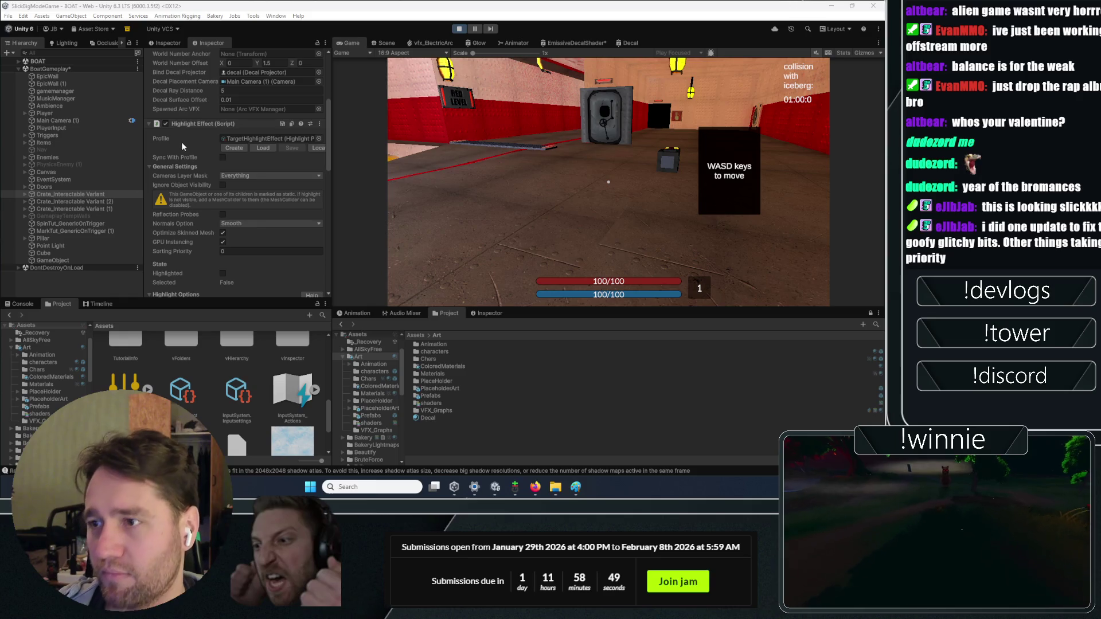
left_click(174, 165)
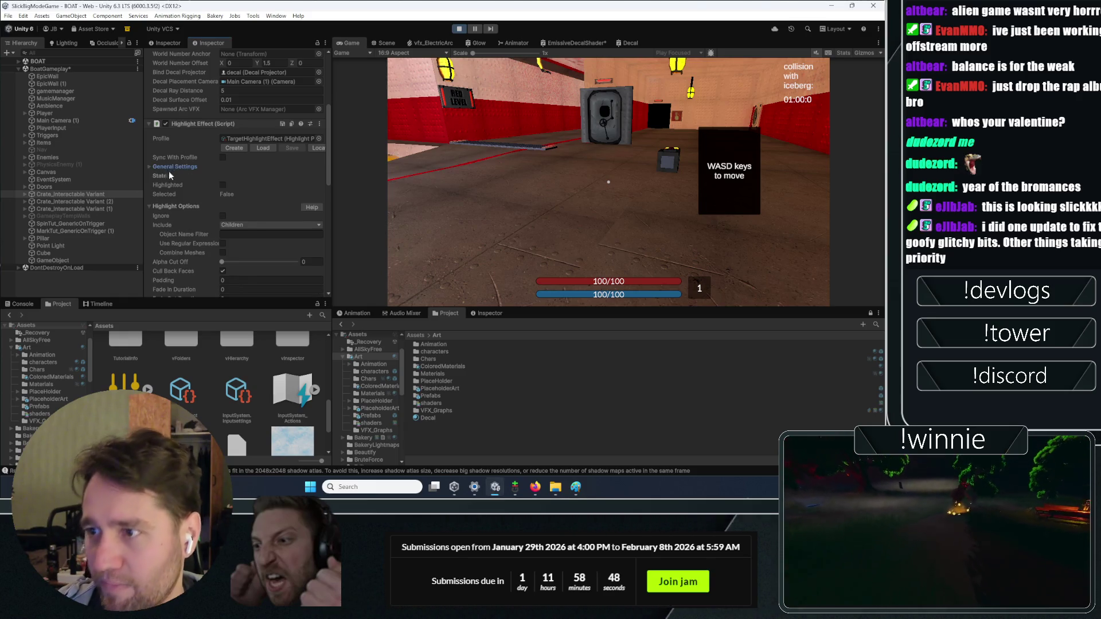
left_click(172, 206)
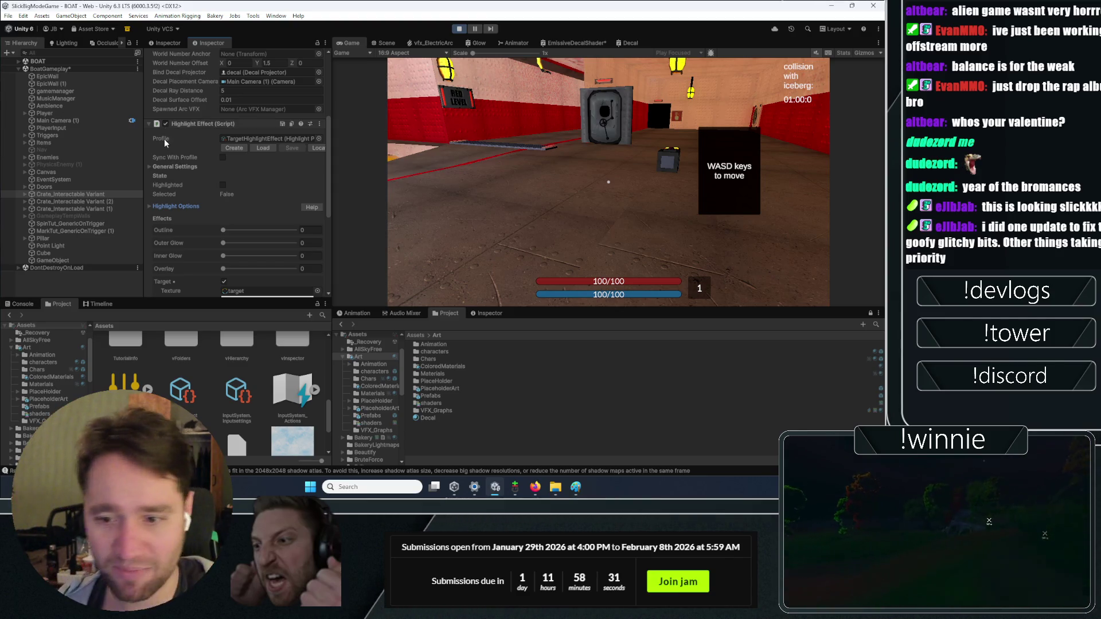
scroll(176, 156, "down", 2)
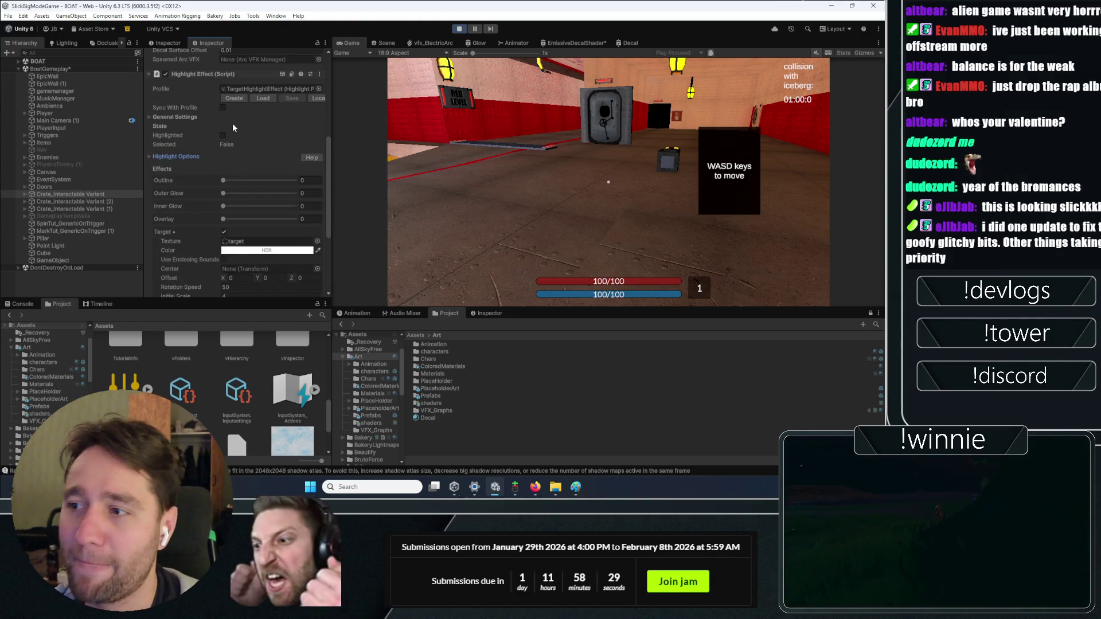
- Preview the crate's highlight in the running game and turn off the Target effect
left_click(223, 135)
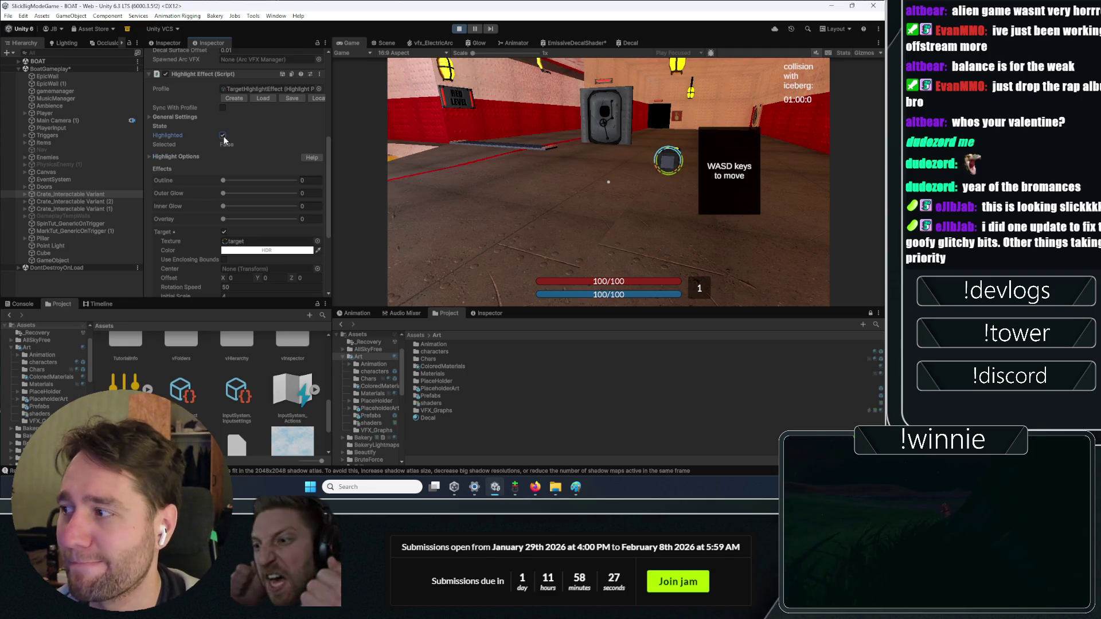
scroll(229, 150, "down", 4)
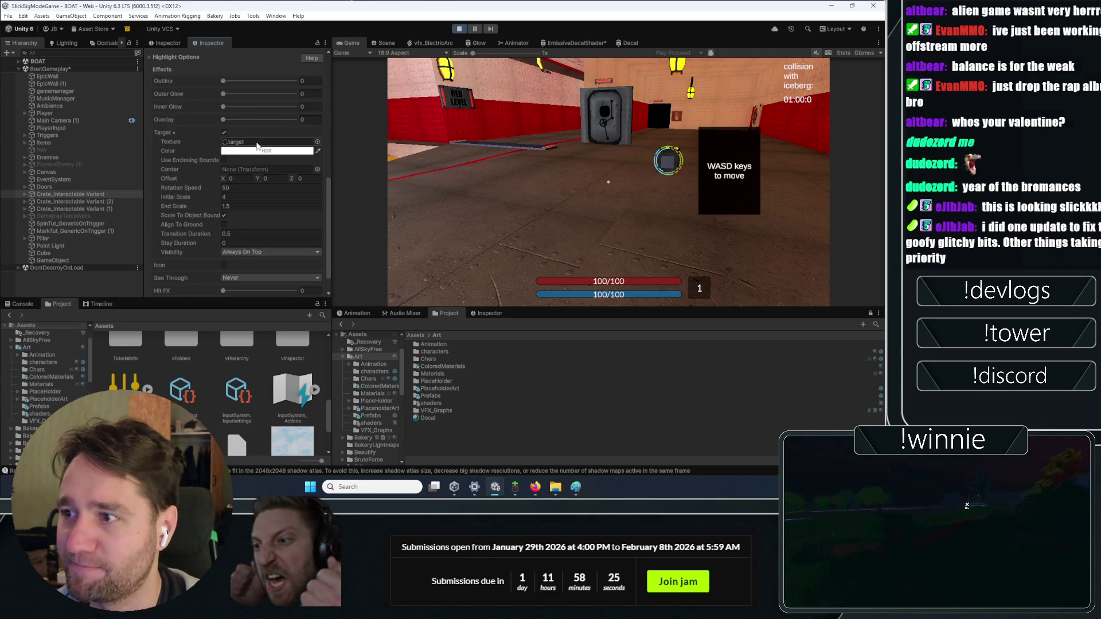
left_click(223, 132)
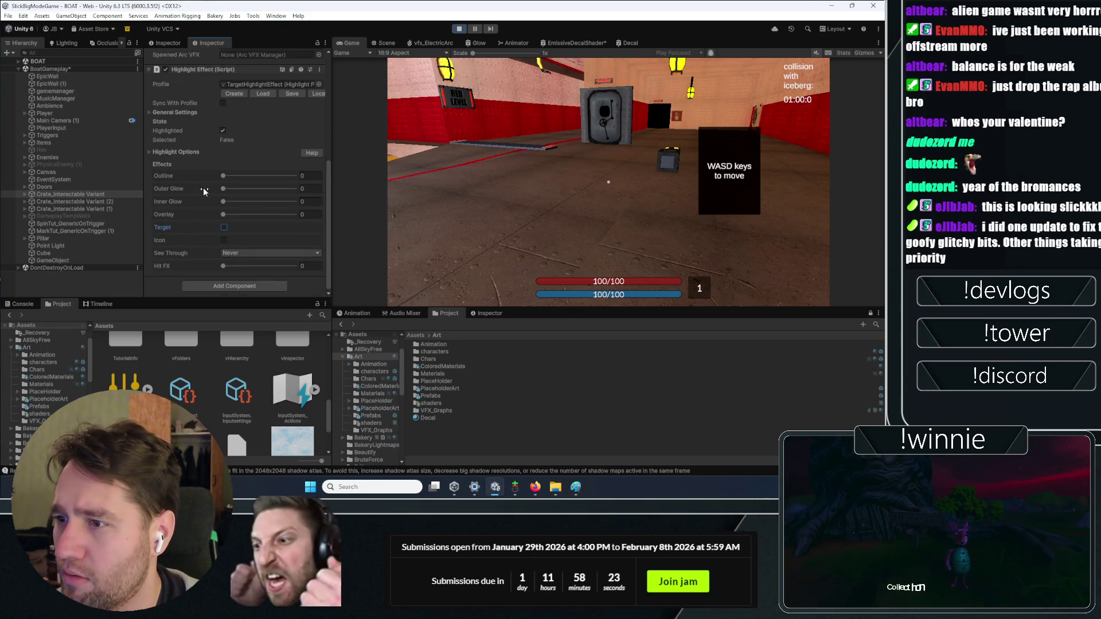
left_click(174, 152)
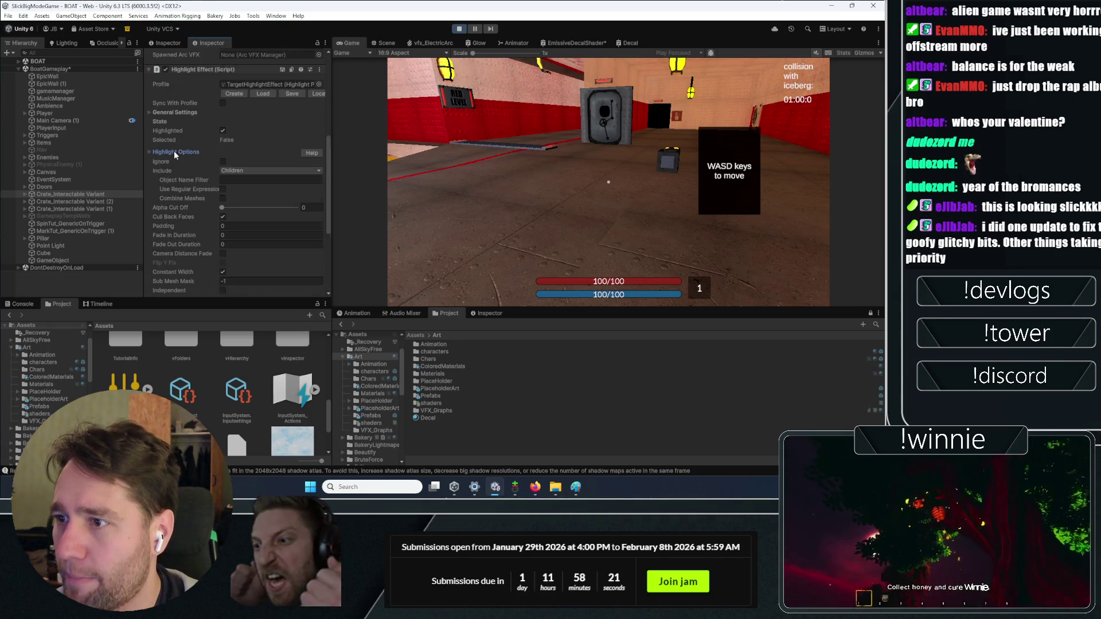
left_click(173, 151)
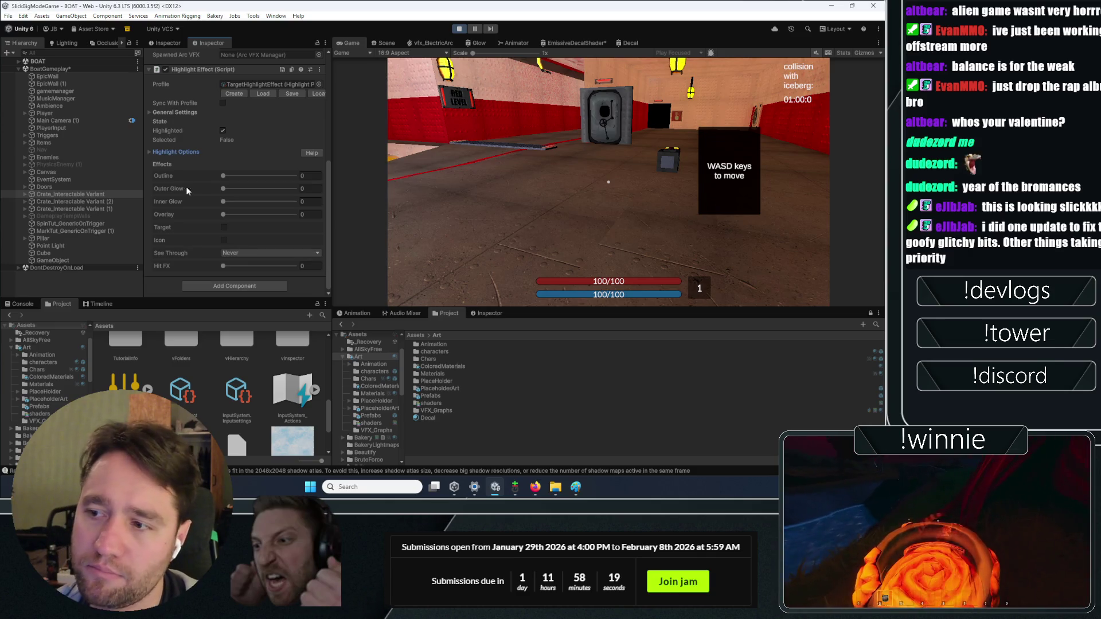
- Set the outline to 1 with bright blue colour, save it to the profile, and stop play
left_click_drag(224, 175, 360, 187)
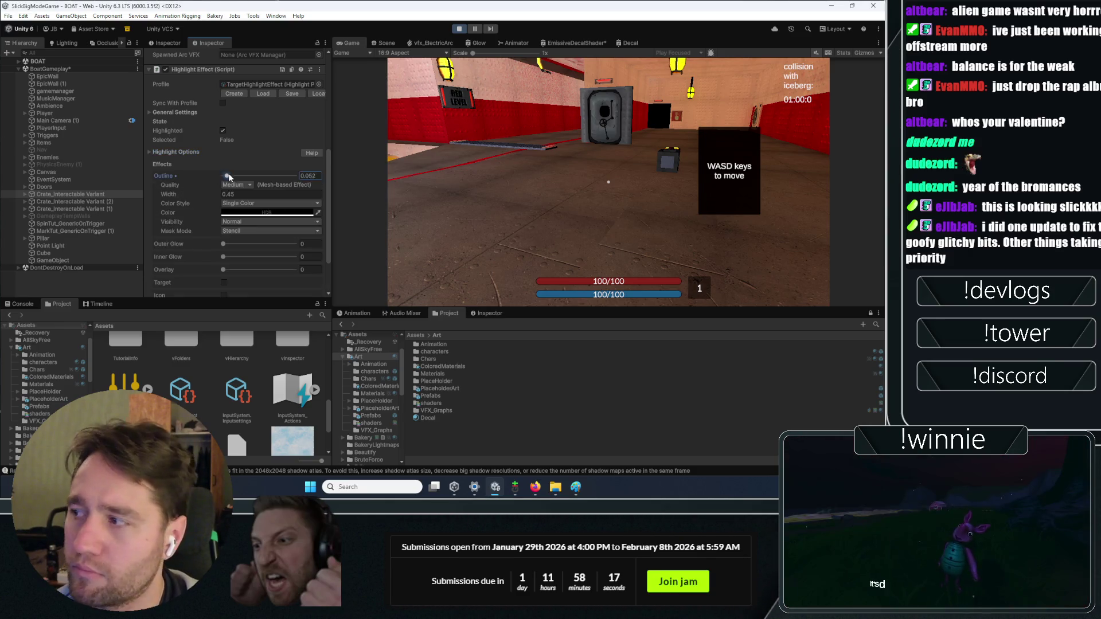
left_click(239, 213)
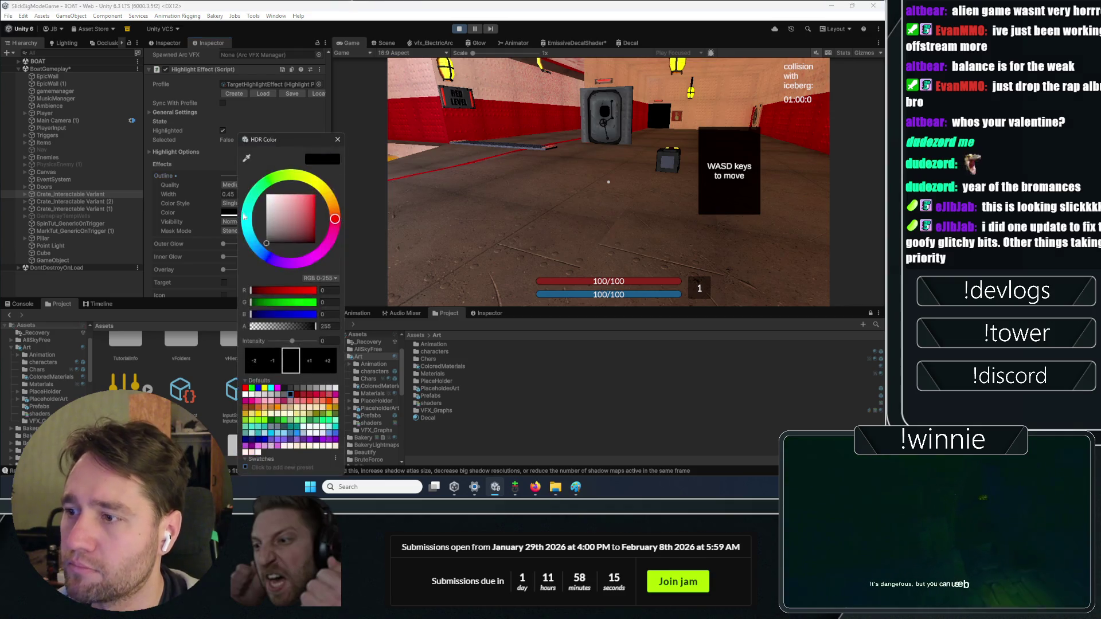
left_click_drag(266, 243, 312, 140)
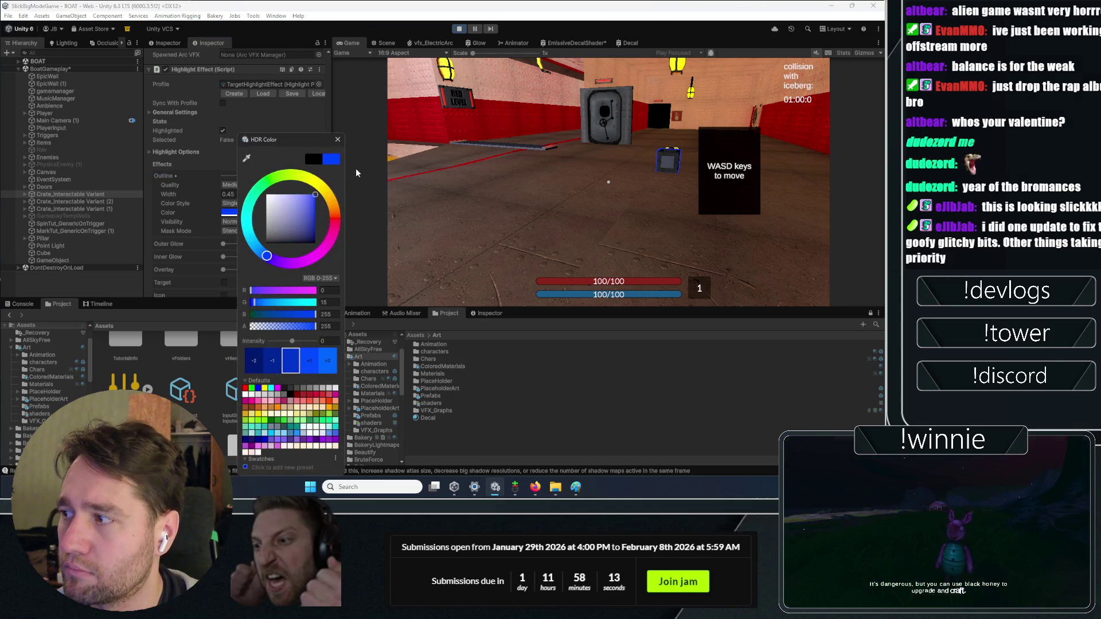
left_click(487, 186)
key("w")
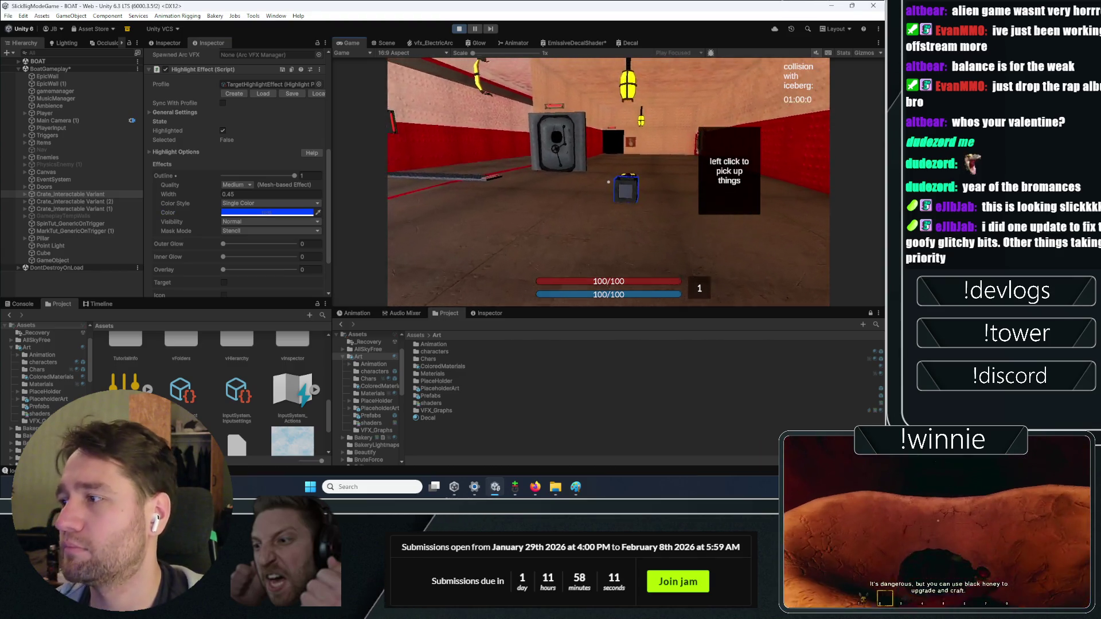
key("w")
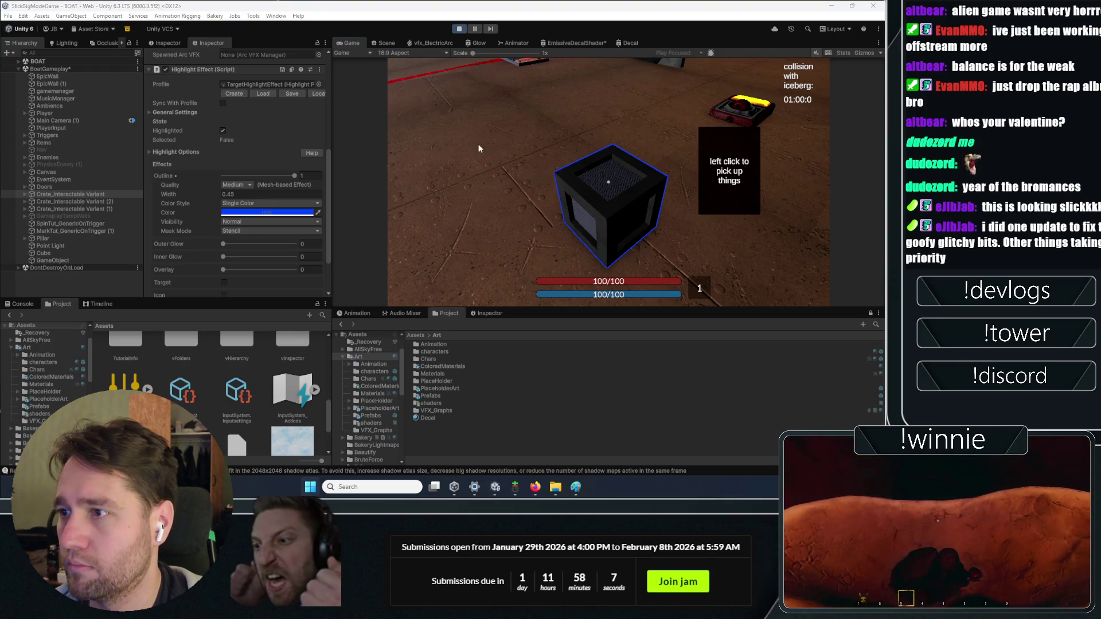
left_click(292, 92)
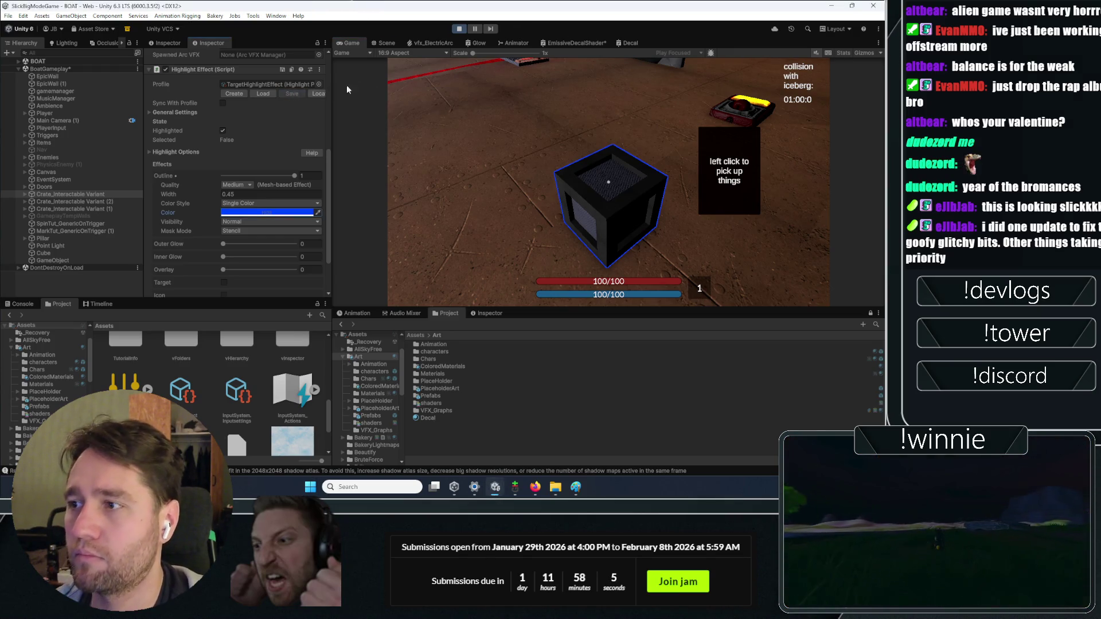
left_click(459, 30)
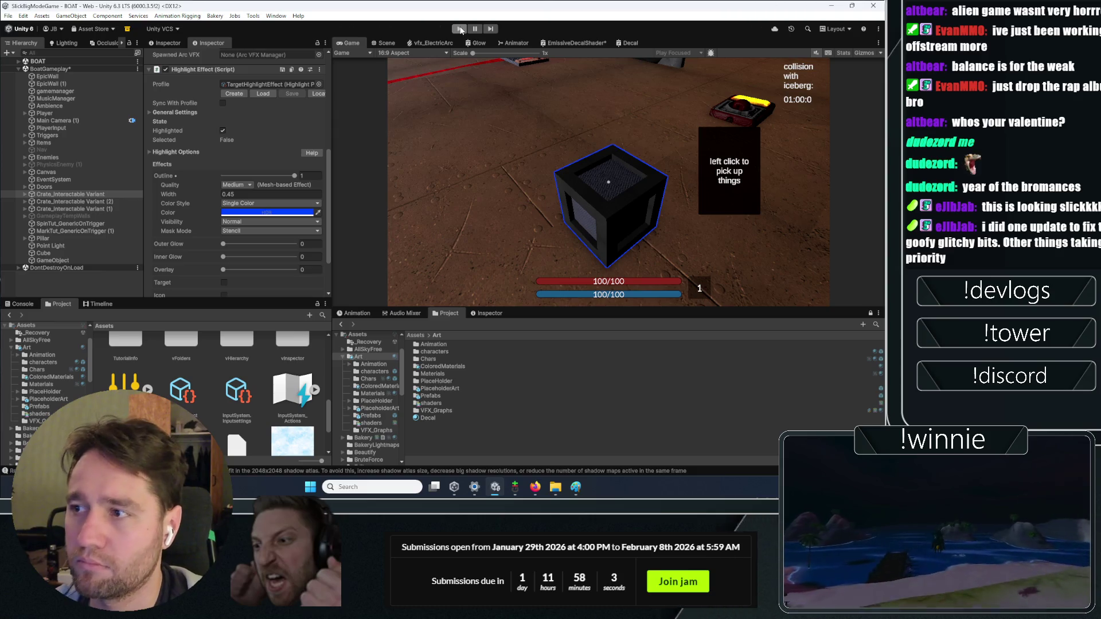
left_click(461, 30)
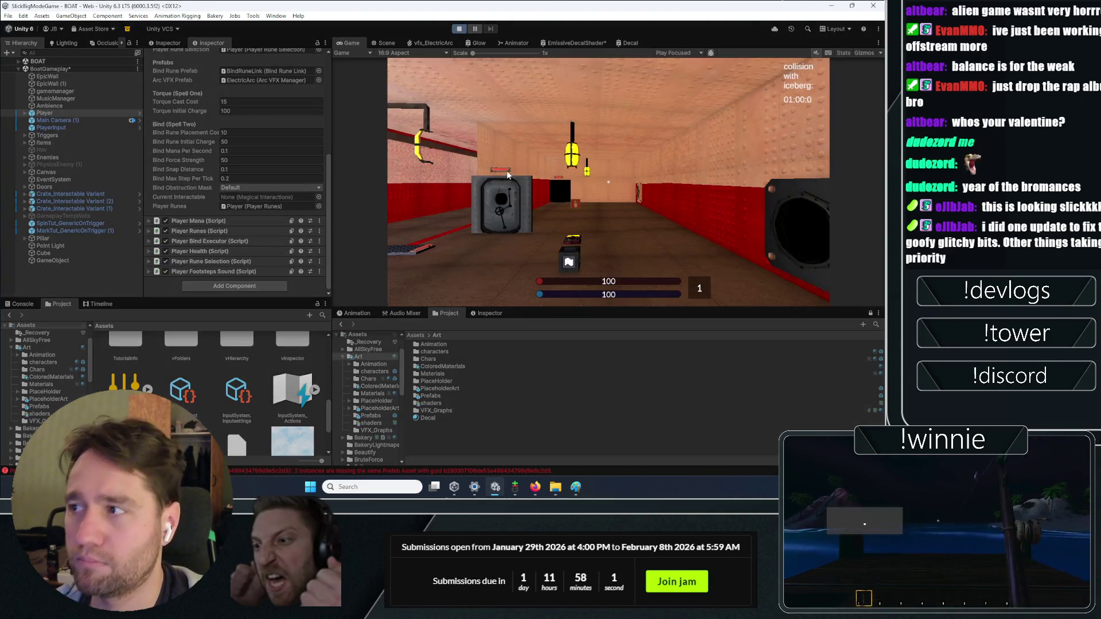
left_click(504, 174)
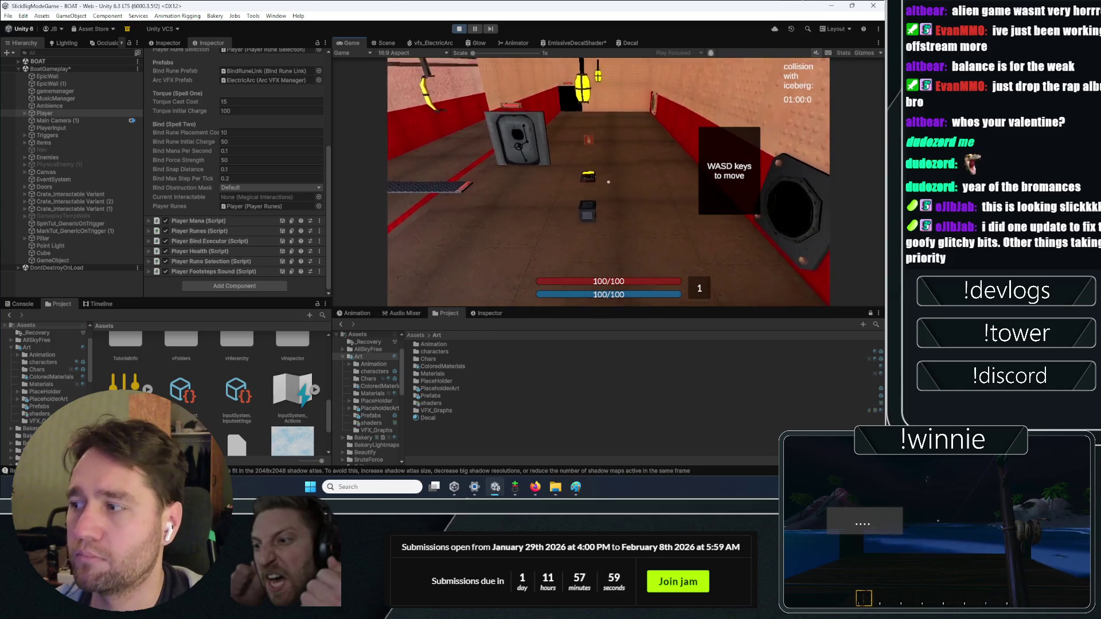
key("Tab")
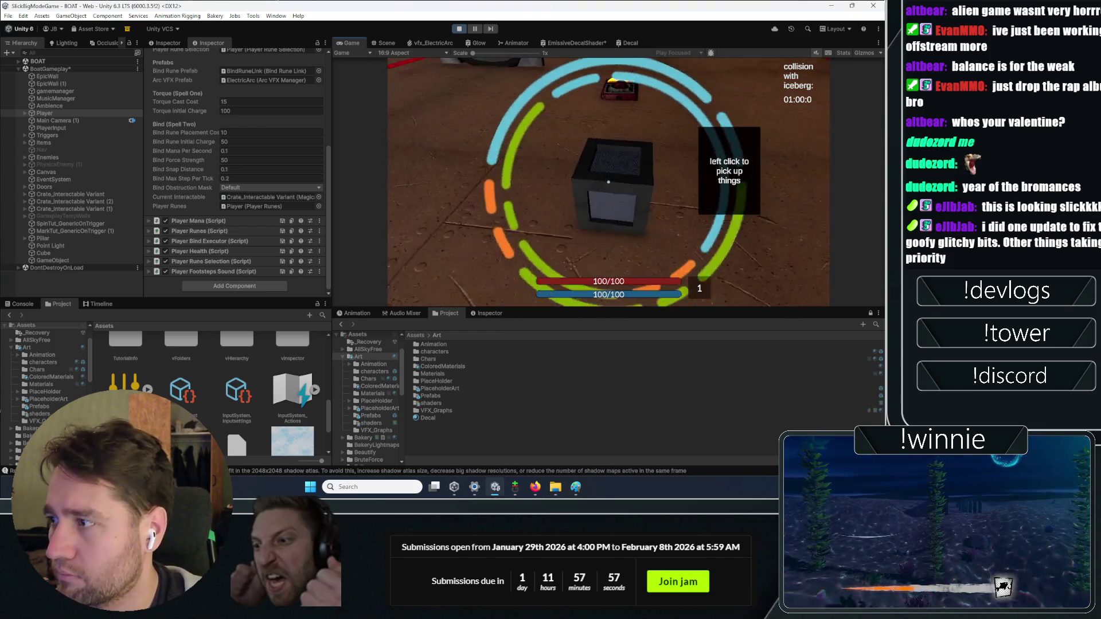
key("Tab")
left_click(608, 182)
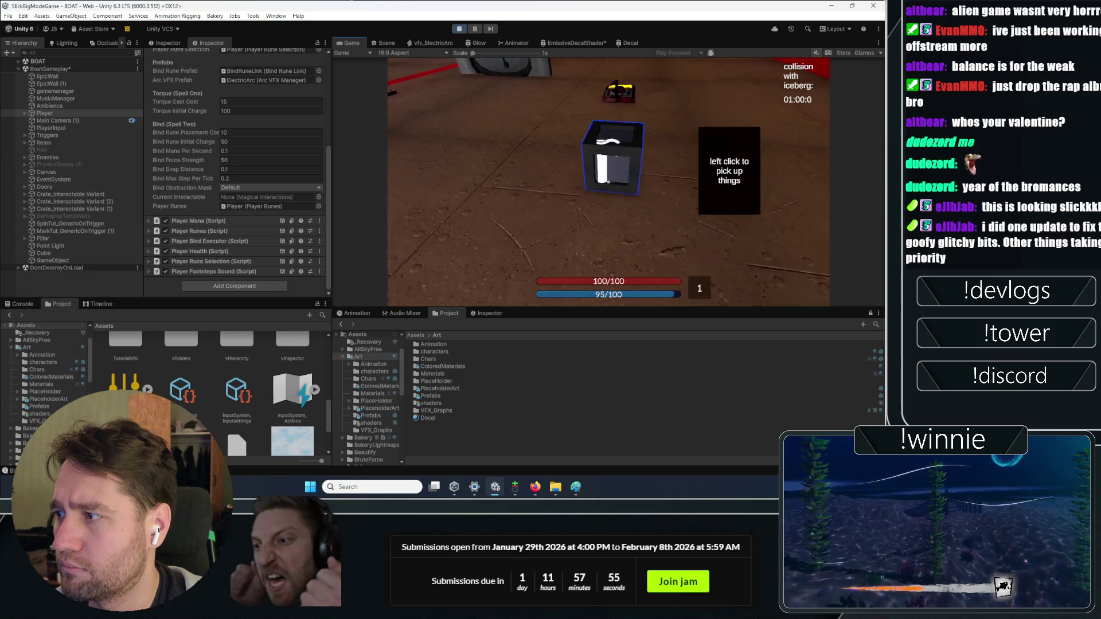
left_click(608, 182)
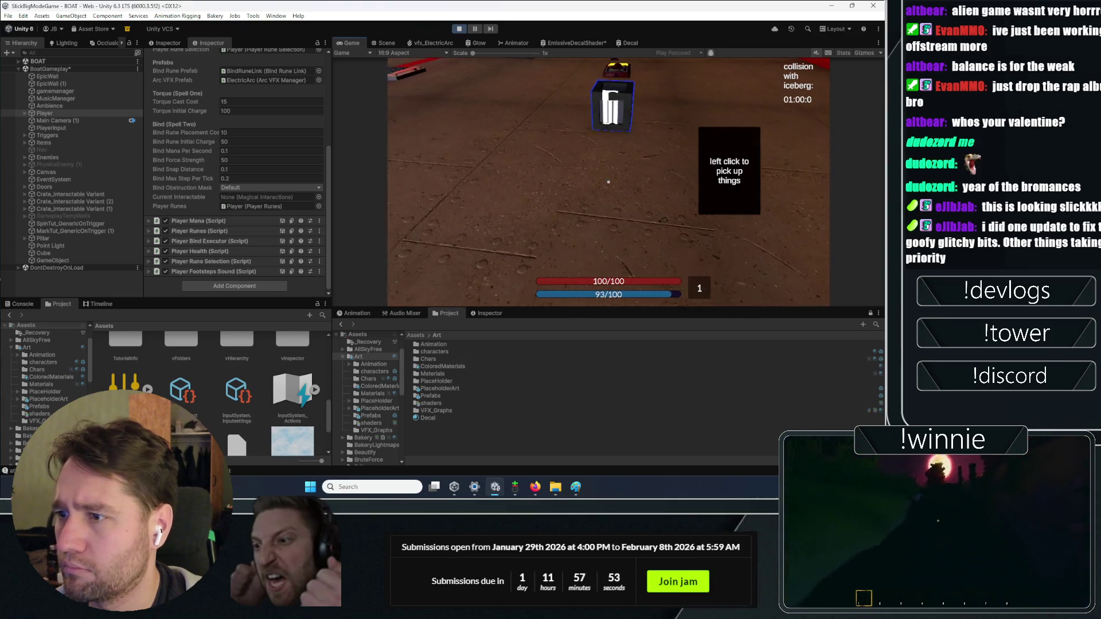
left_click(86, 231)
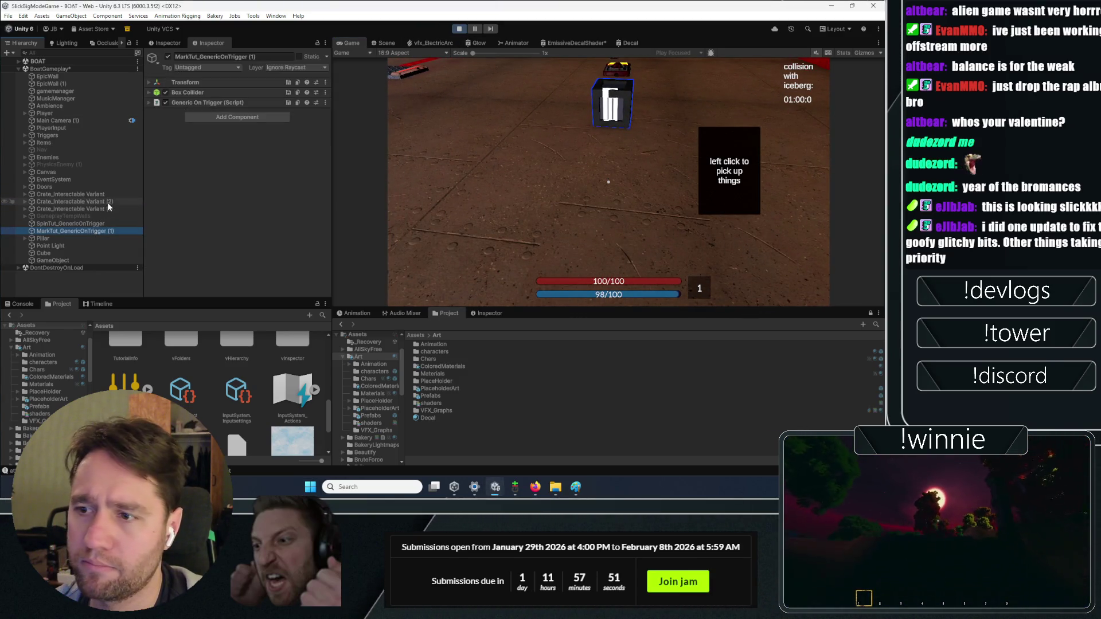
left_click(466, 174)
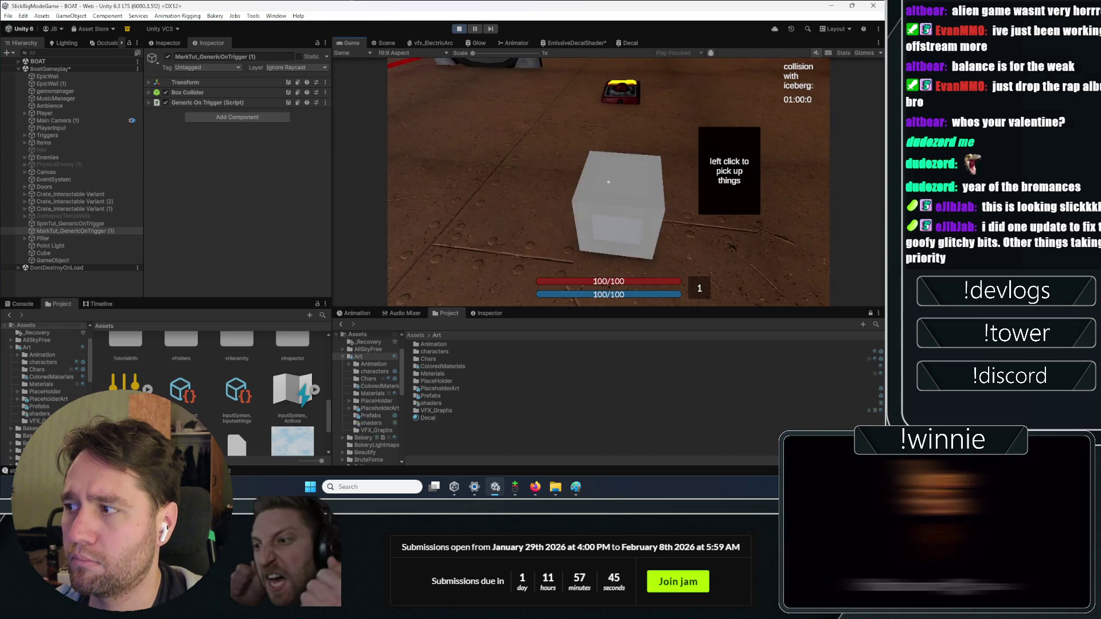
key("Escape")
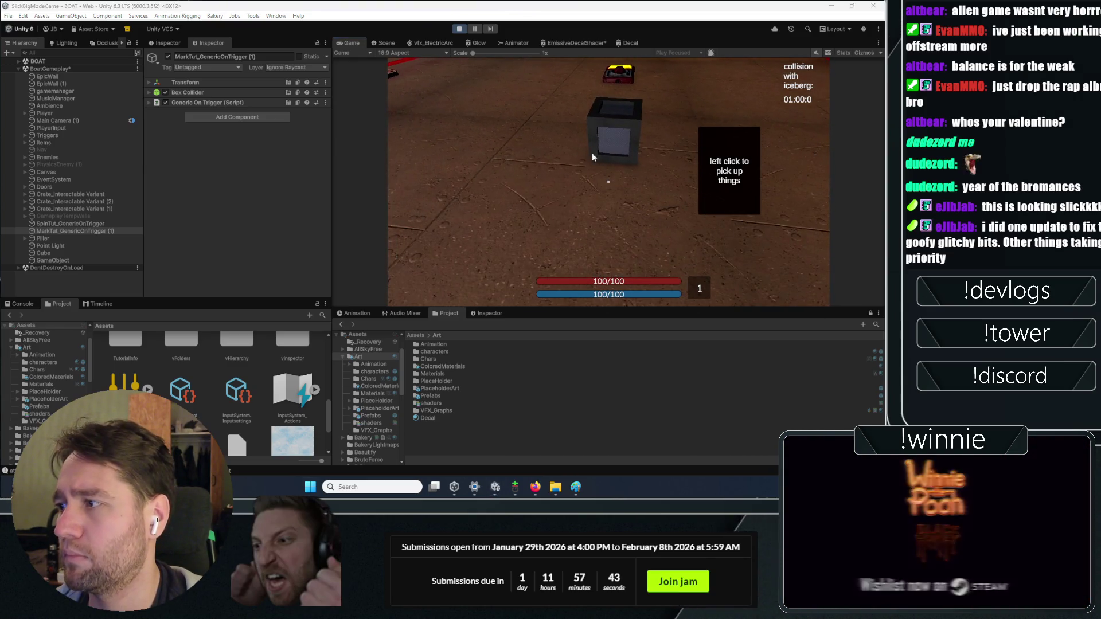
key("ctrl+p")
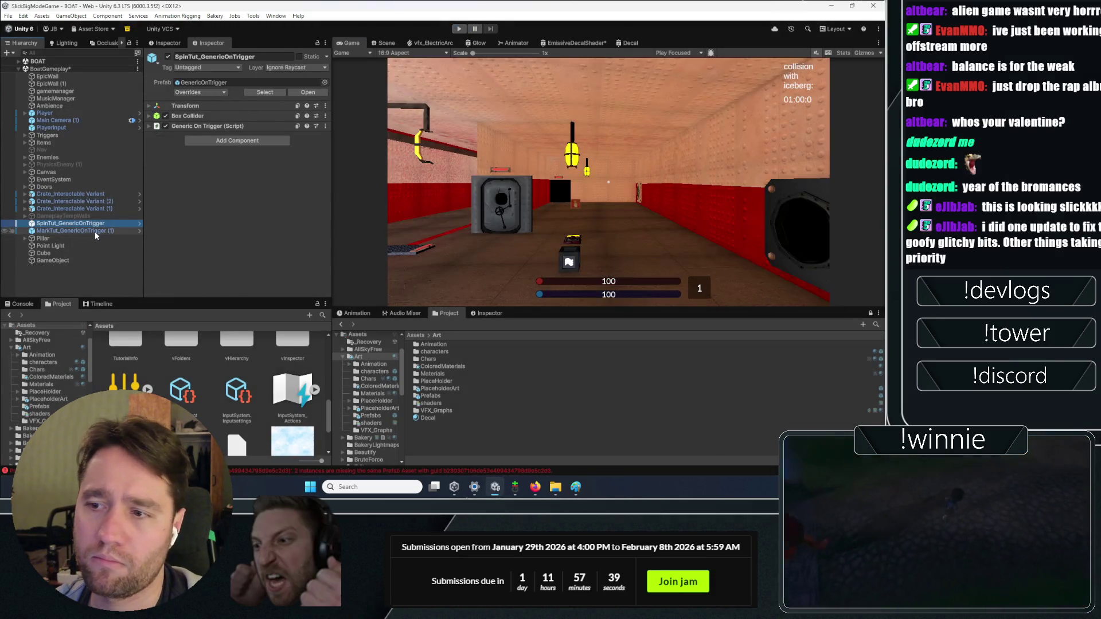
- Set Crate_Interactable Variant's highlight profile to DefaultInteractHighlightEffect
left_click(91, 195)
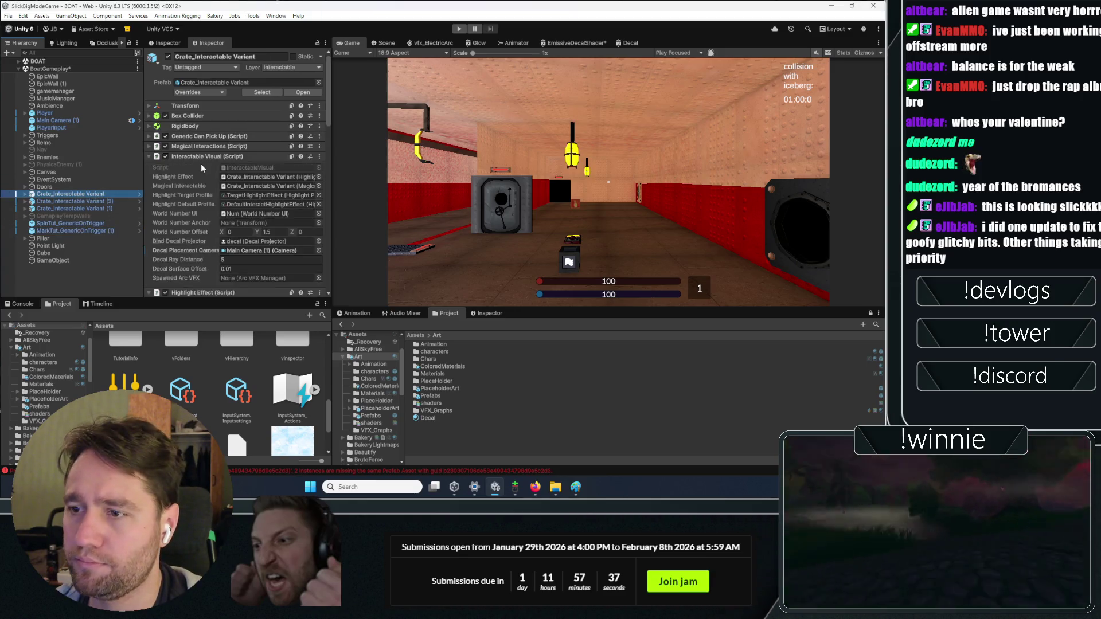
scroll(171, 153, "down", 5)
scroll(170, 152, "up", 2)
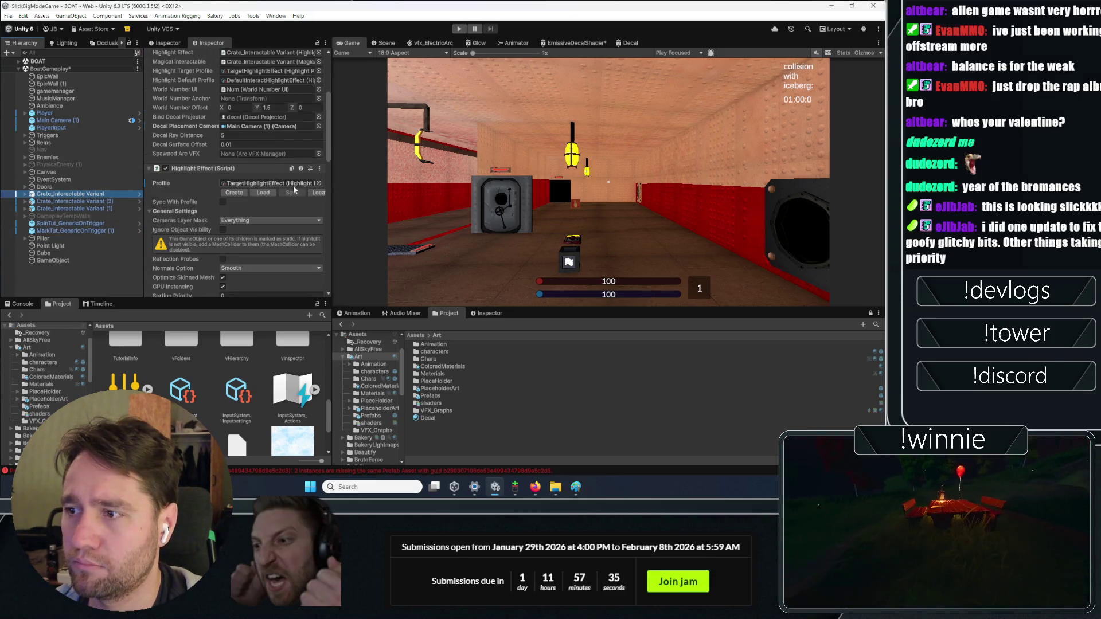
left_click(319, 183)
double_click(379, 229)
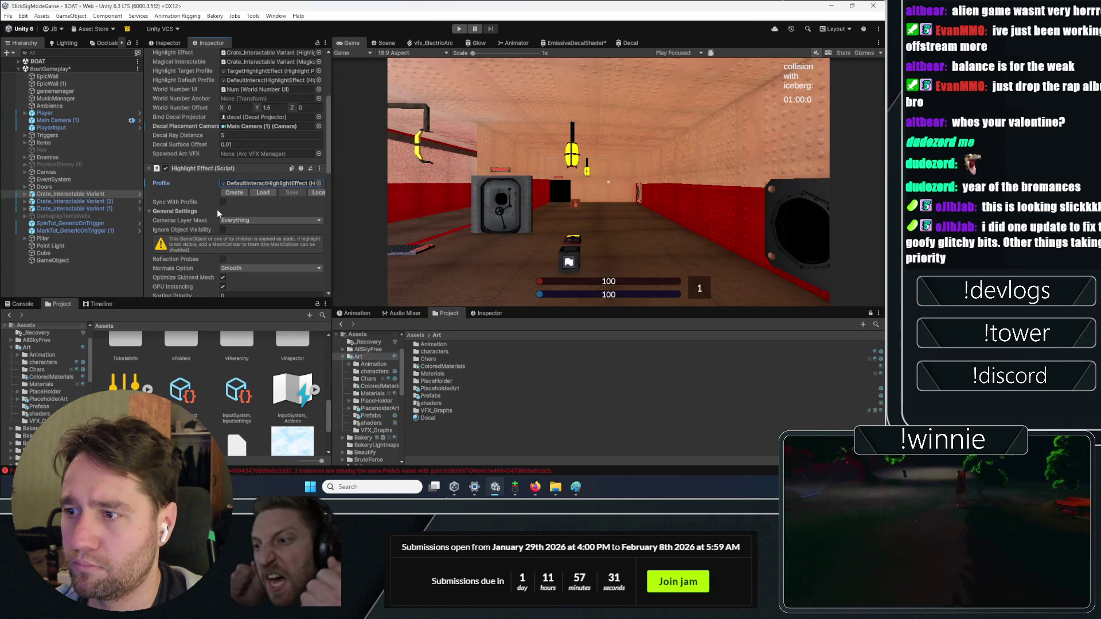
- Collapse General Settings and toggle Highlighted on and off to preview the crate's glow
scroll(218, 245, "down", 3)
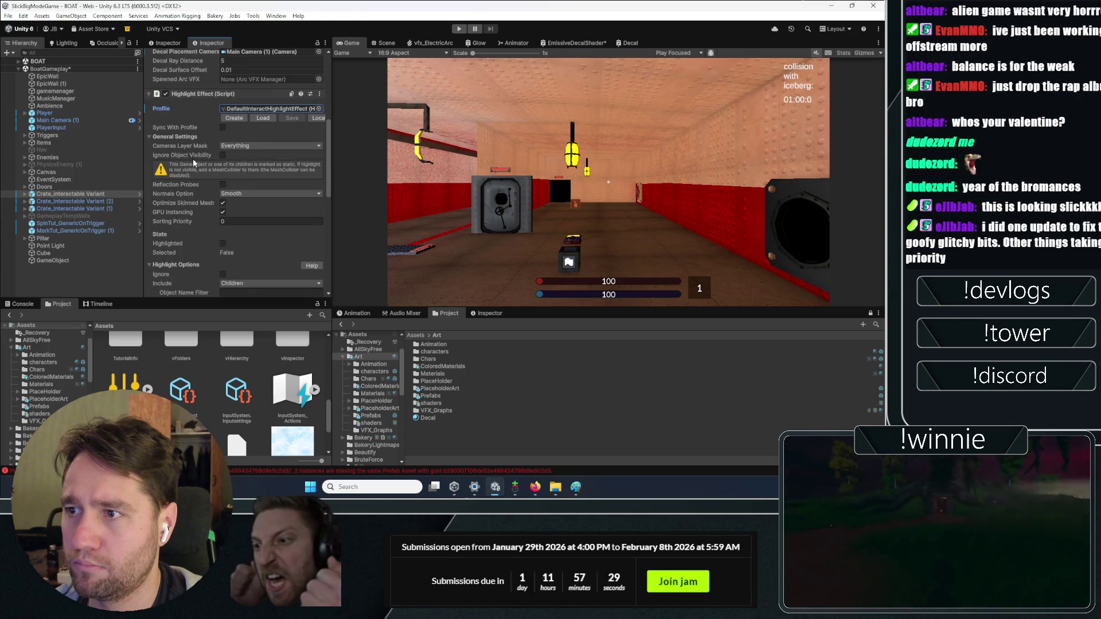
left_click(197, 136)
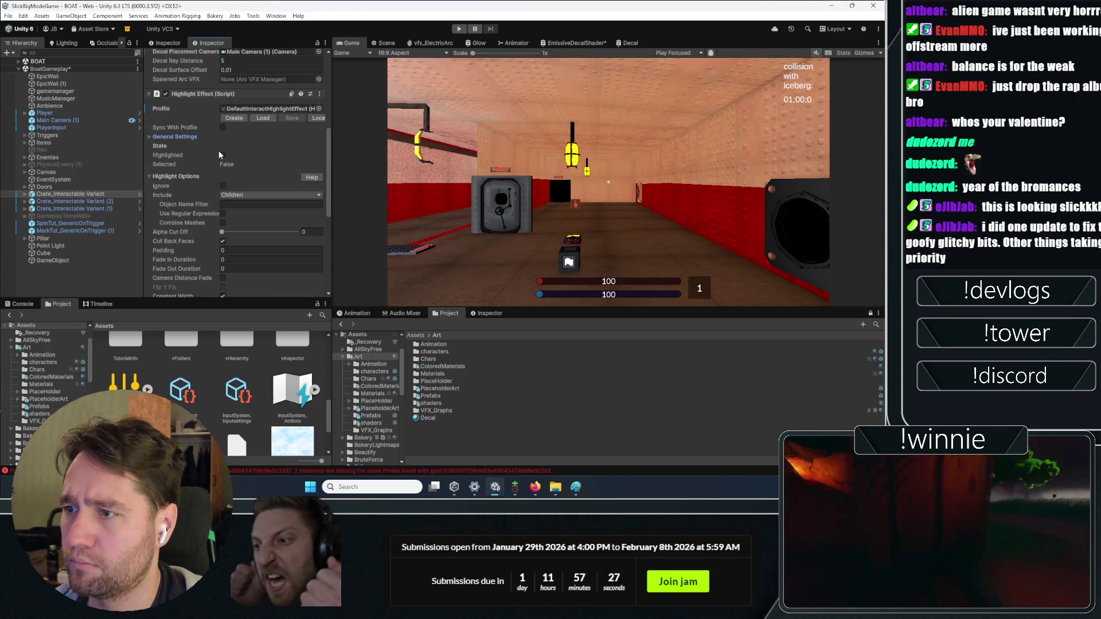
left_click(220, 153)
left_click(220, 153)
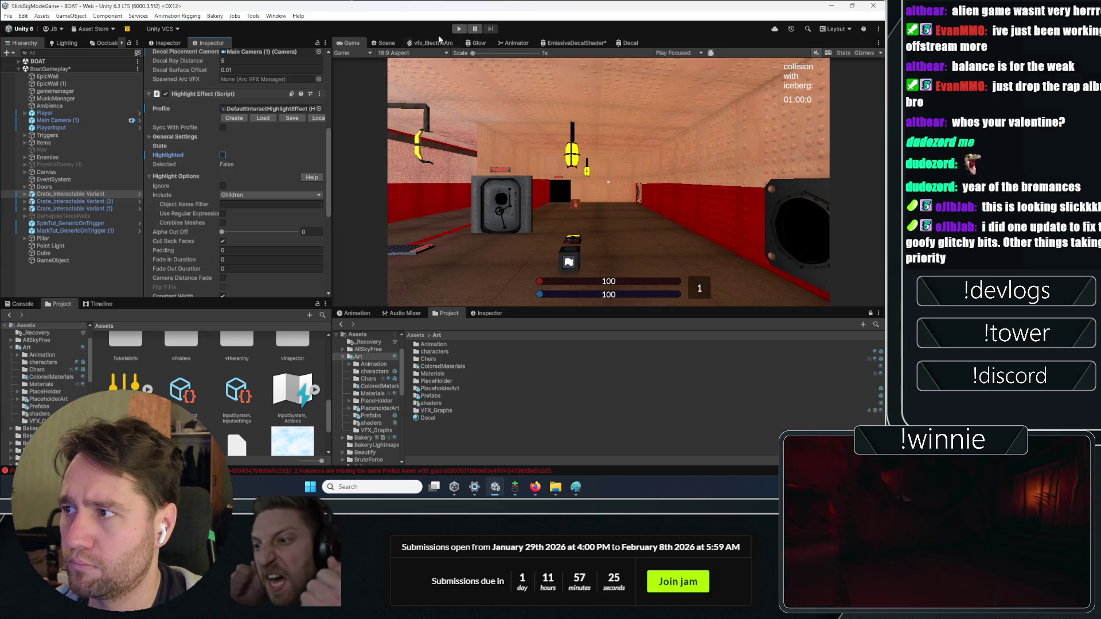
- Play-test by walking to the crate, picking it up and dropping it repeatedly, then stop
left_click(458, 30)
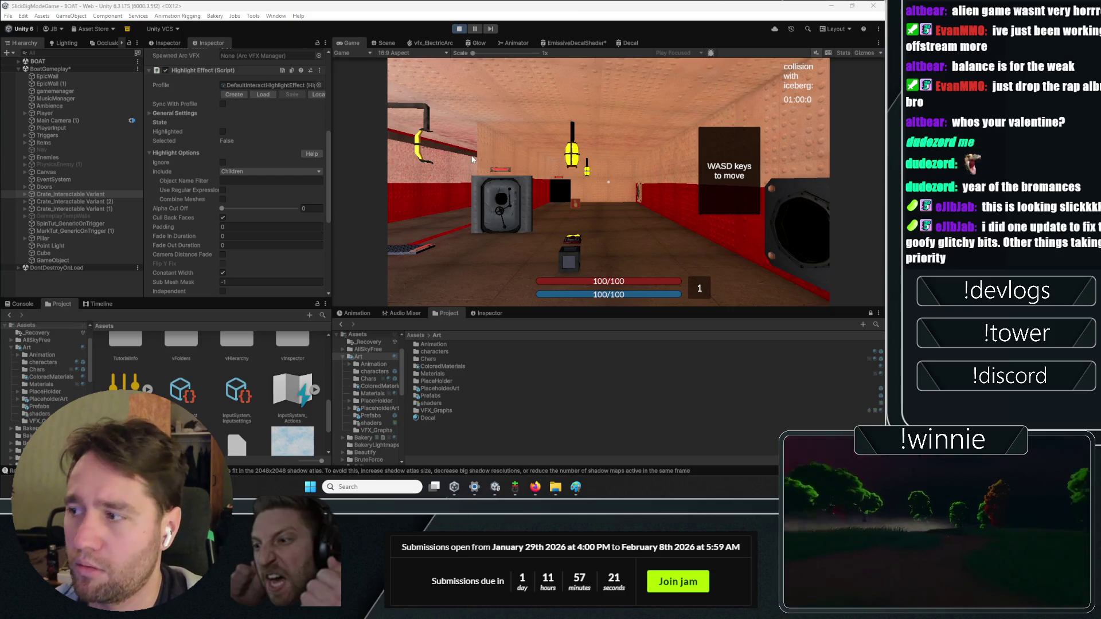
key("w")
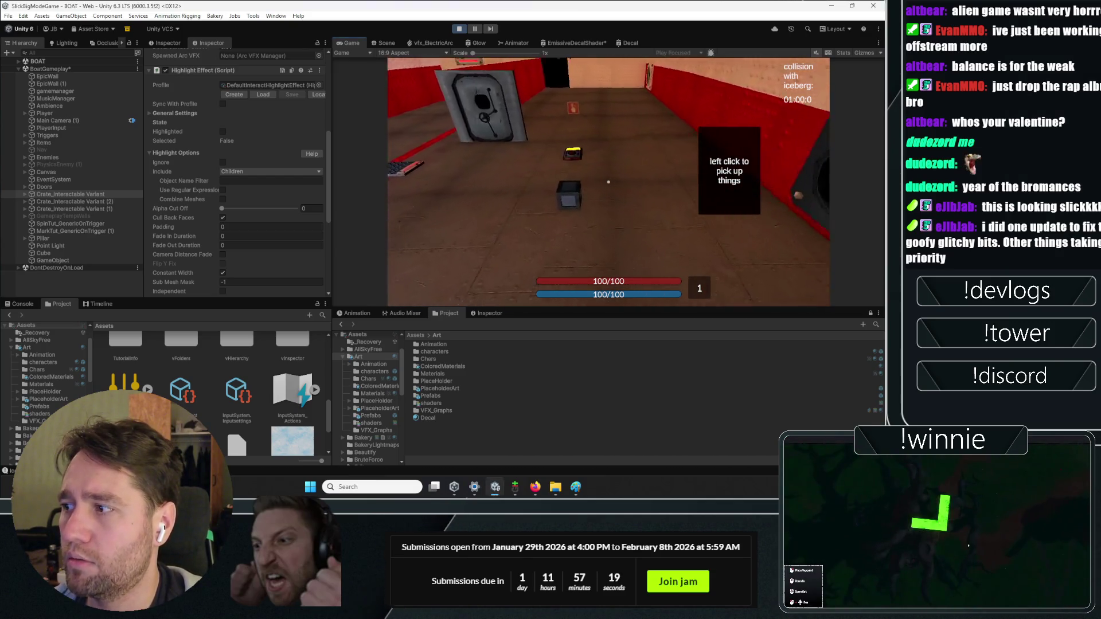
left_click(608, 182)
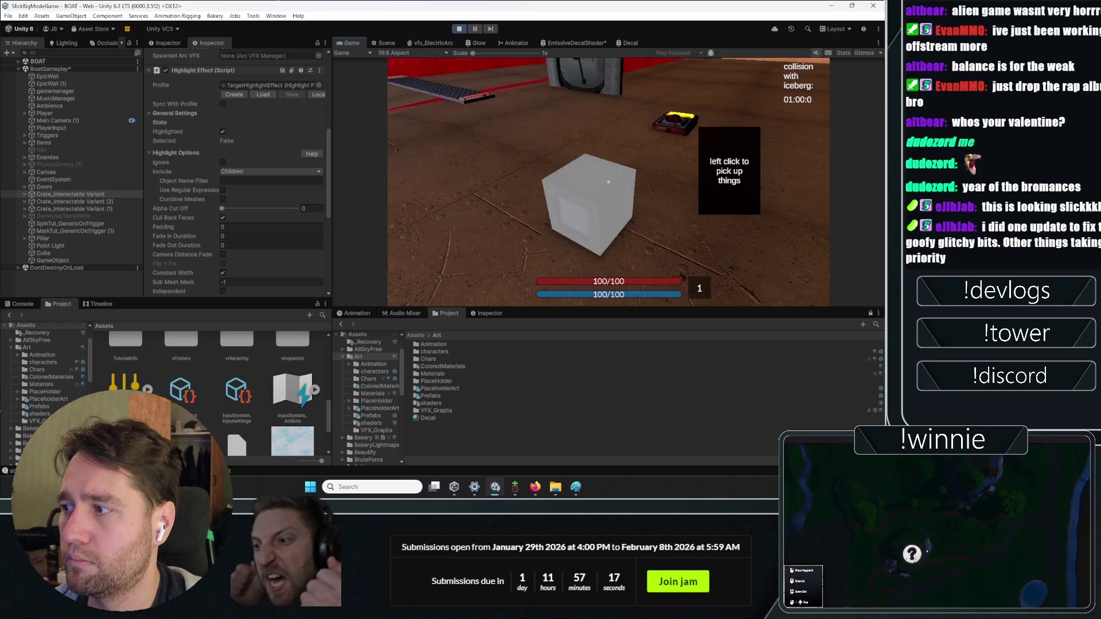
left_click(608, 181)
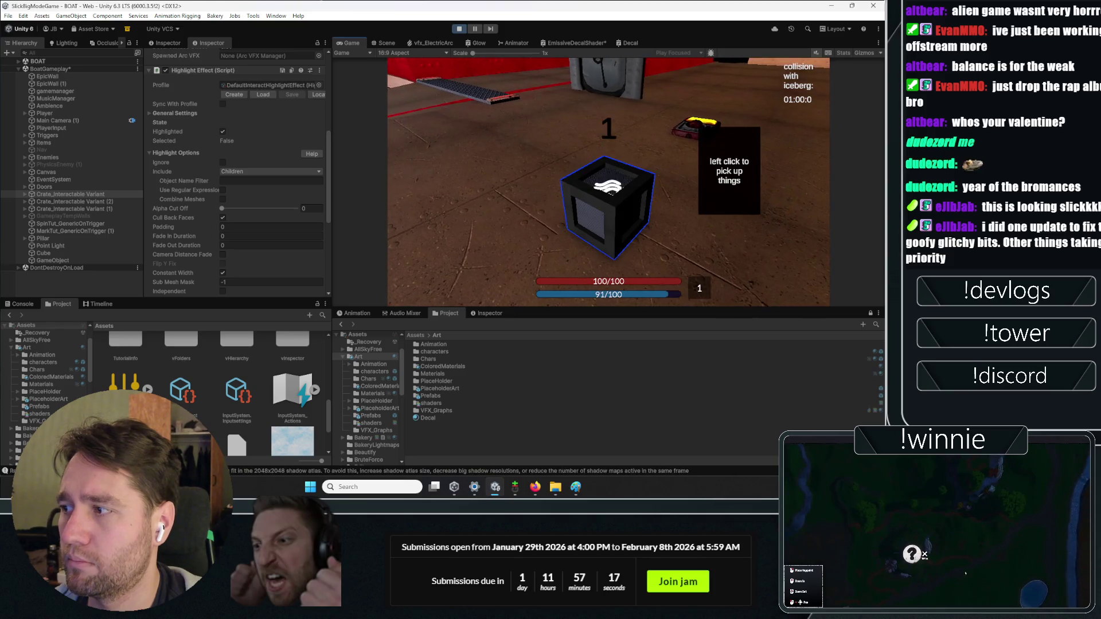
left_click(608, 182)
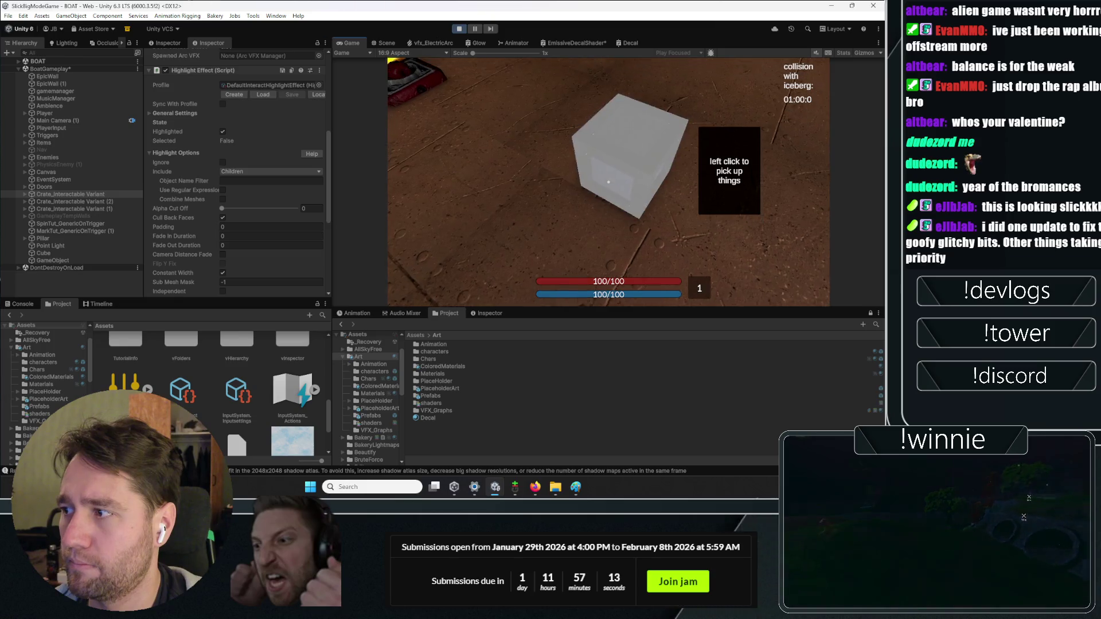
left_click(609, 182)
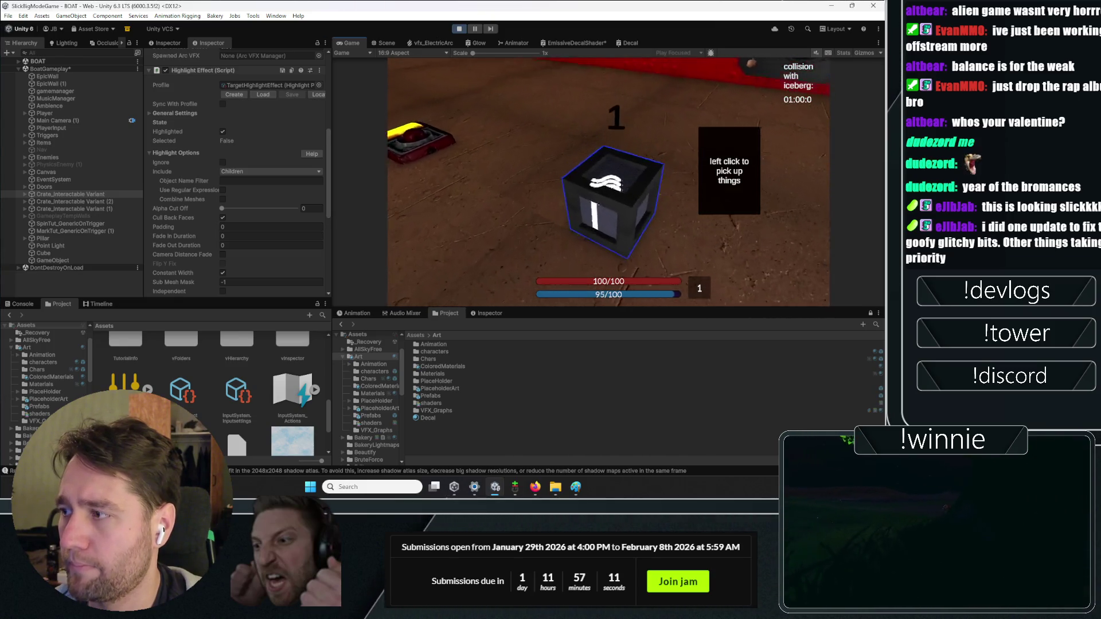
left_click(609, 182)
left_click(609, 182)
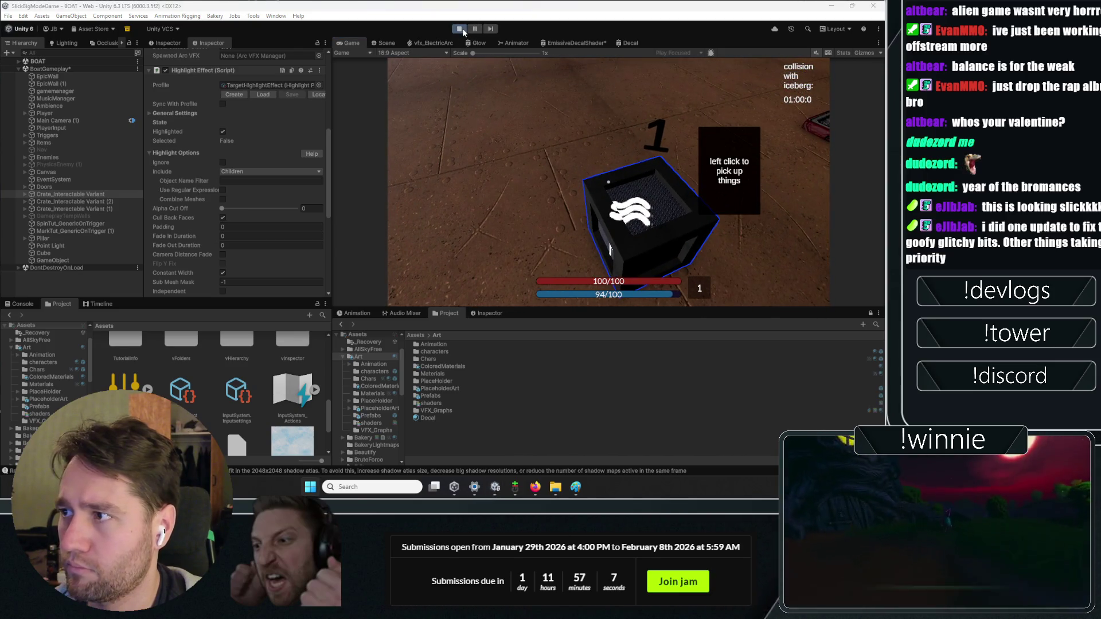
left_click(461, 29)
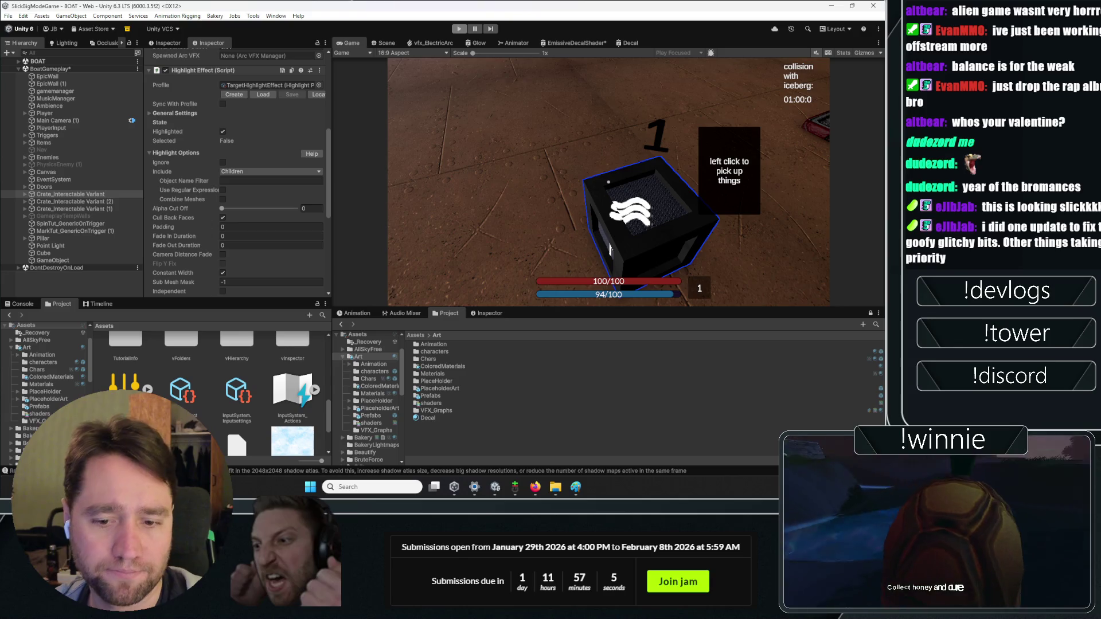
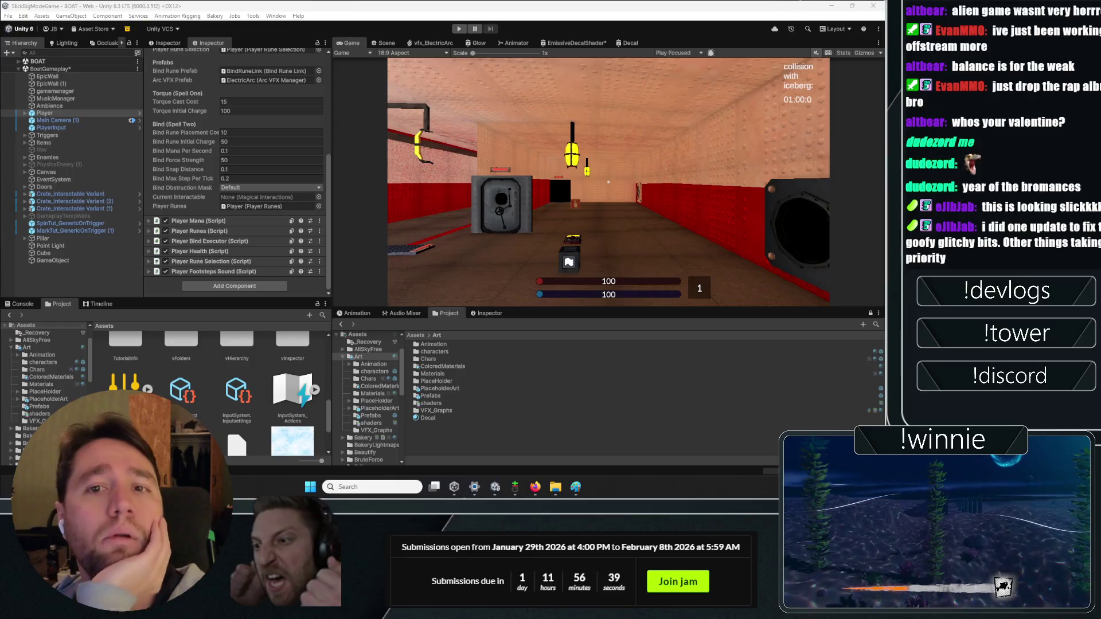
- Open the kronnect.com Highlight Plus Parameters result in a new Firefox tab and view it
key("alt+Tab")
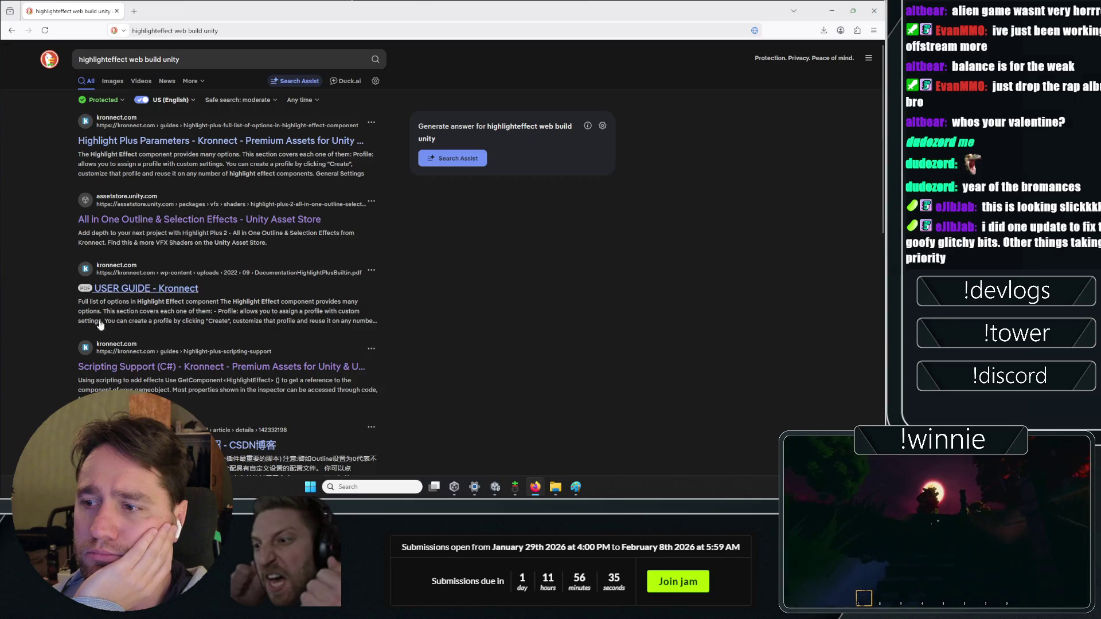
right_click(131, 149)
left_click(160, 156)
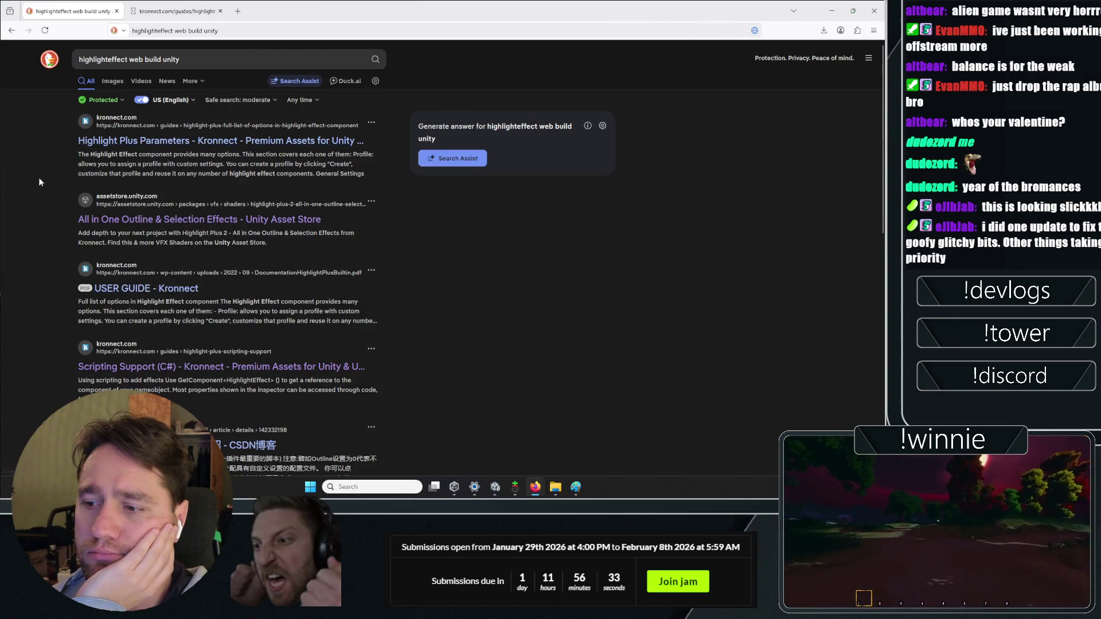
scroll(42, 246, "down", 3)
scroll(39, 253, "up", 3)
key("ctrl+Tab")
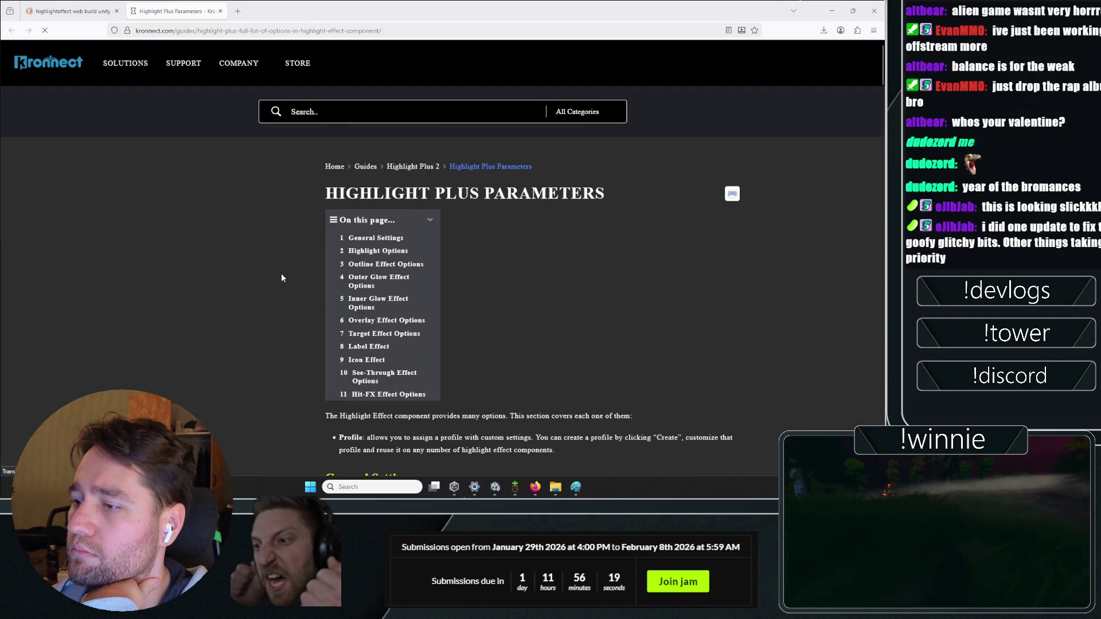
- Search the Kronnect docs site for 'web' and dismiss the cookie consent notice
scroll(281, 273, "down", 6)
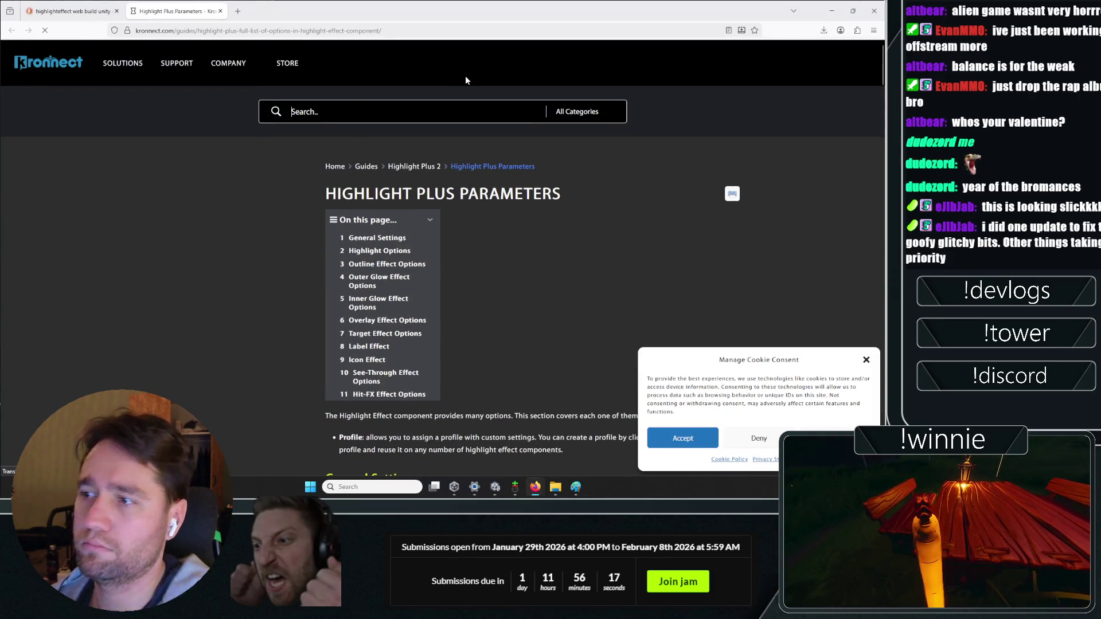
type("web")
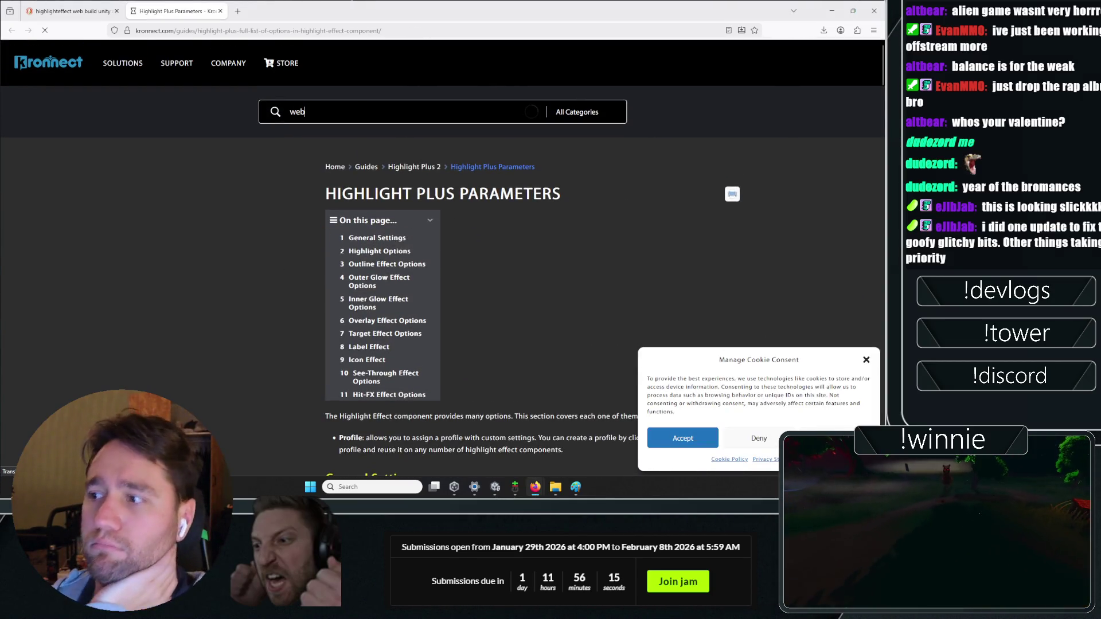
left_click(738, 435)
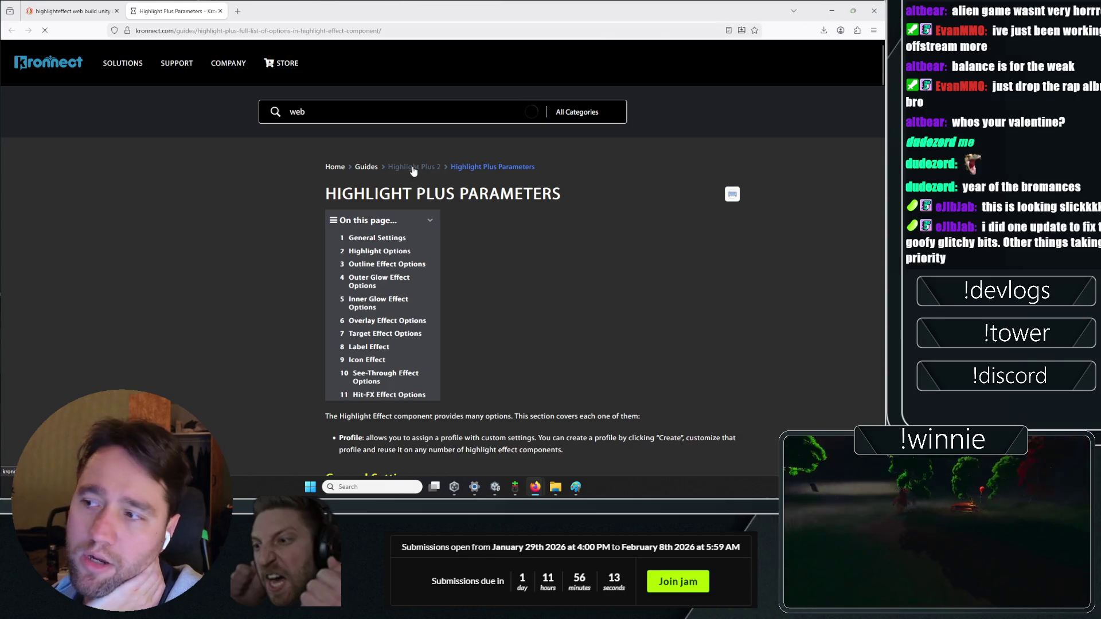
left_click(428, 104)
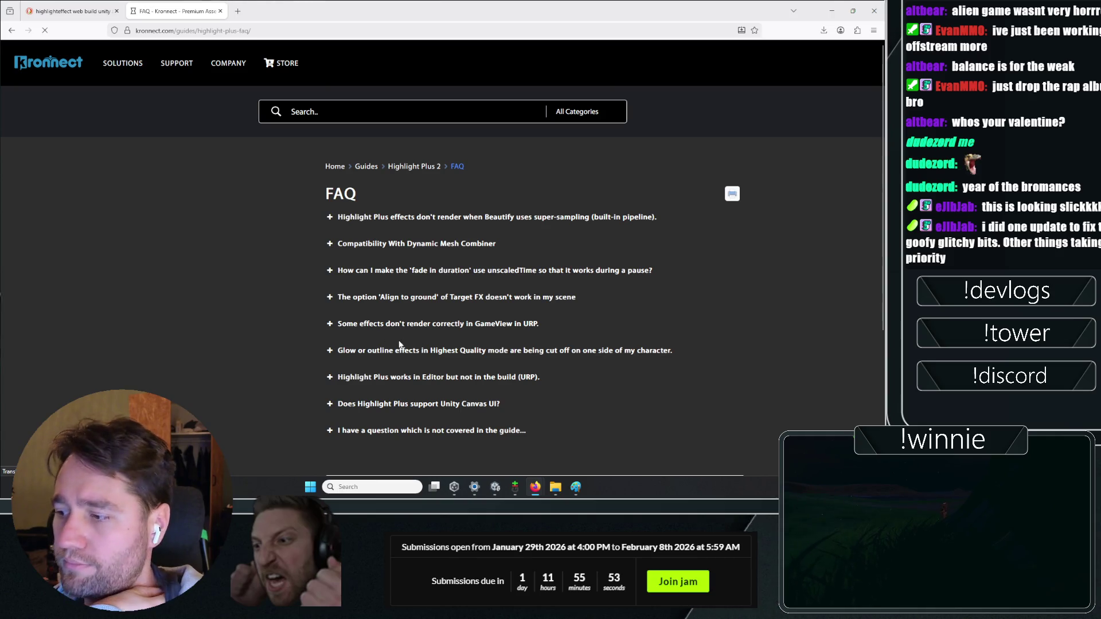
- Skim the Highlight Plus 2 FAQ troubleshooting questions, then return to the Unity editor
scroll(333, 227, "down", 4)
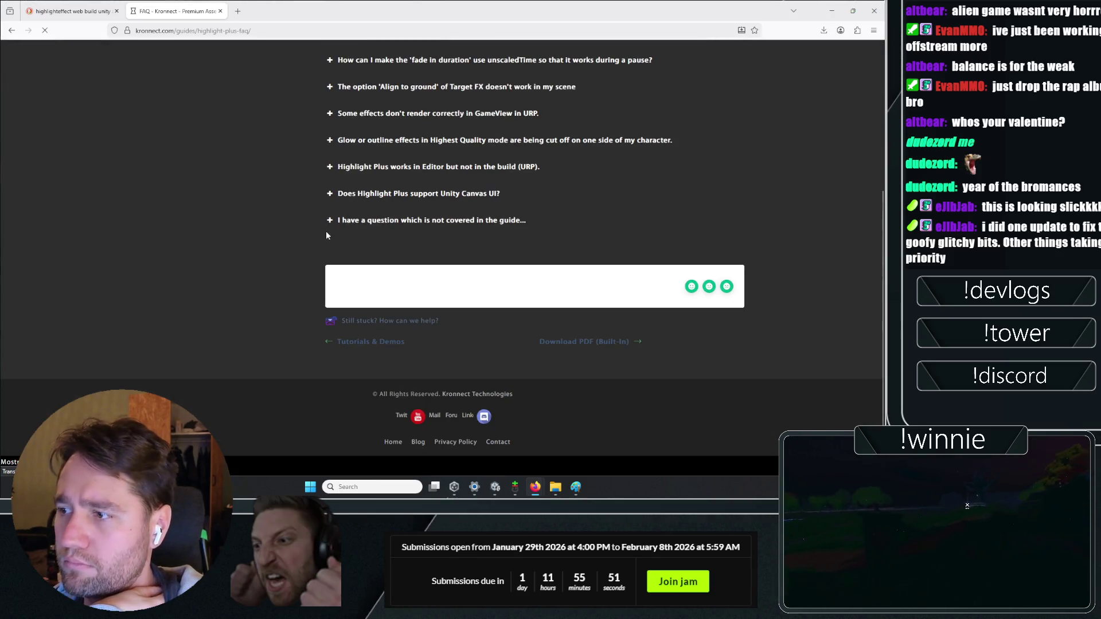
scroll(410, 235, "up", 4)
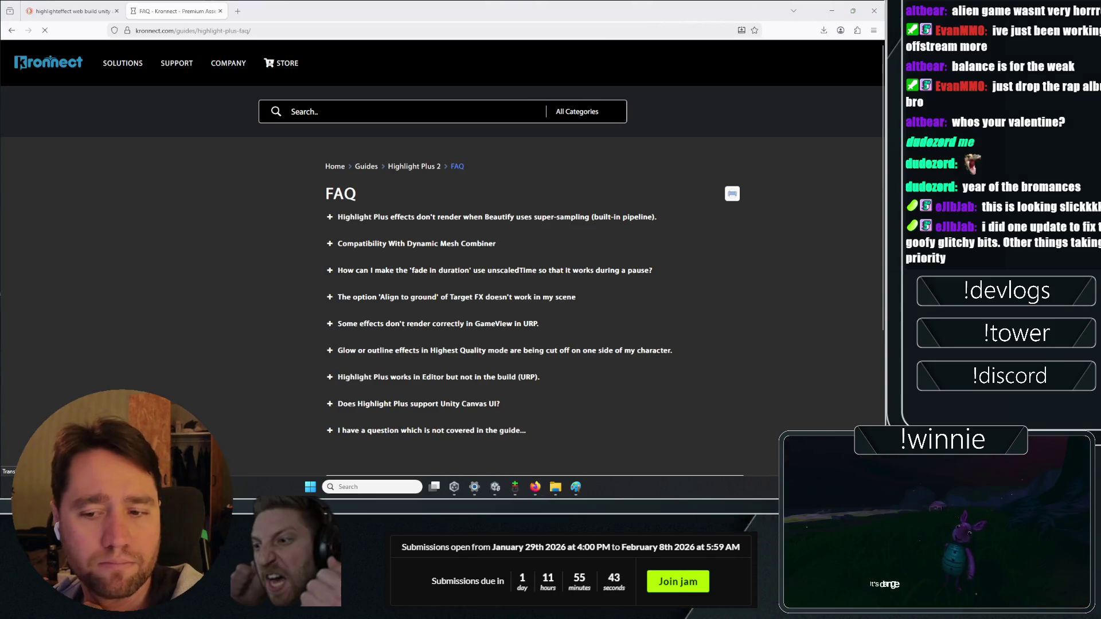
left_click(494, 487)
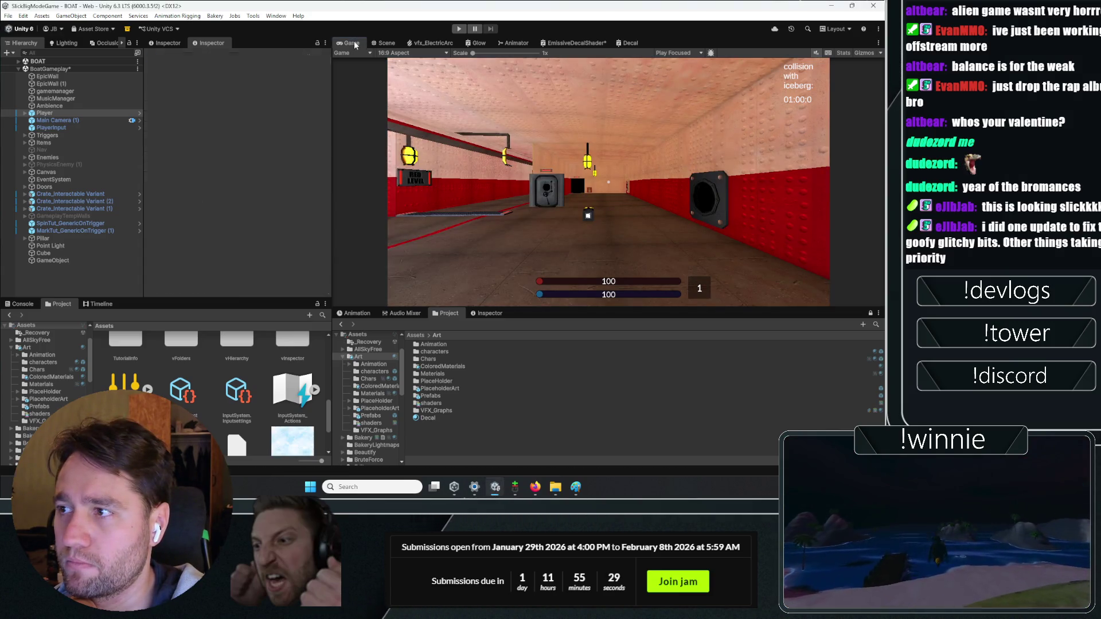
- Enter Play mode, walk up to the crate, grab it and throw it ahead
left_click(459, 29)
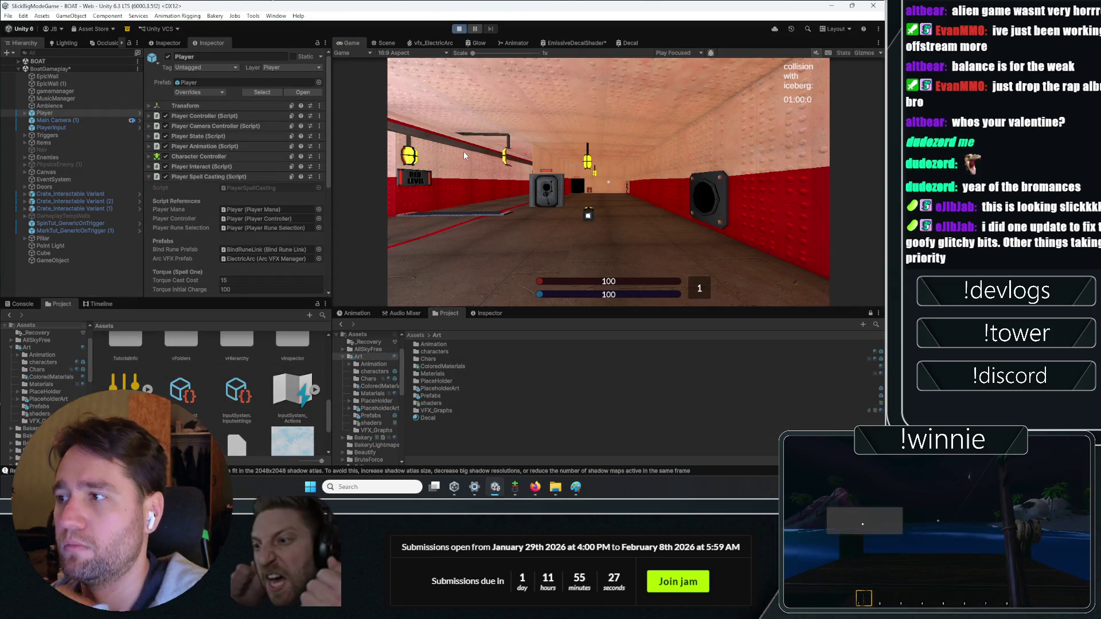
left_click(472, 157)
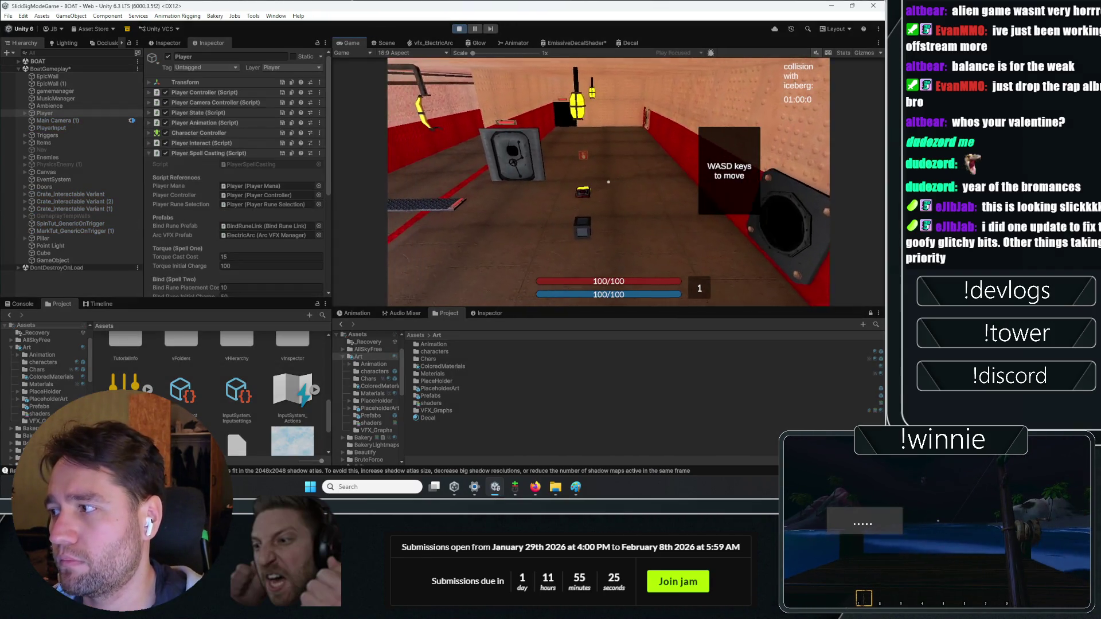
key("w")
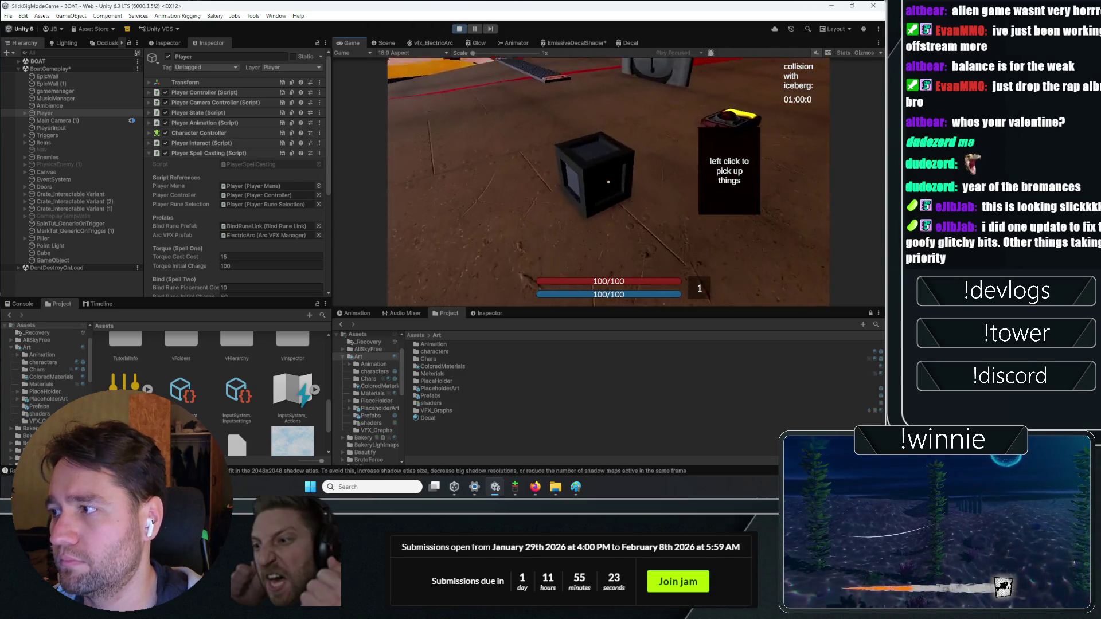
left_click(608, 181)
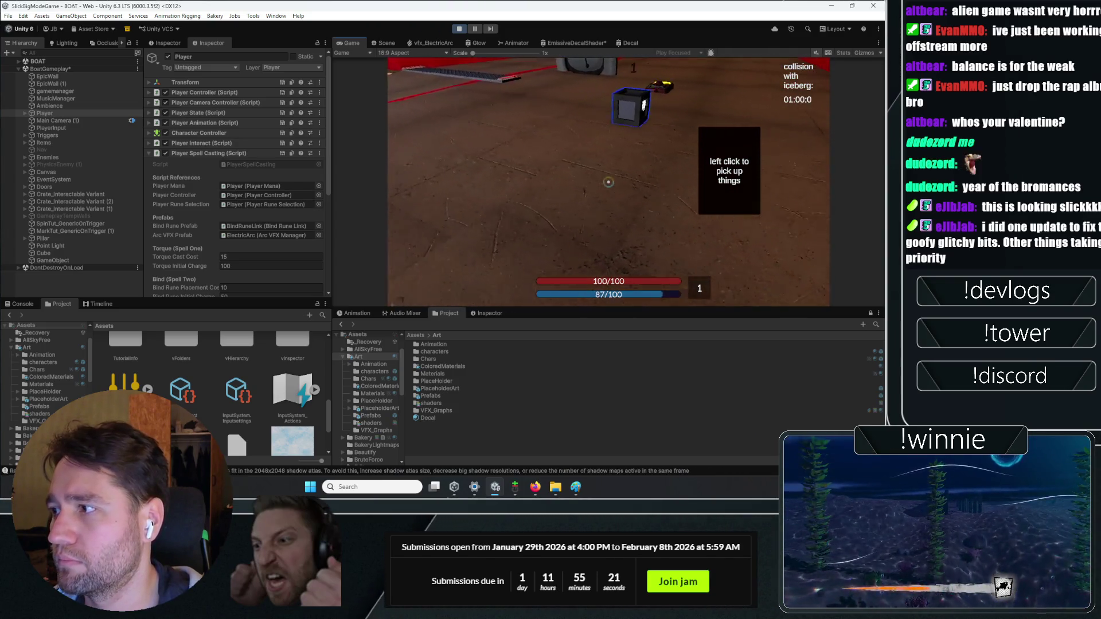
- Follow the thrown crate, throw it again and pick it back up, watching its highlight
key("w")
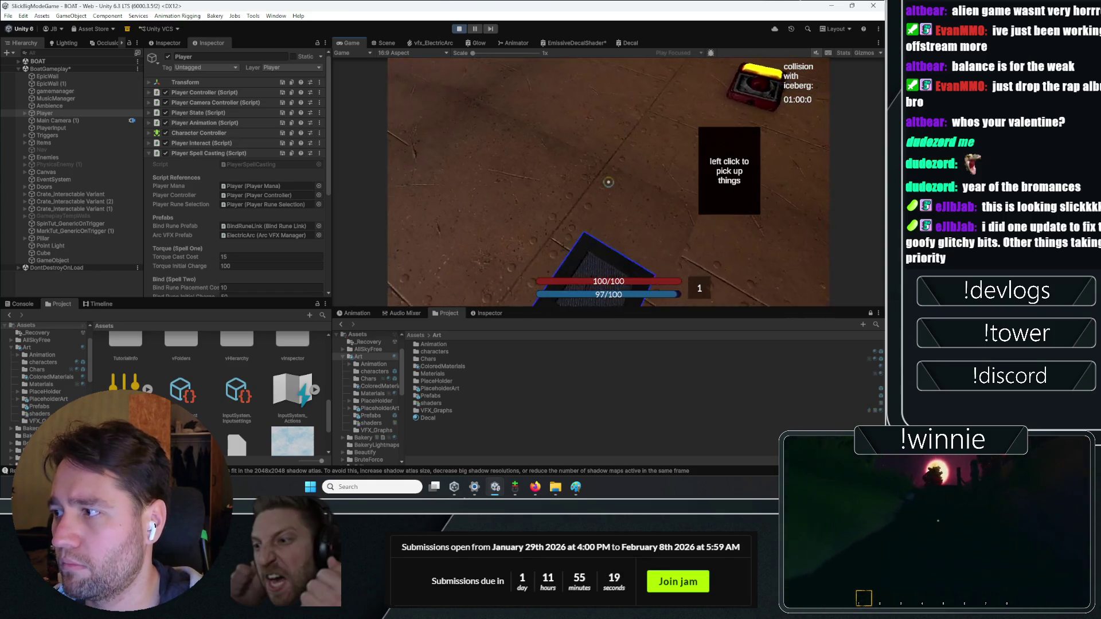
key("w")
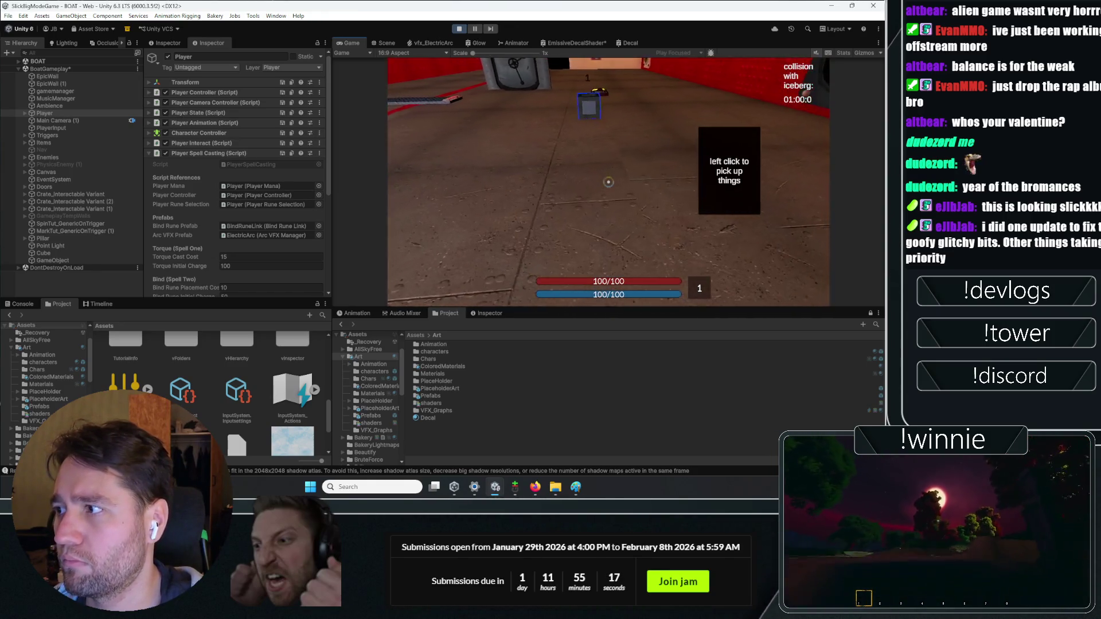
key("w")
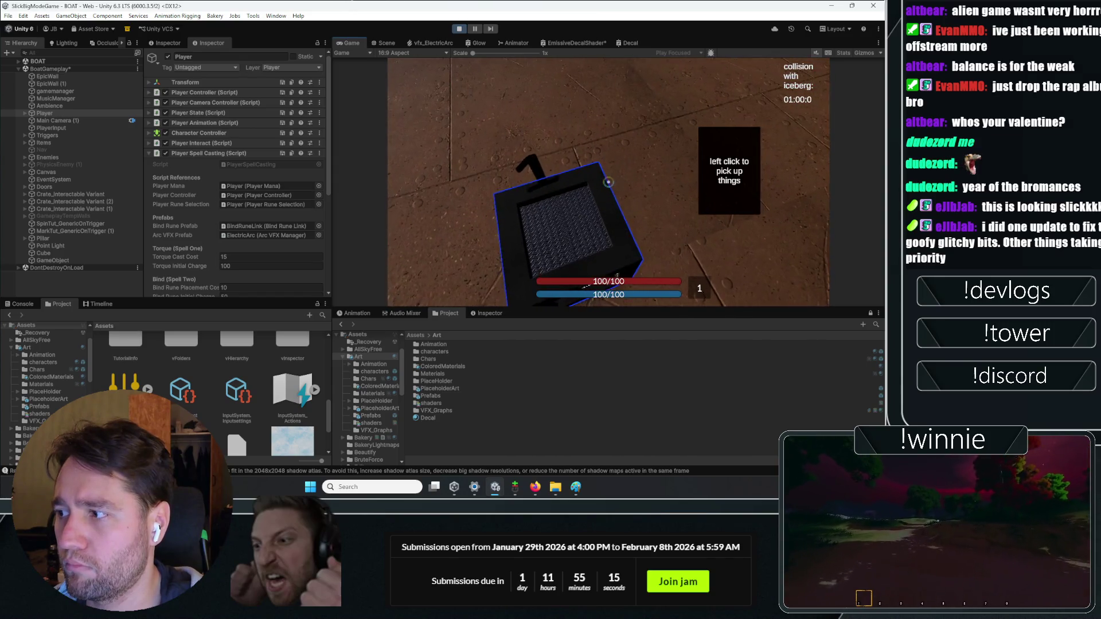
left_click(609, 182)
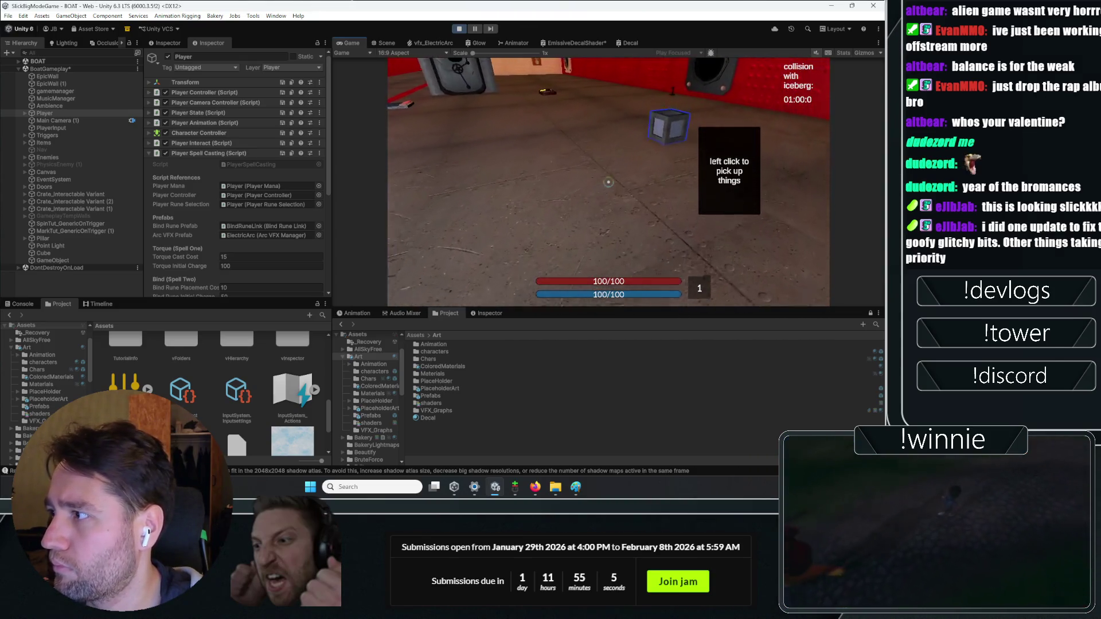
left_click(609, 182)
key("w")
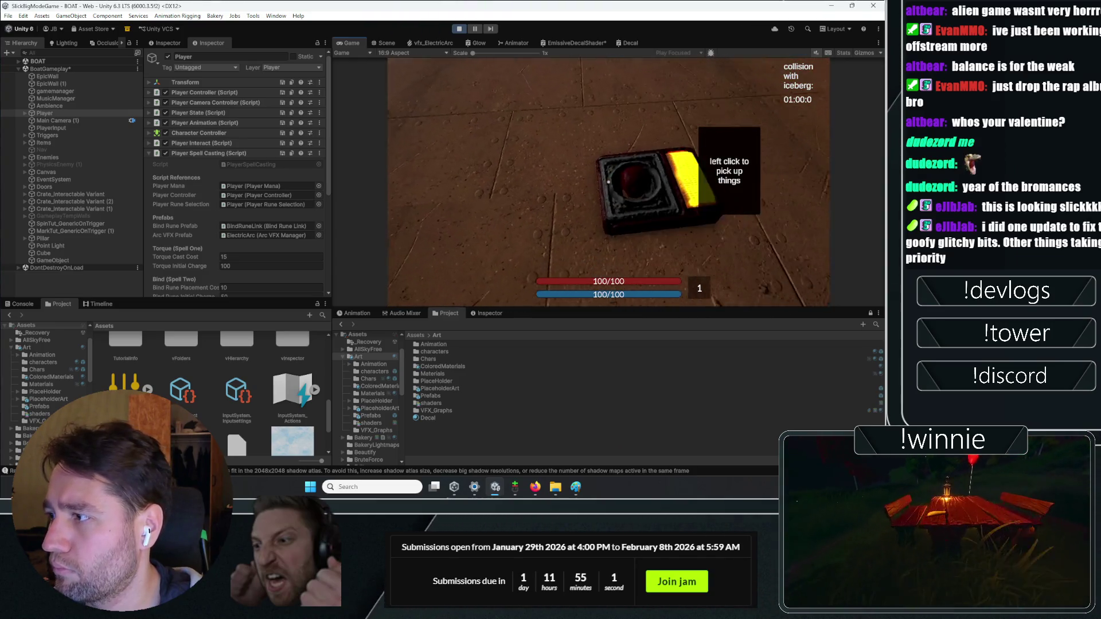
left_click(608, 182)
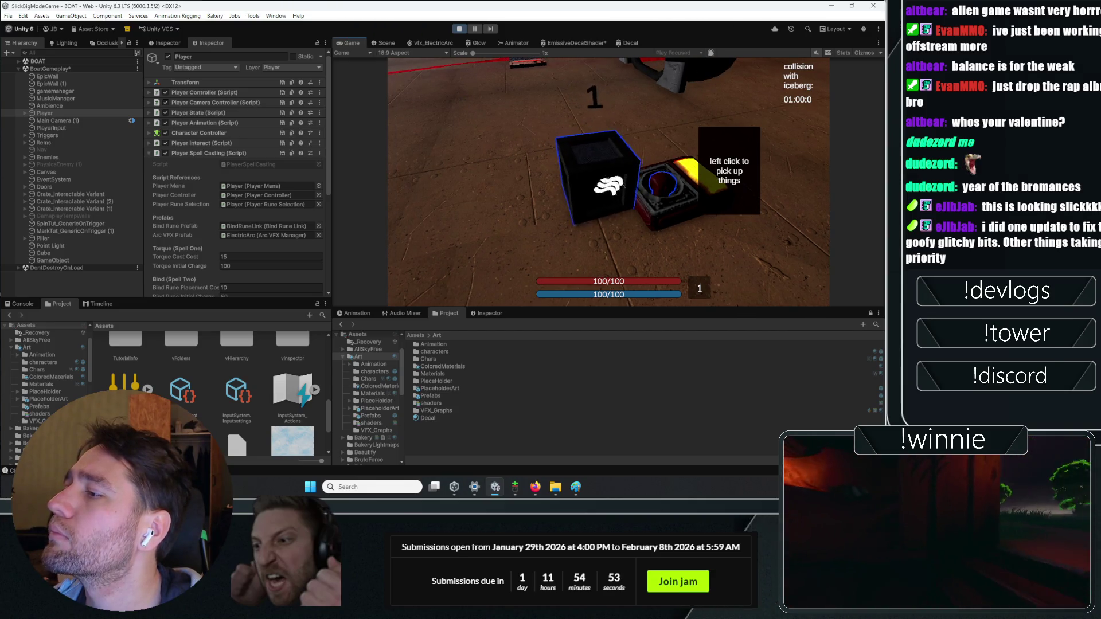
- Repeatedly pick up and drop the blue-outlined crate beside the yellow-topped box
left_click(608, 182)
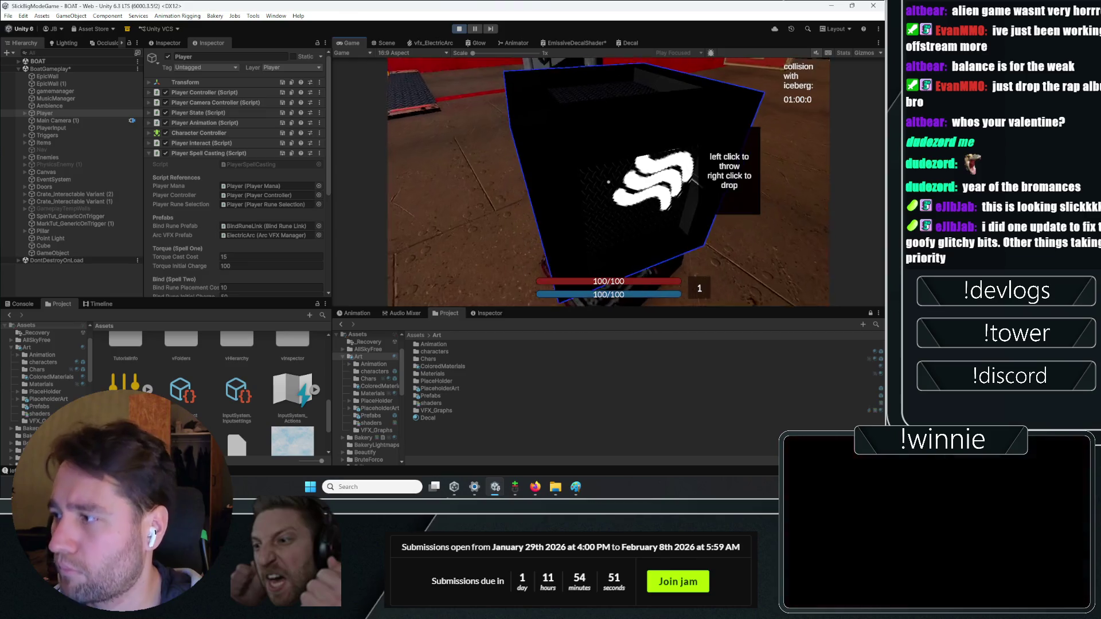
right_click(609, 182)
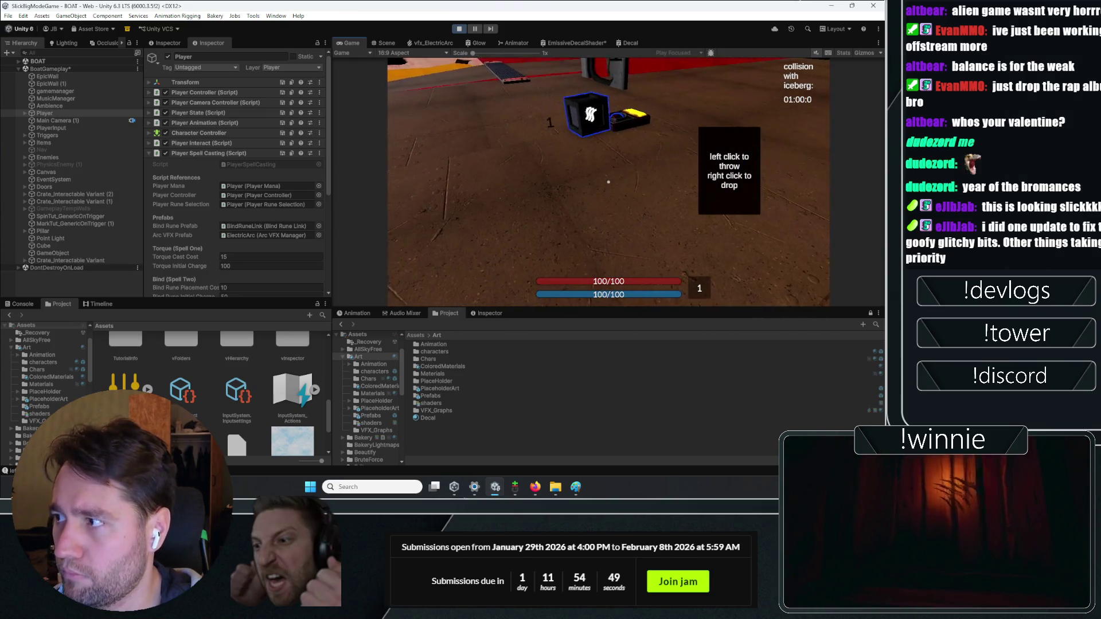
key("w")
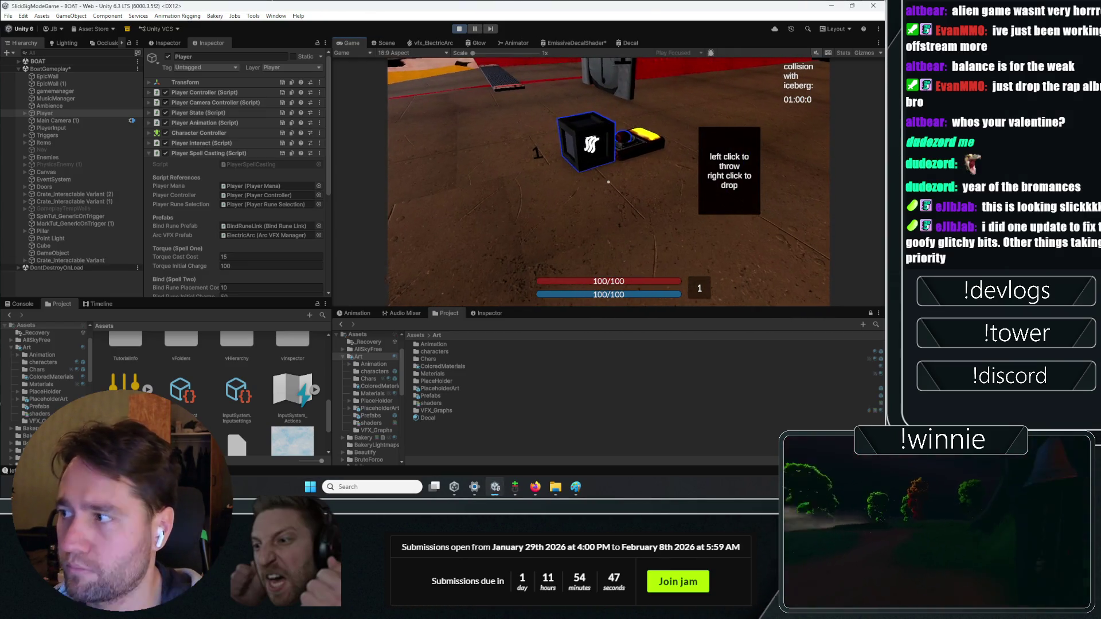
key("e")
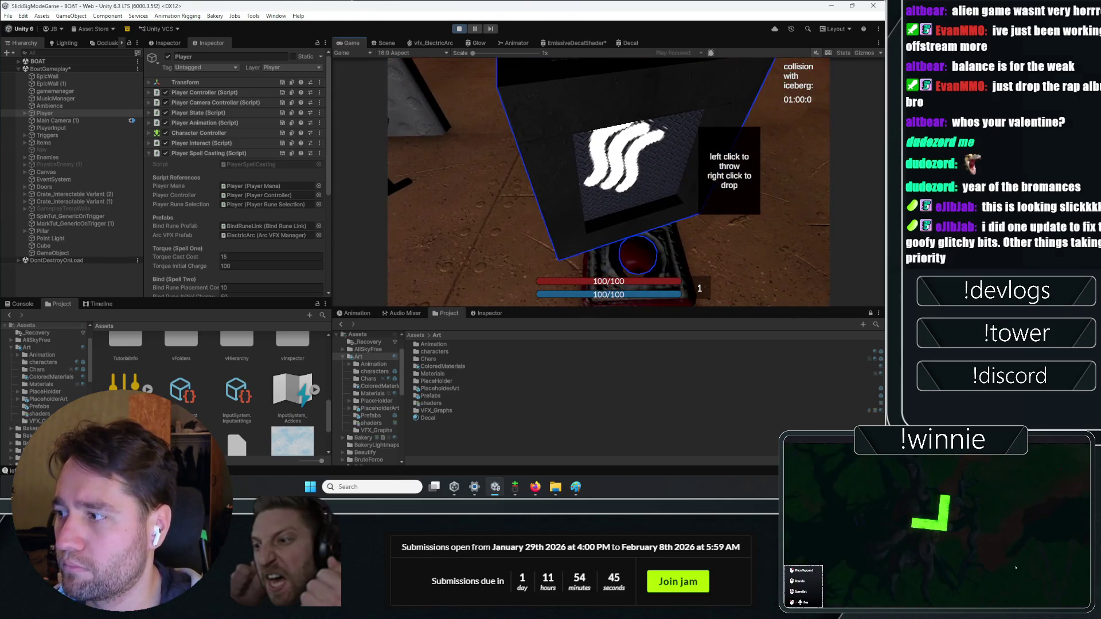
right_click(608, 182)
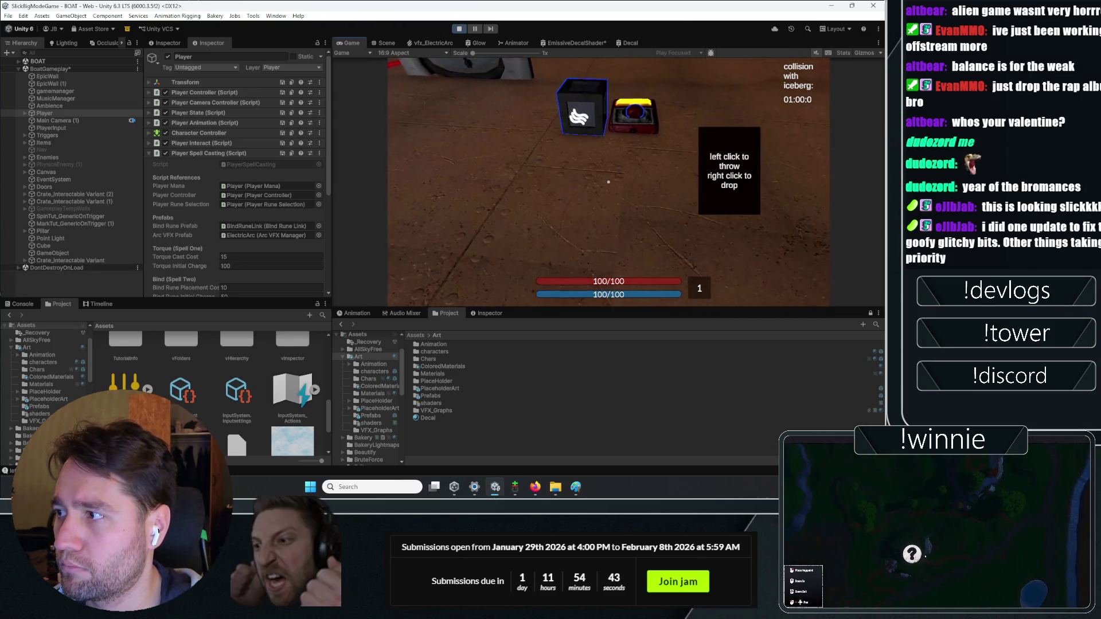
key("e")
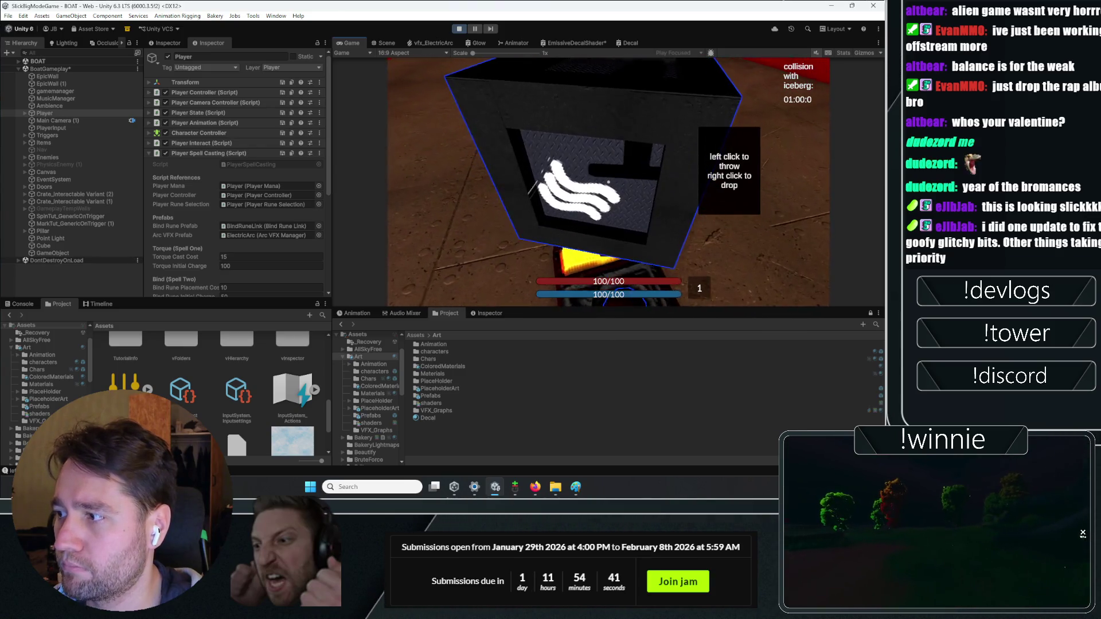
right_click(608, 183)
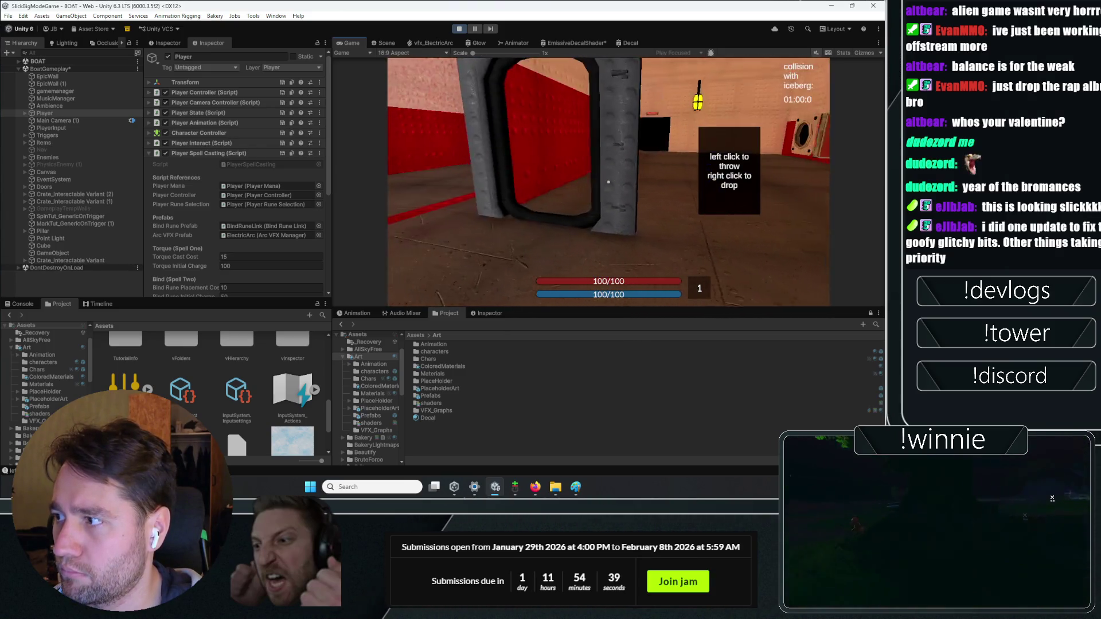
- Walk through the dark room, cast a spell with Q, and mark the black cube with F
key("w")
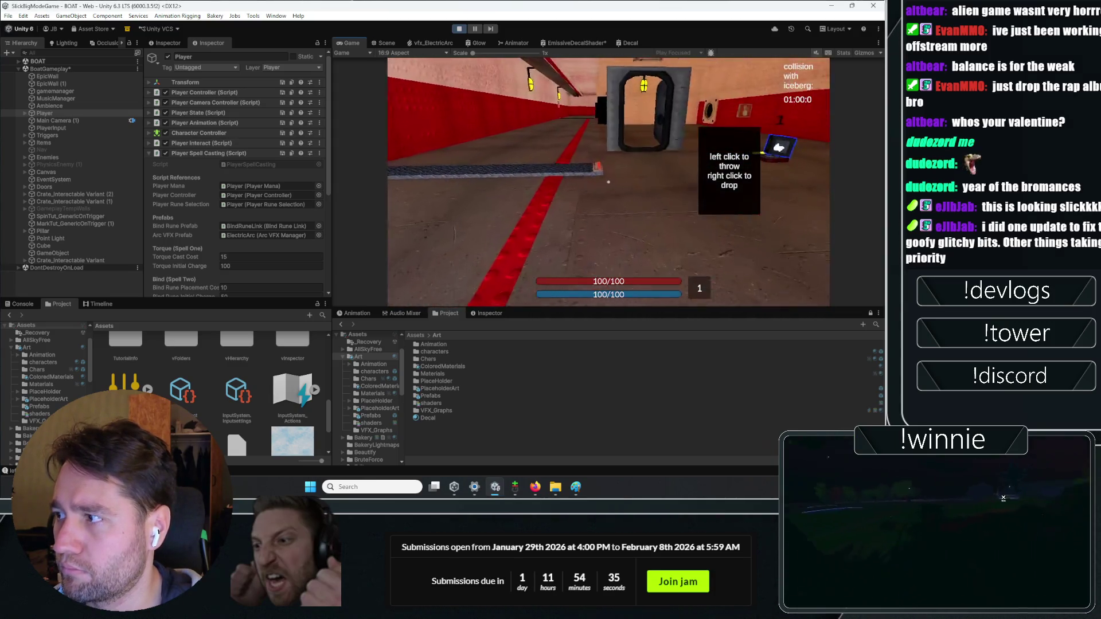
key("w")
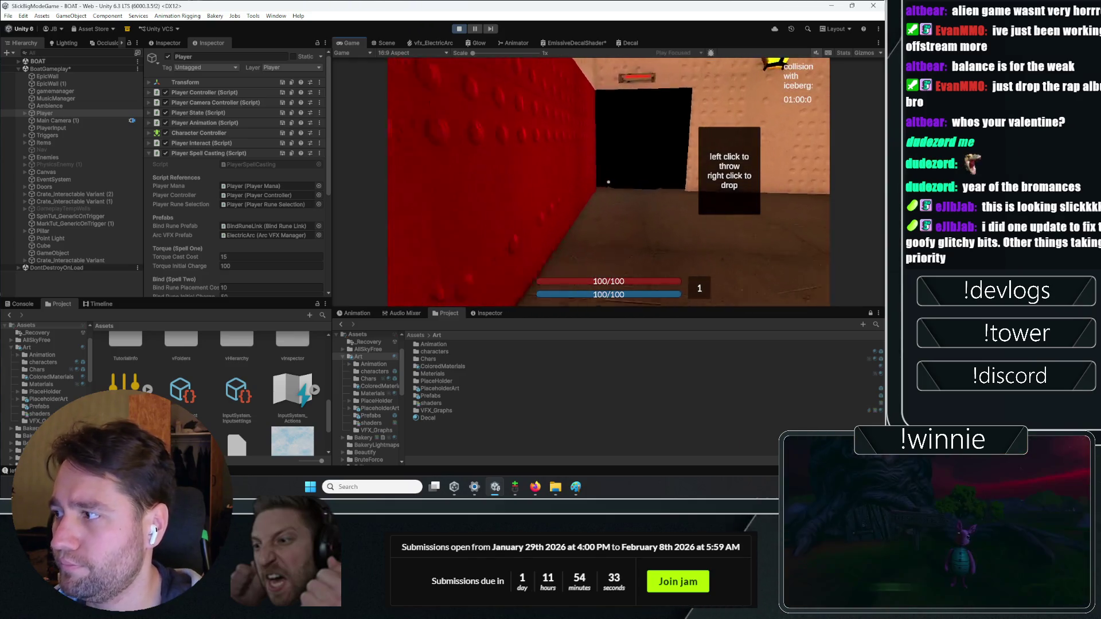
key("q")
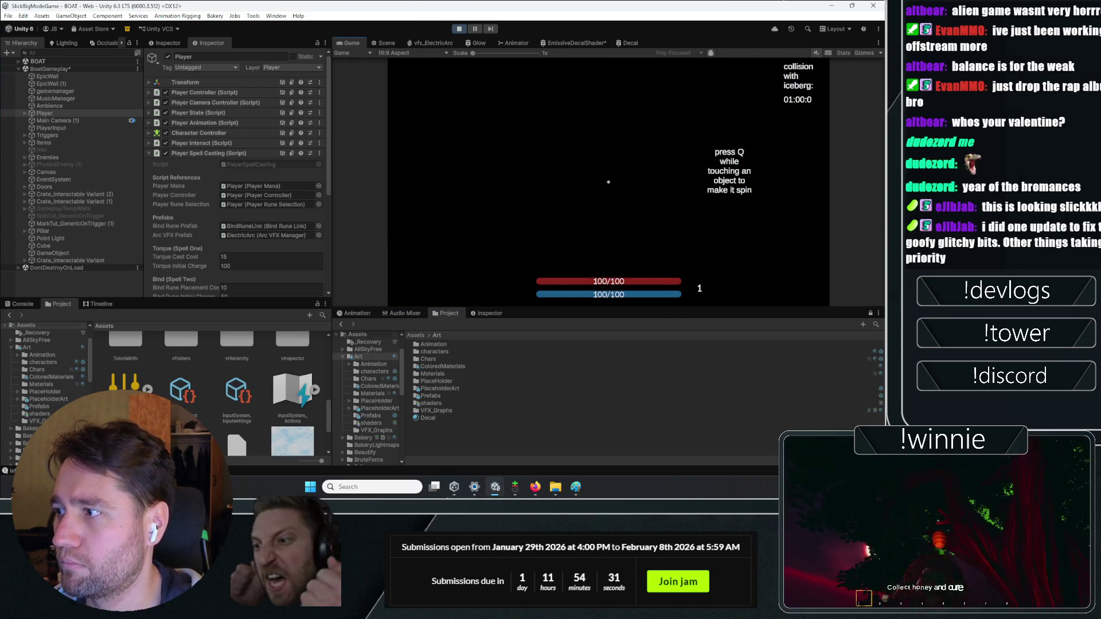
key("w")
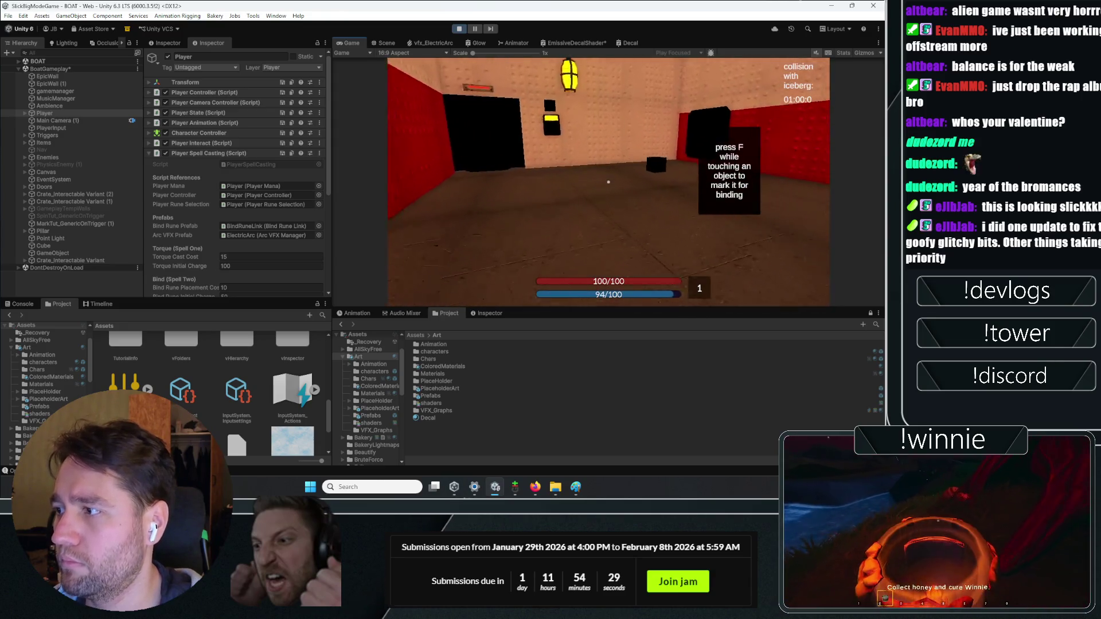
key("f")
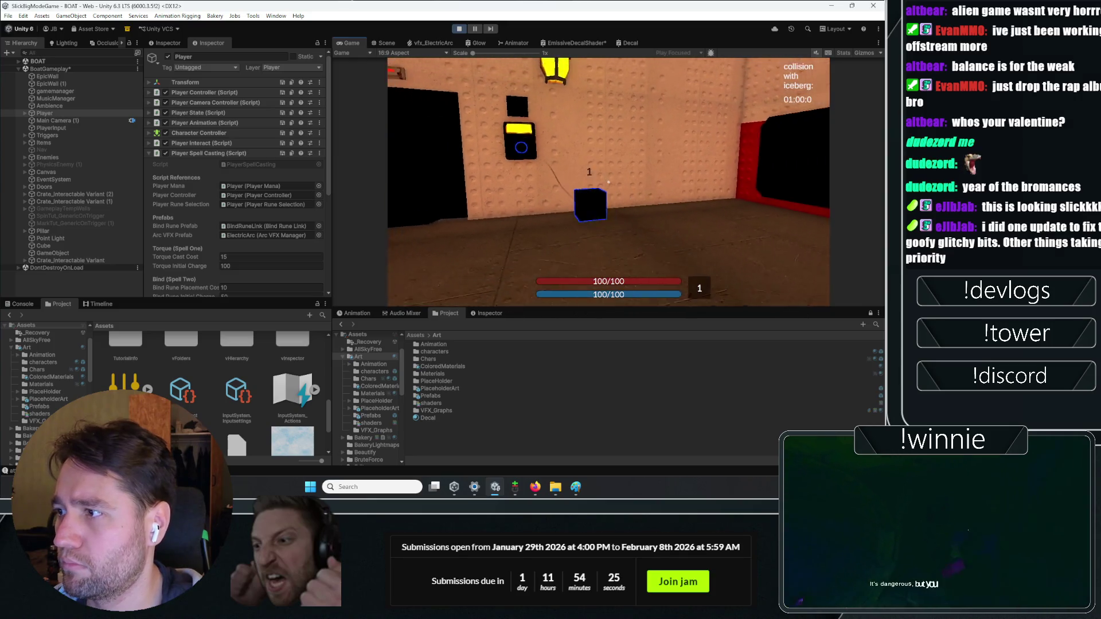
key("w")
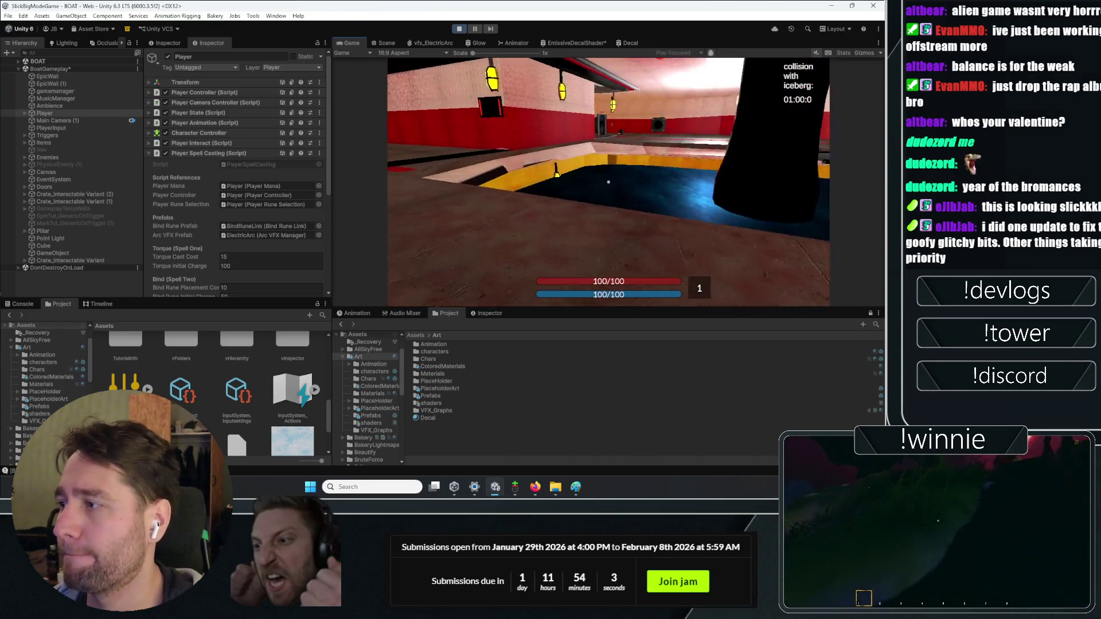
- Pick up, drop and throw the crate along the corridor, placing a bind rune on it
key("e")
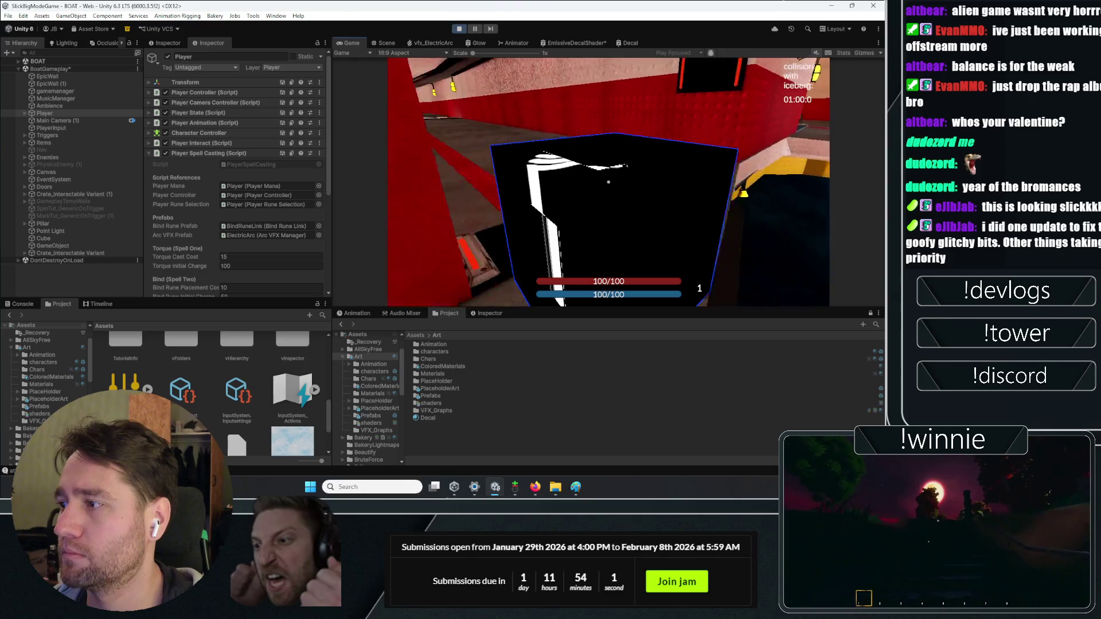
key("e")
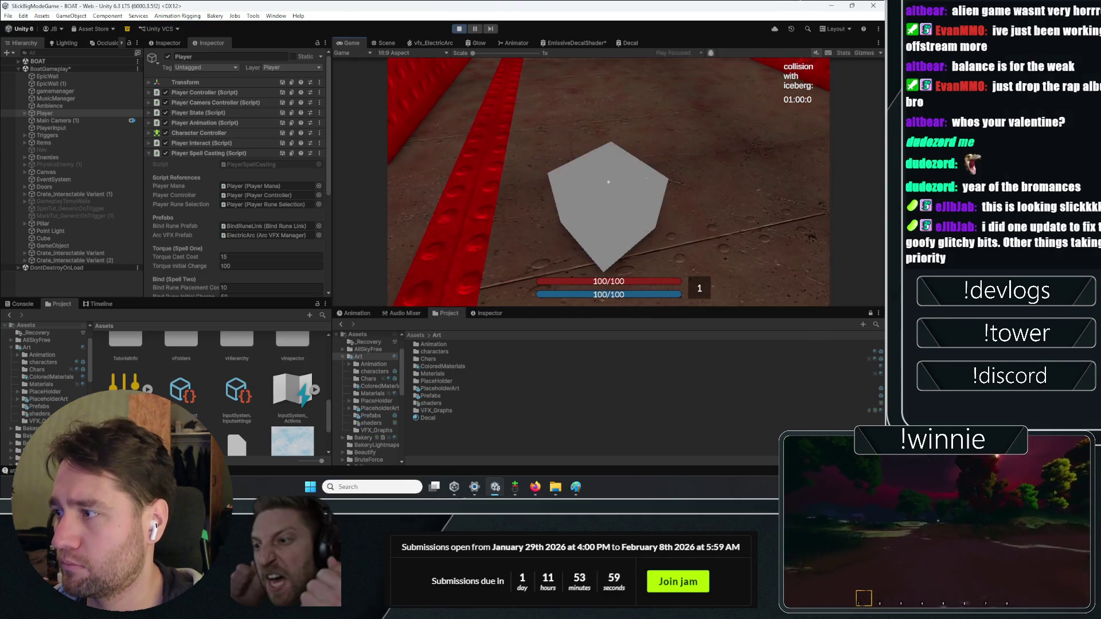
key("e")
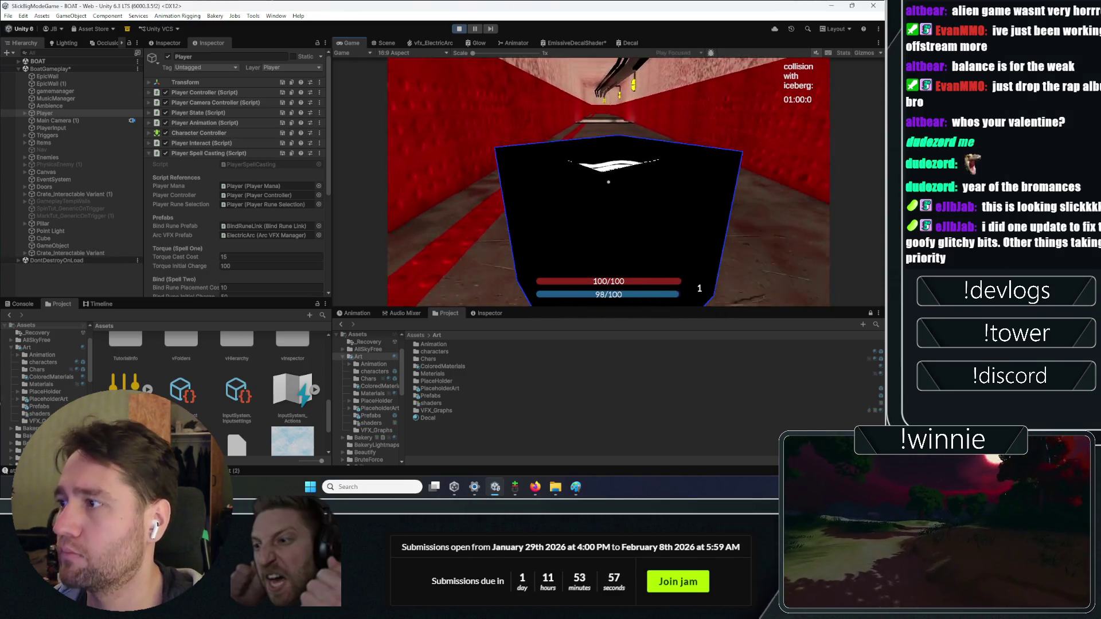
key("e")
key("e")
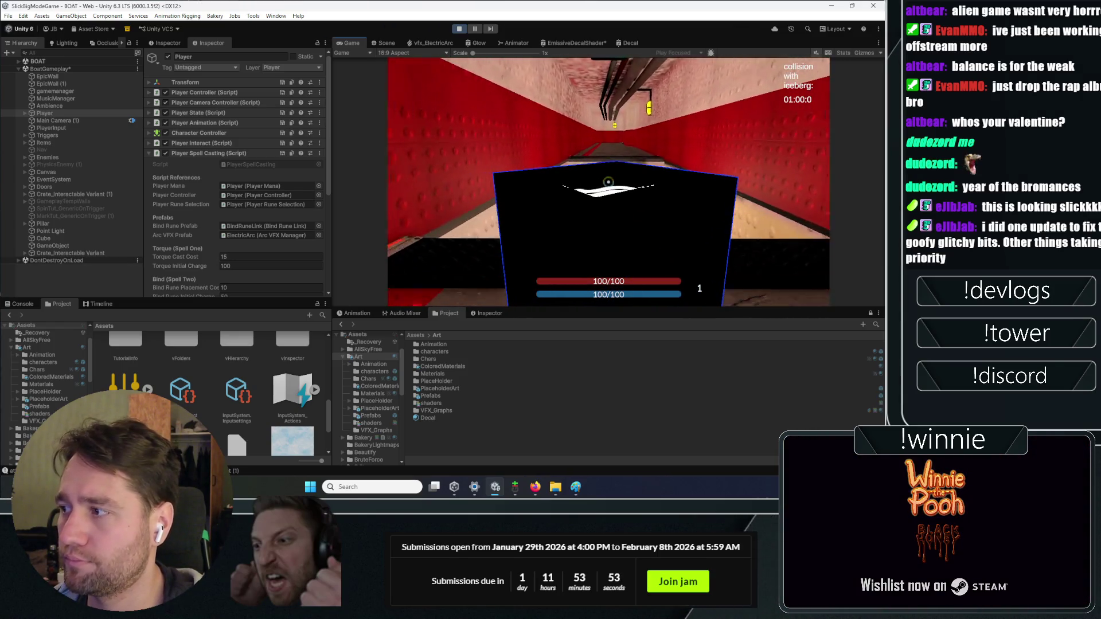
key("e")
left_click(609, 182)
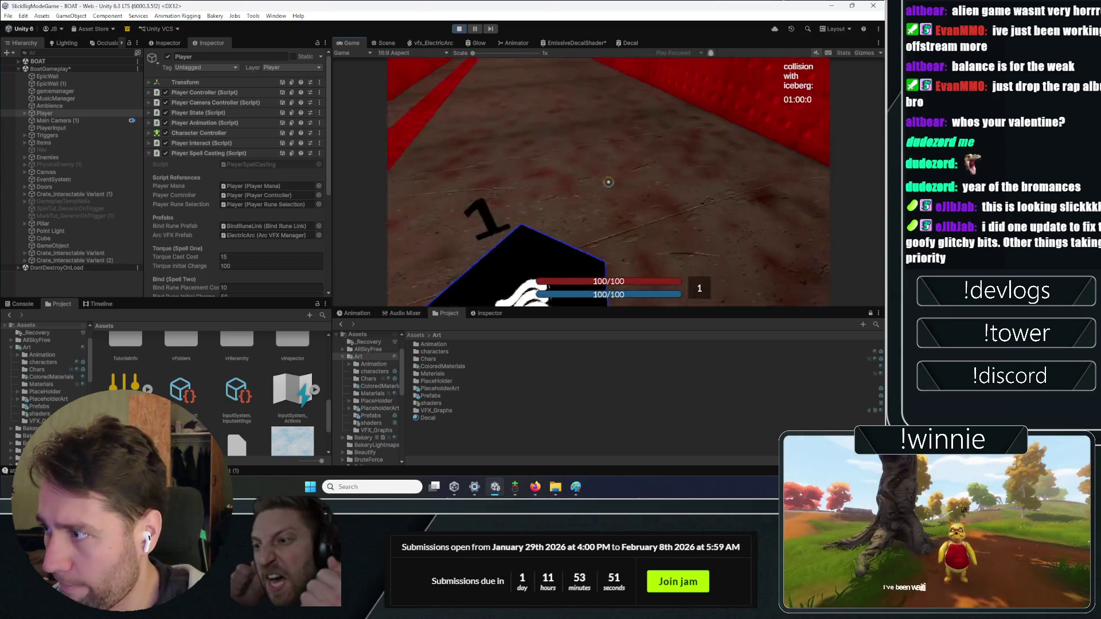
key("e")
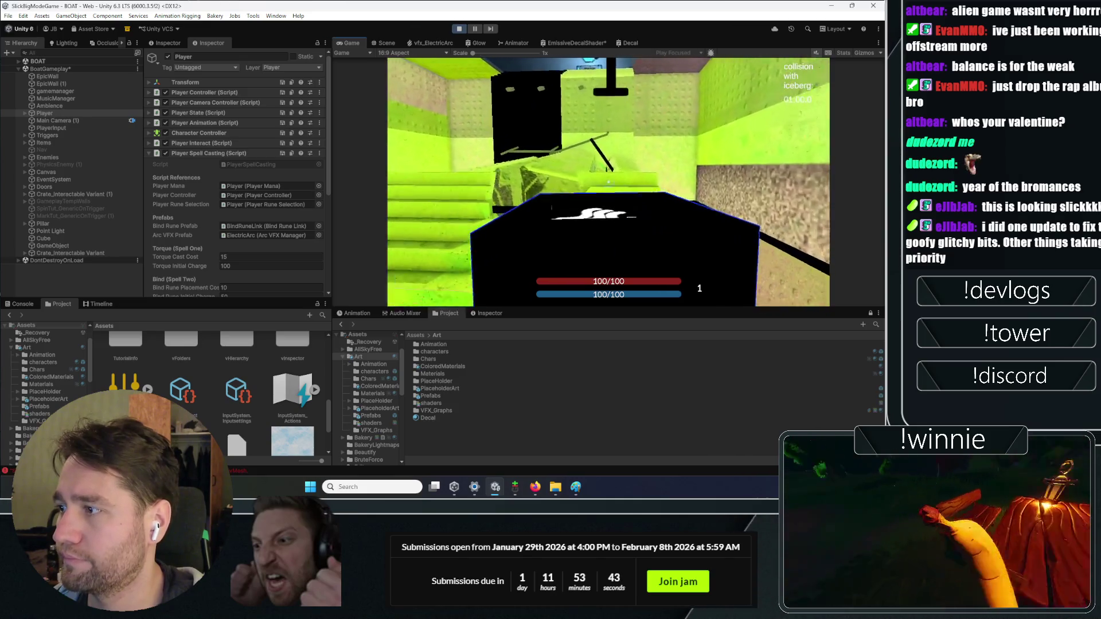
- Select spell slot 1, place a rune-marked crate, then pick up, drop and throw crates again
key("1")
key("1")
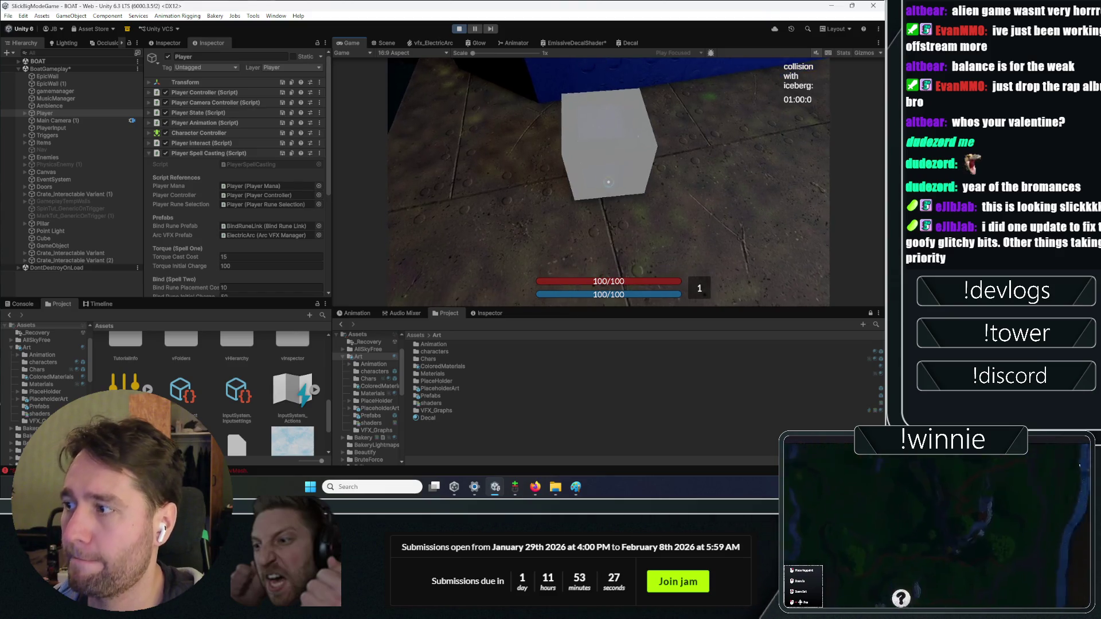
left_click(608, 182)
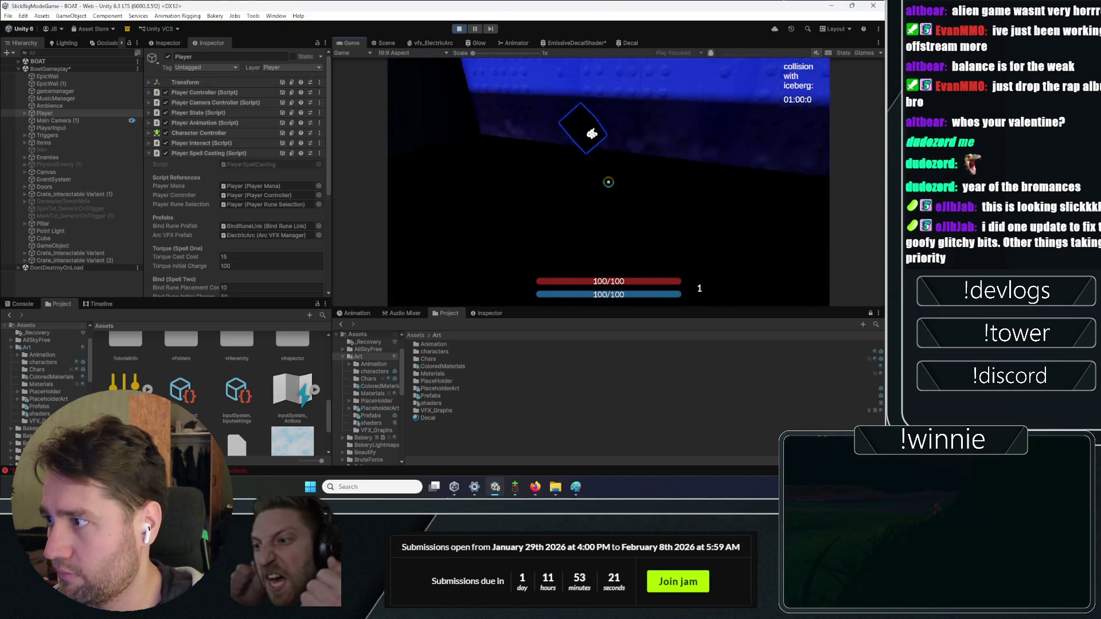
key("e")
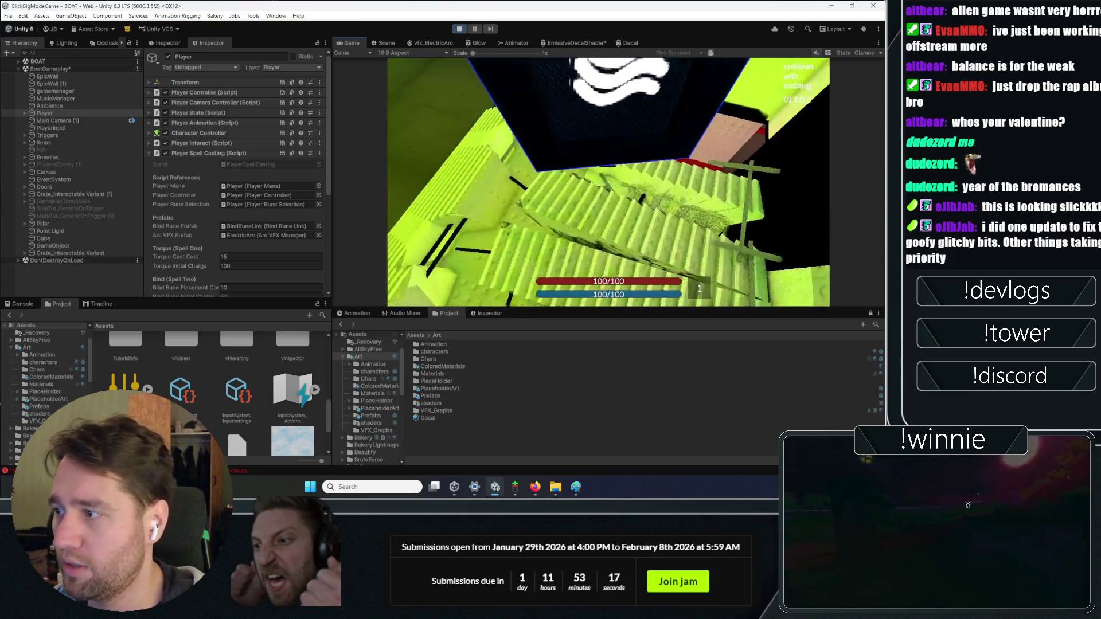
key("e")
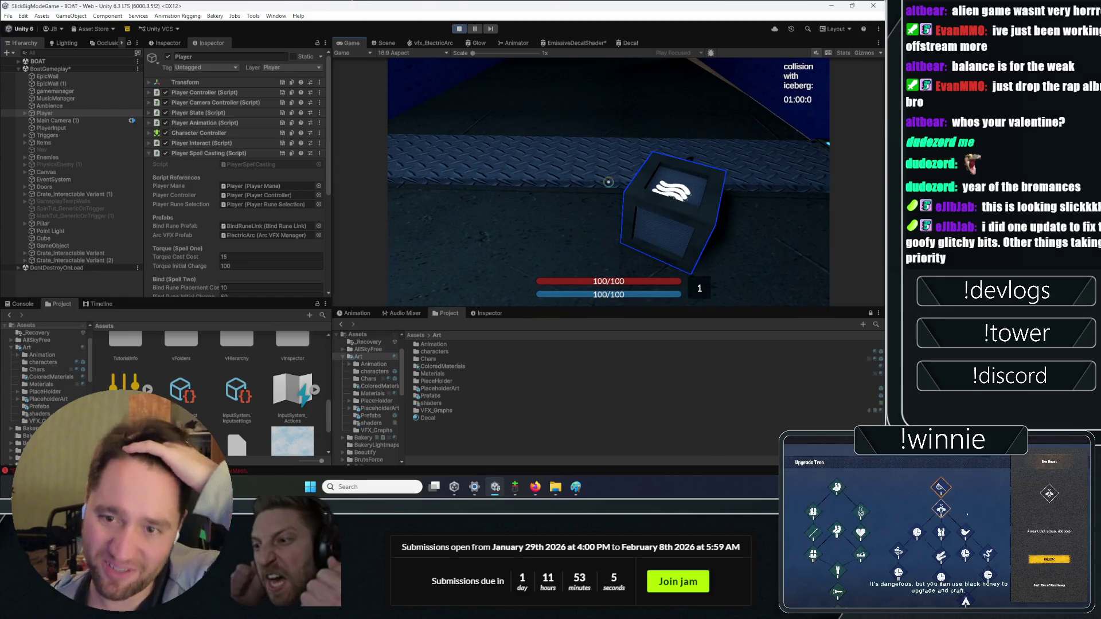
left_click(608, 182)
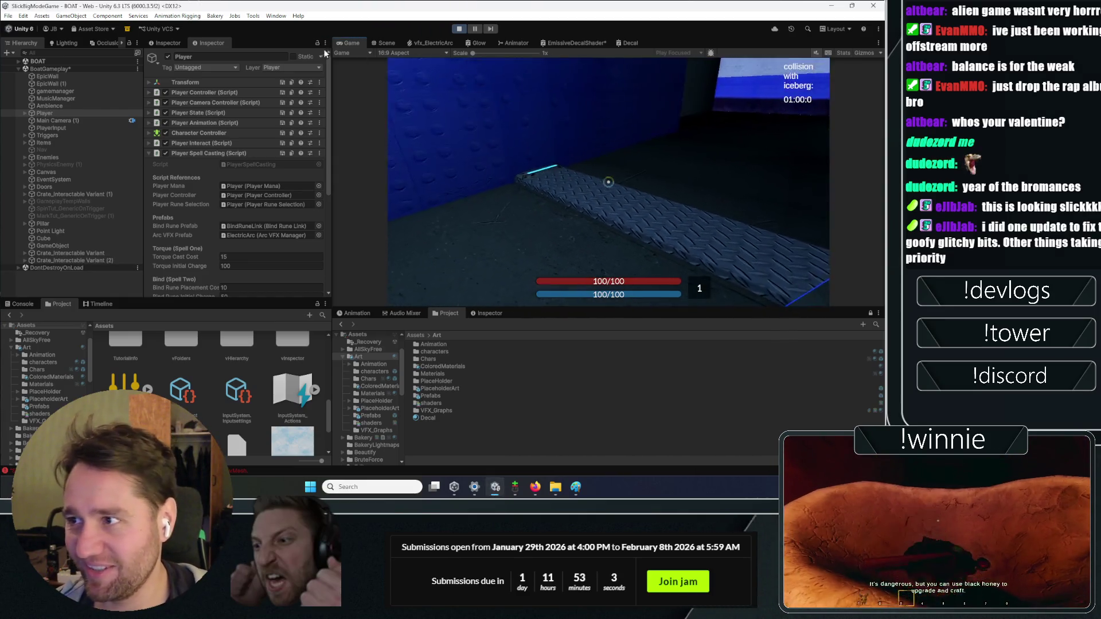
key("e")
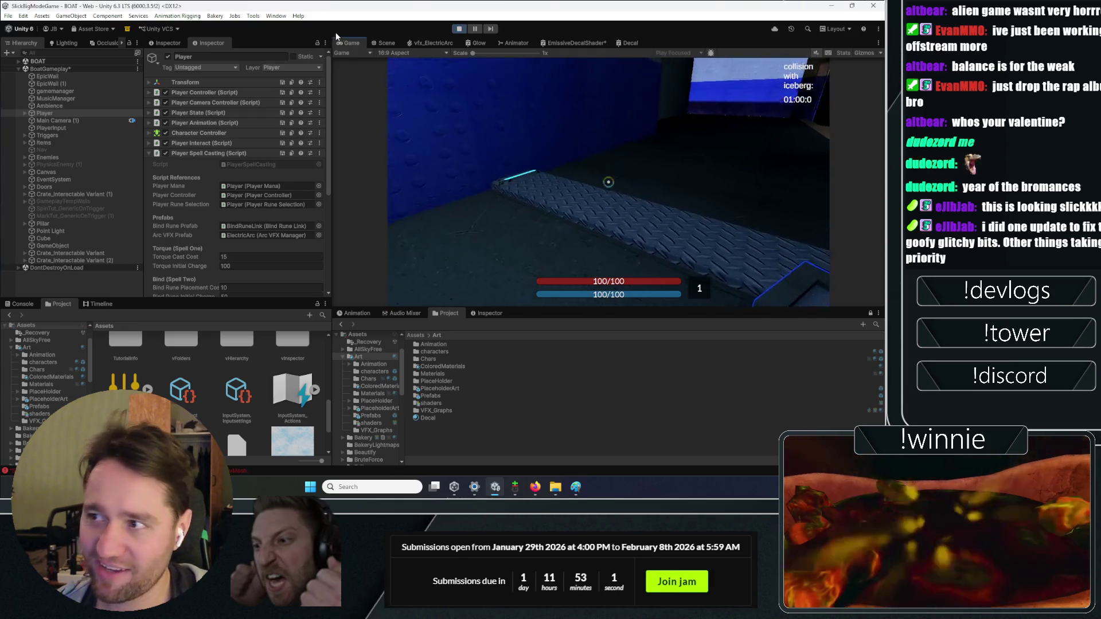
key("Escape")
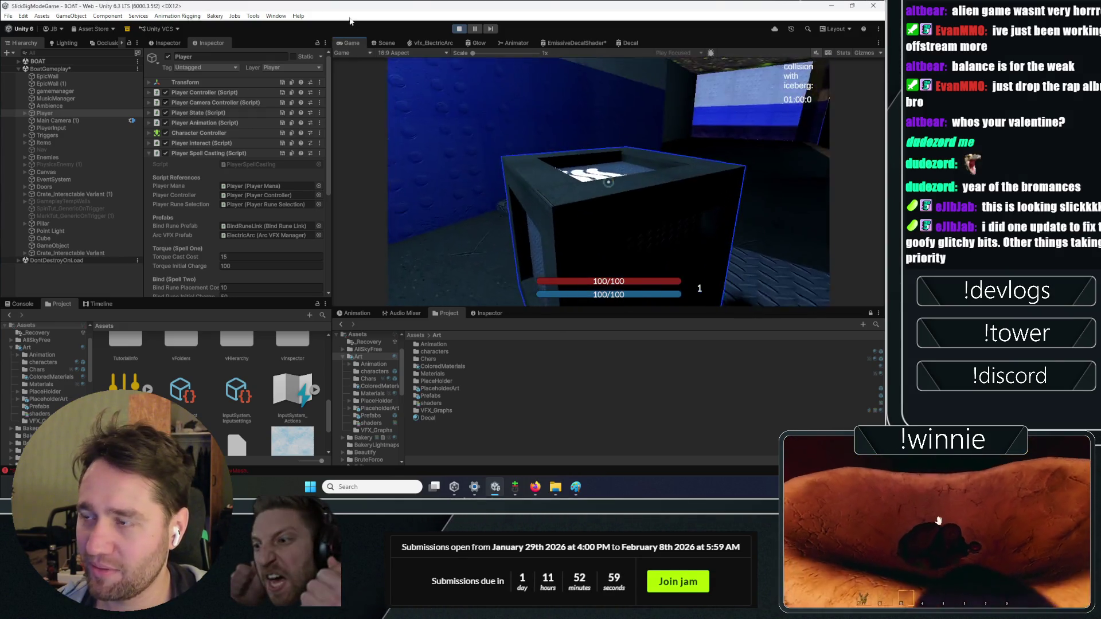
key("Escape")
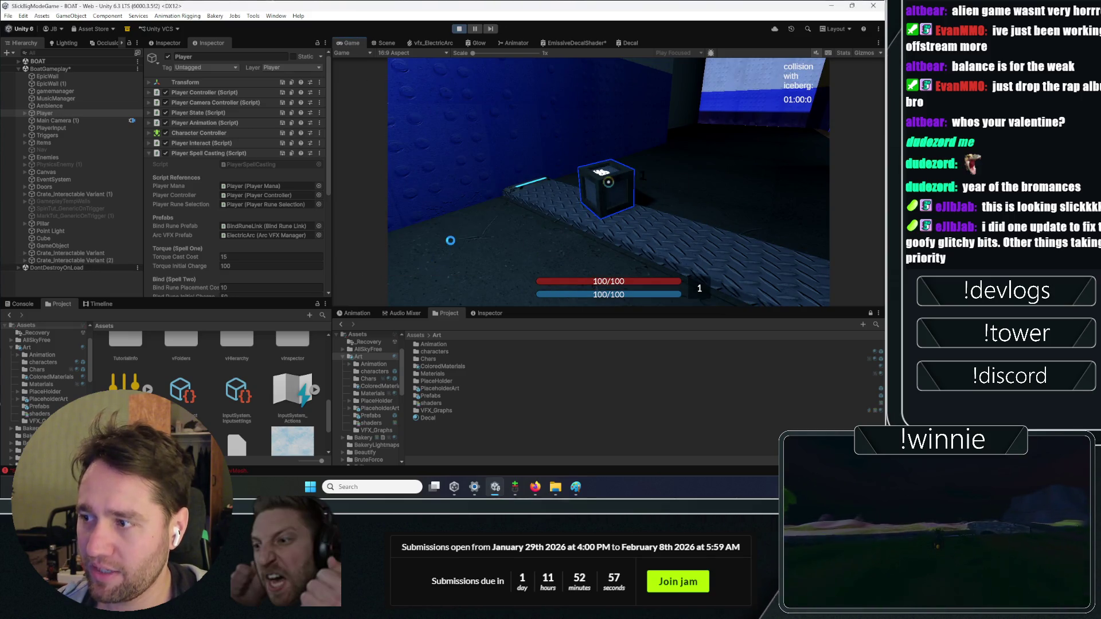
key("ctrl+p")
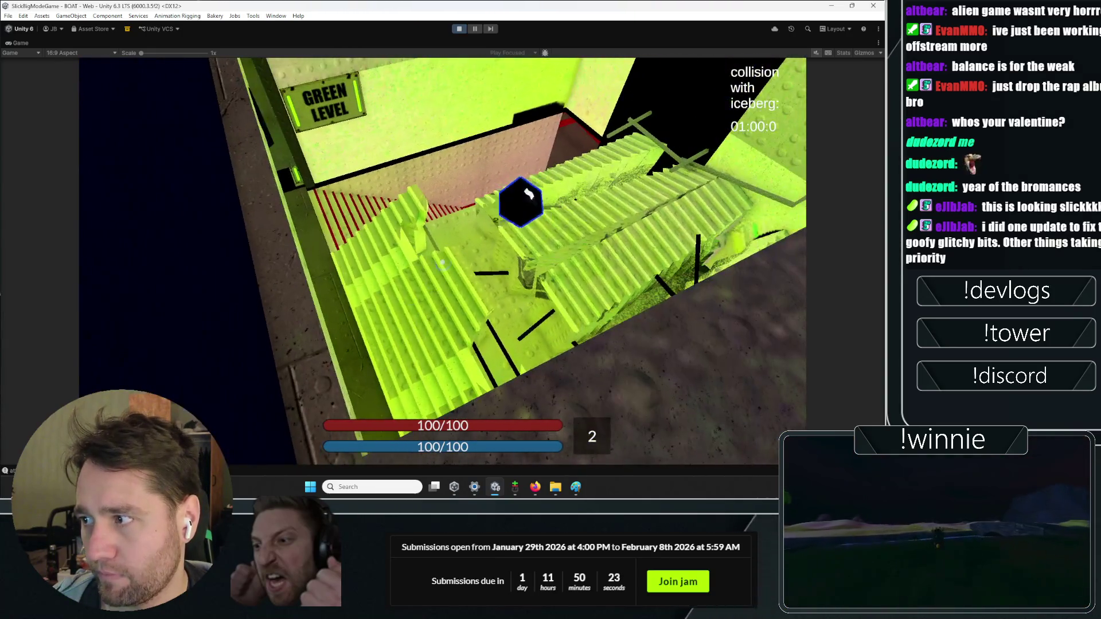
- Walk from the green stair hall into the red room's staircase, then stop Play mode
key("w")
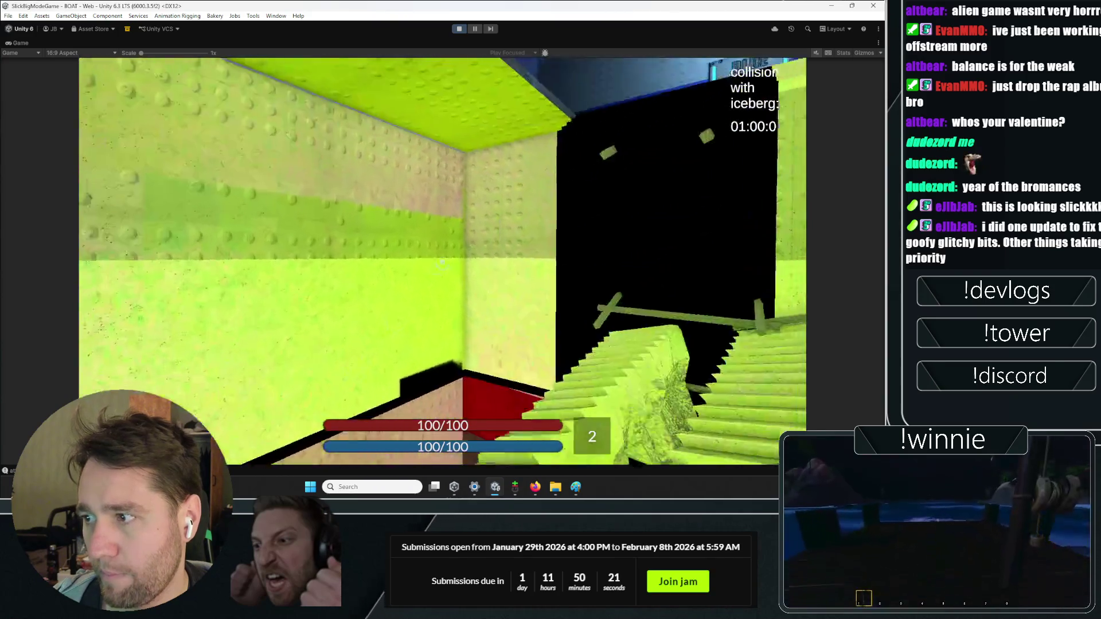
key("w")
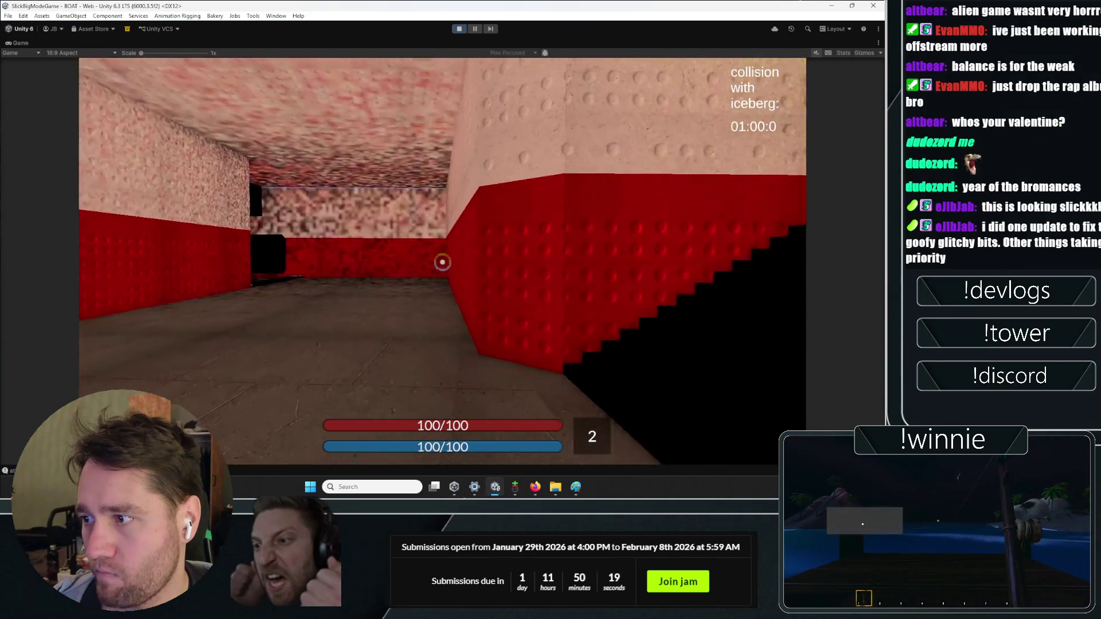
key("w")
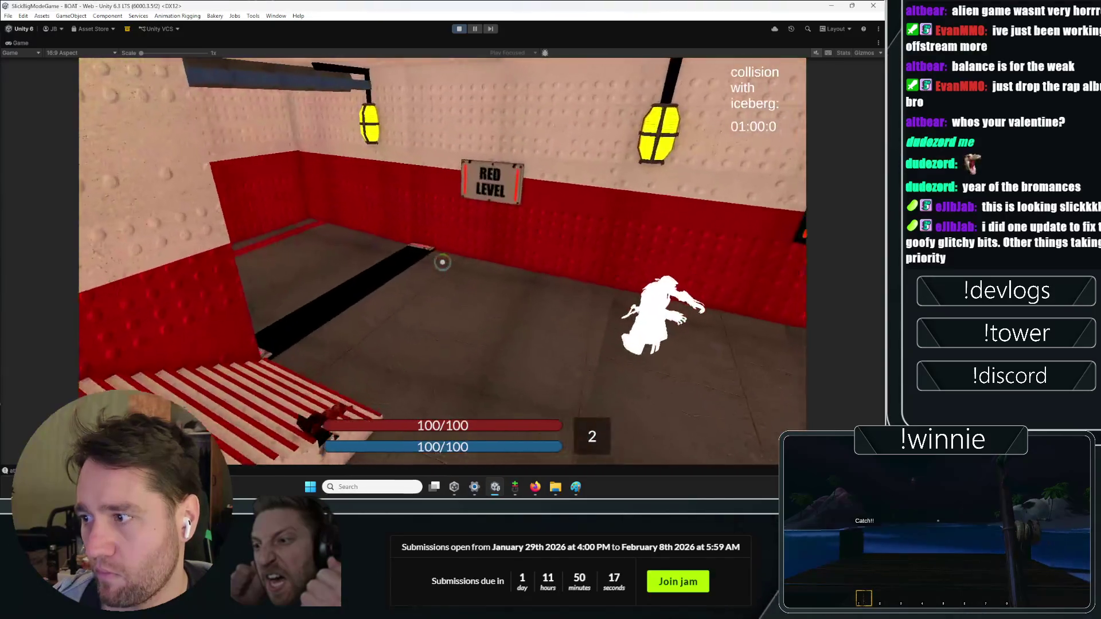
key("w")
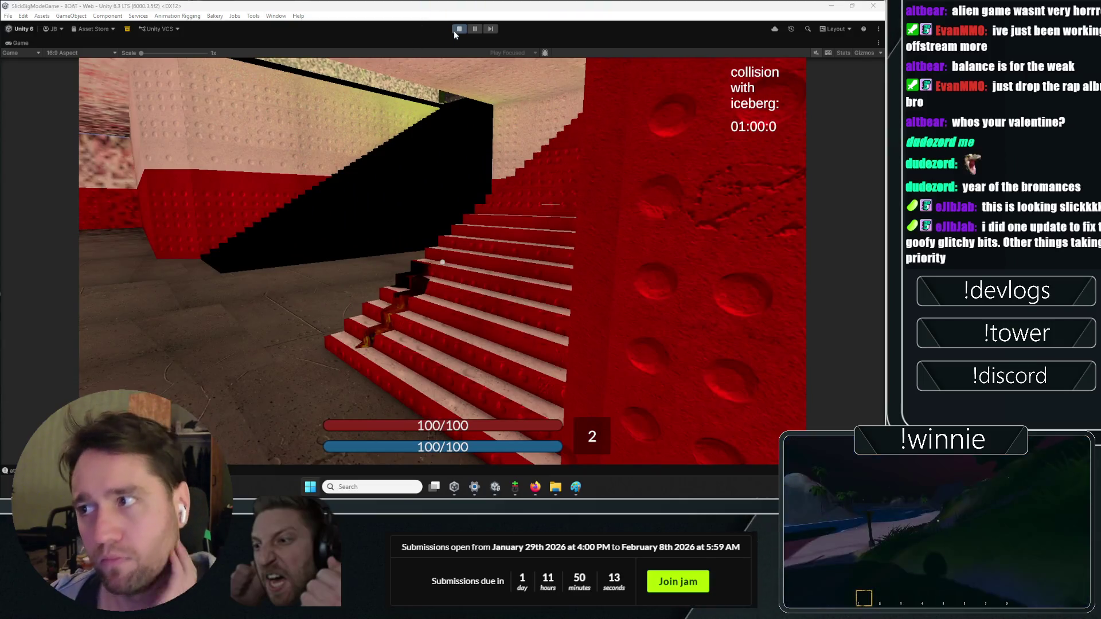
left_click(454, 32)
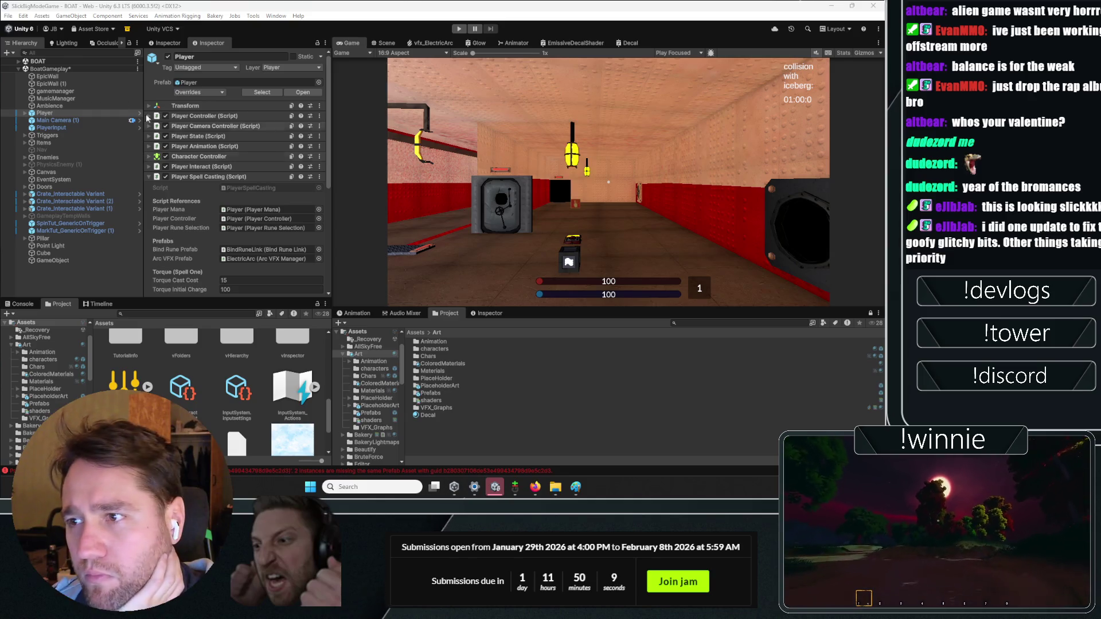
- Wrap gamemanager in a new empty parent named Managers and move MusicManager under it
left_click(55, 91)
left_click(325, 92)
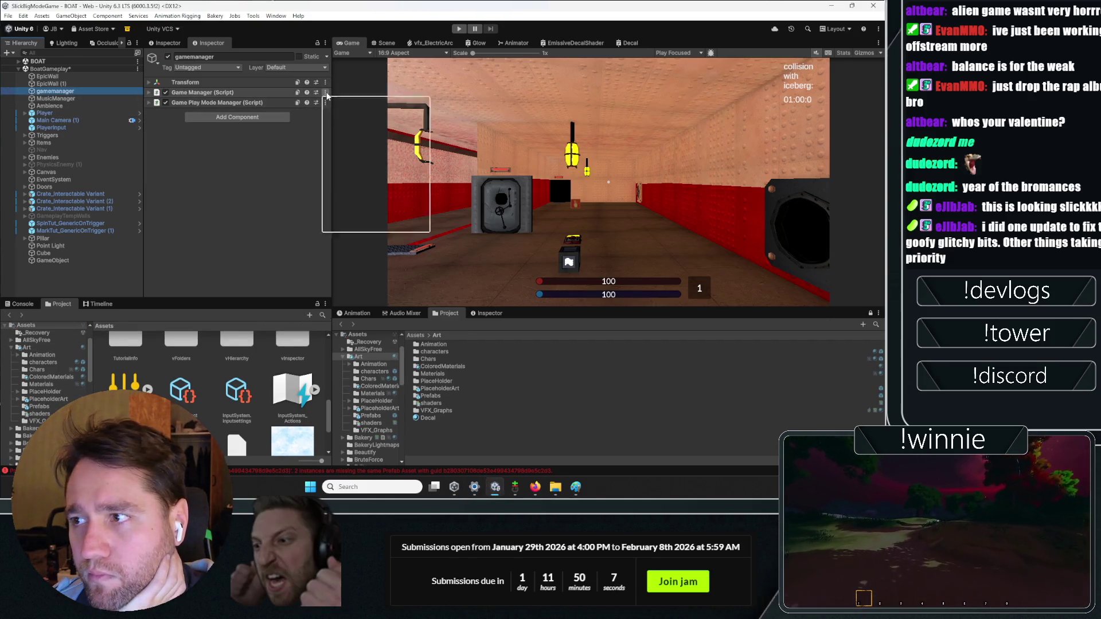
left_click(353, 215)
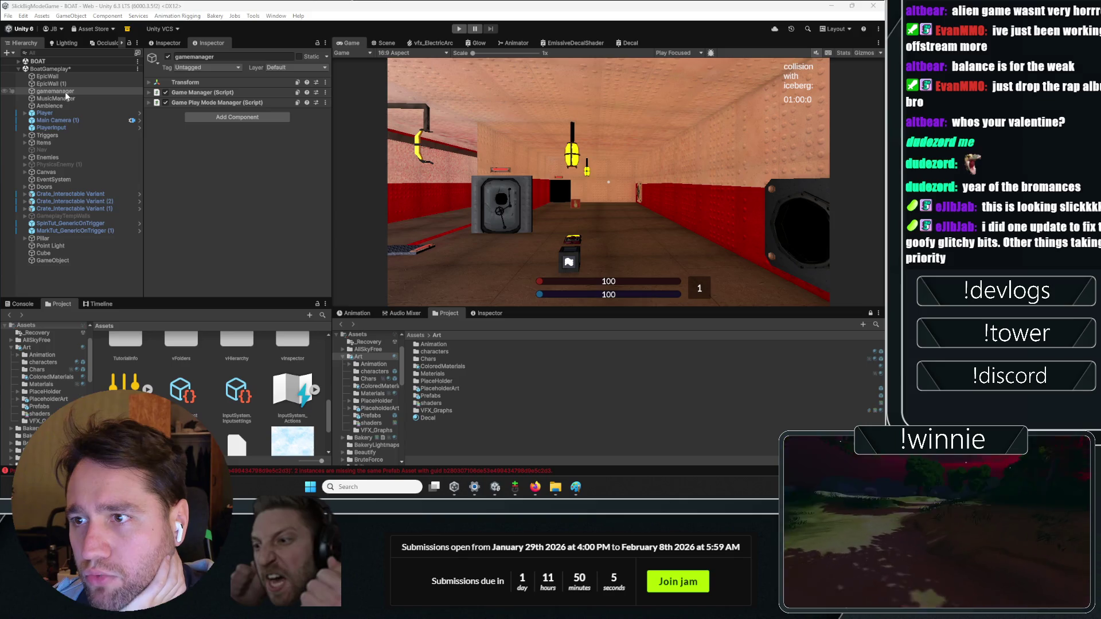
right_click(66, 94)
left_click(137, 219)
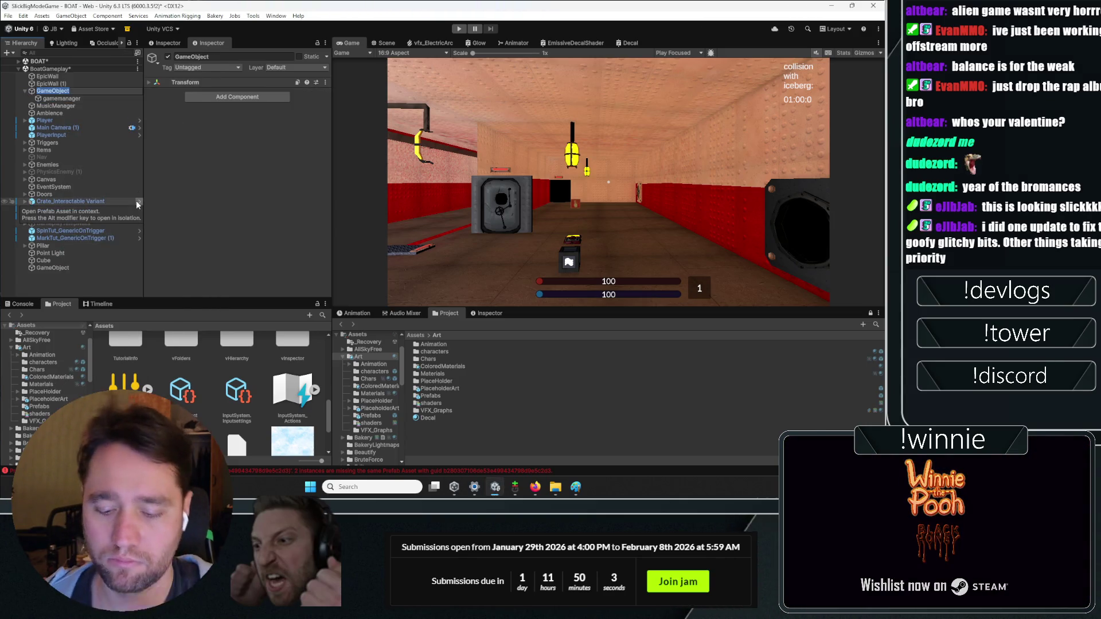
type("Managers")
key("Return")
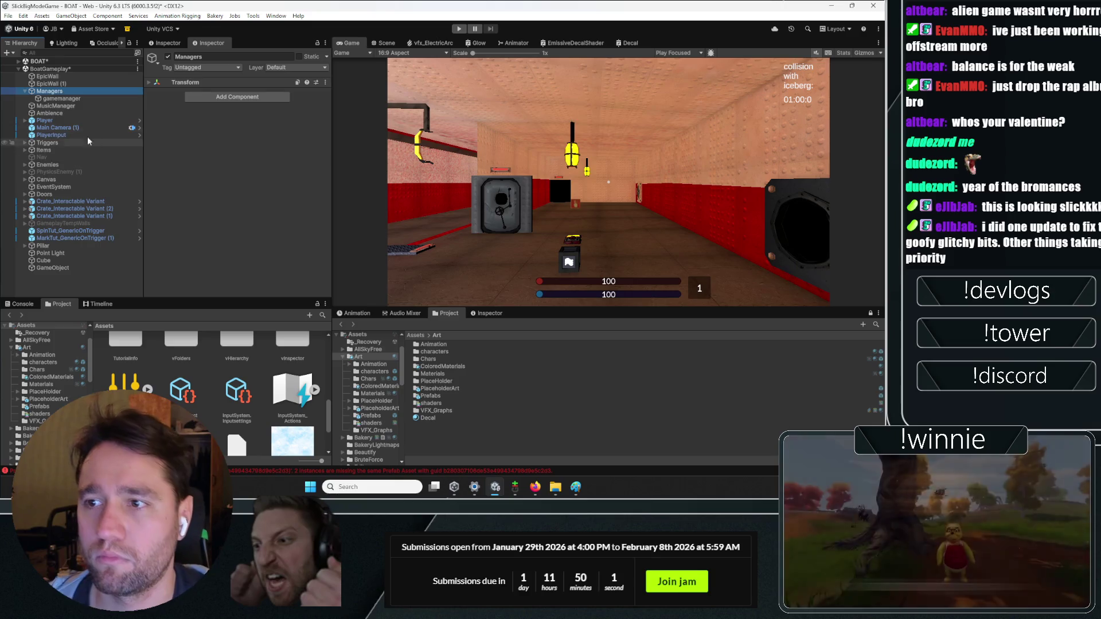
left_click(56, 106)
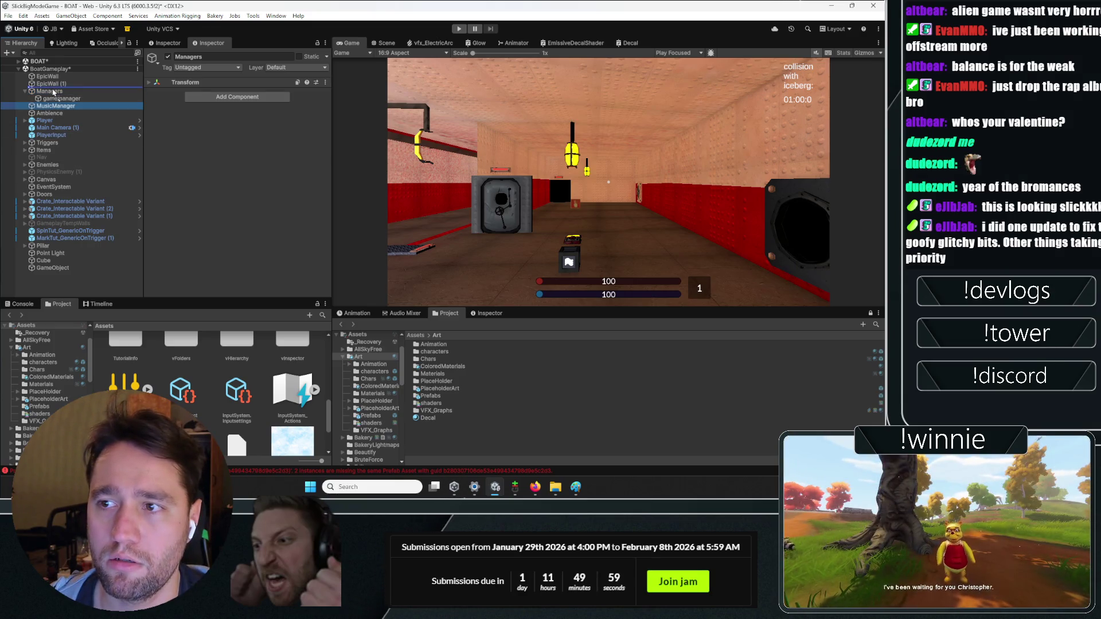
left_click_drag(53, 92, 53, 92)
- Add a CheckpointManager child under Managers carrying the Checkpoint Manager script
right_click(53, 92)
left_click(105, 221)
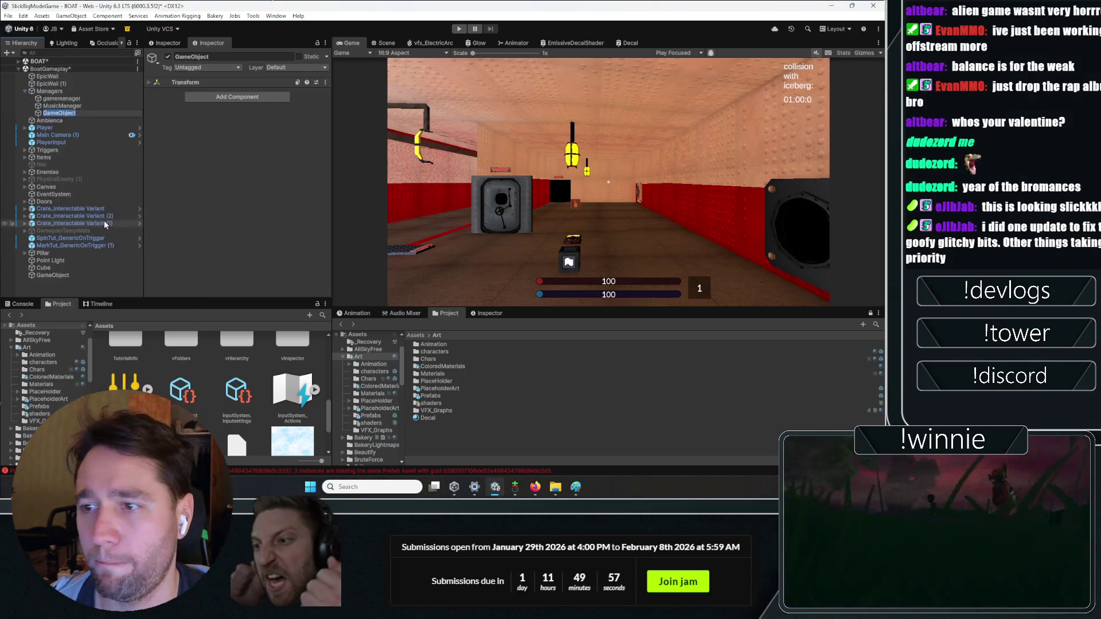
type("CheckpointMan ager")
key("Return")
left_click(255, 96)
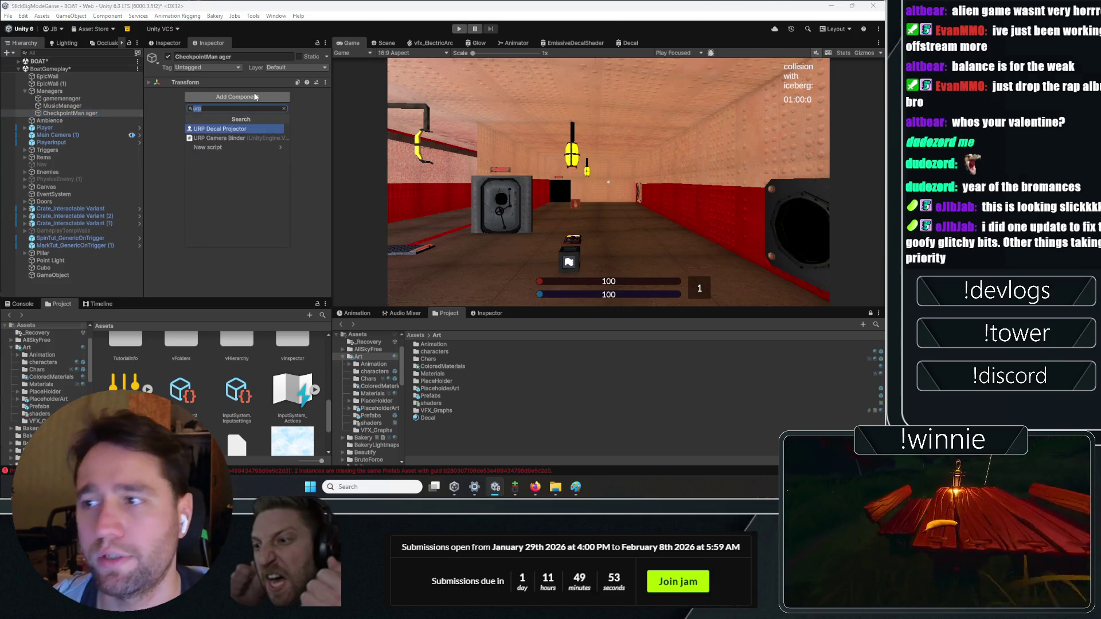
type("checkpoint")
key("Return")
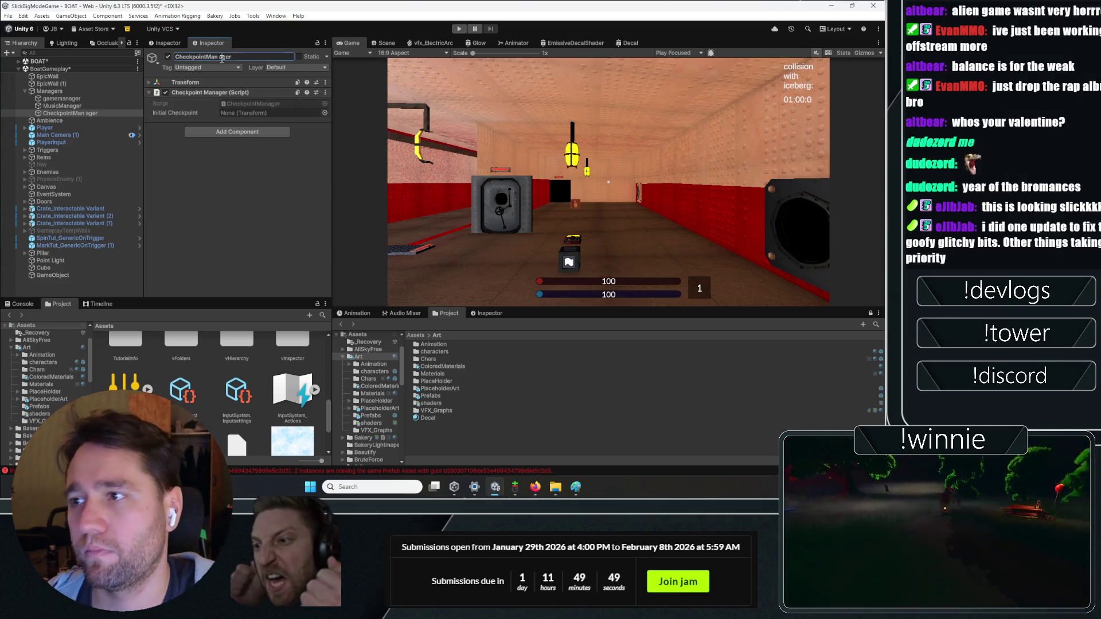
key("Return")
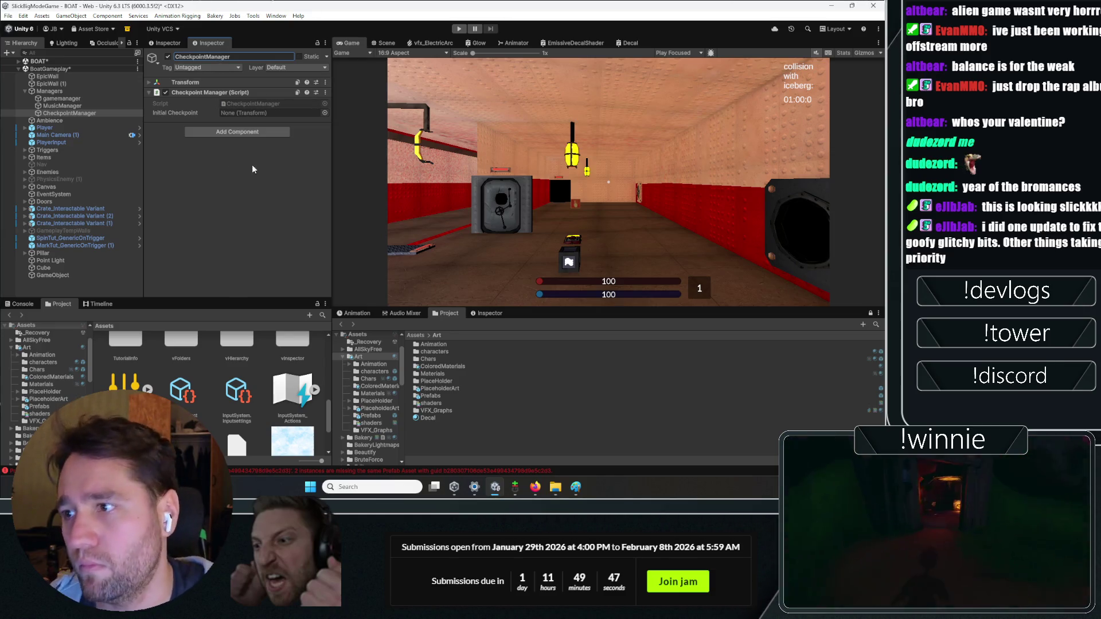
scroll(100, 383, "up", 3)
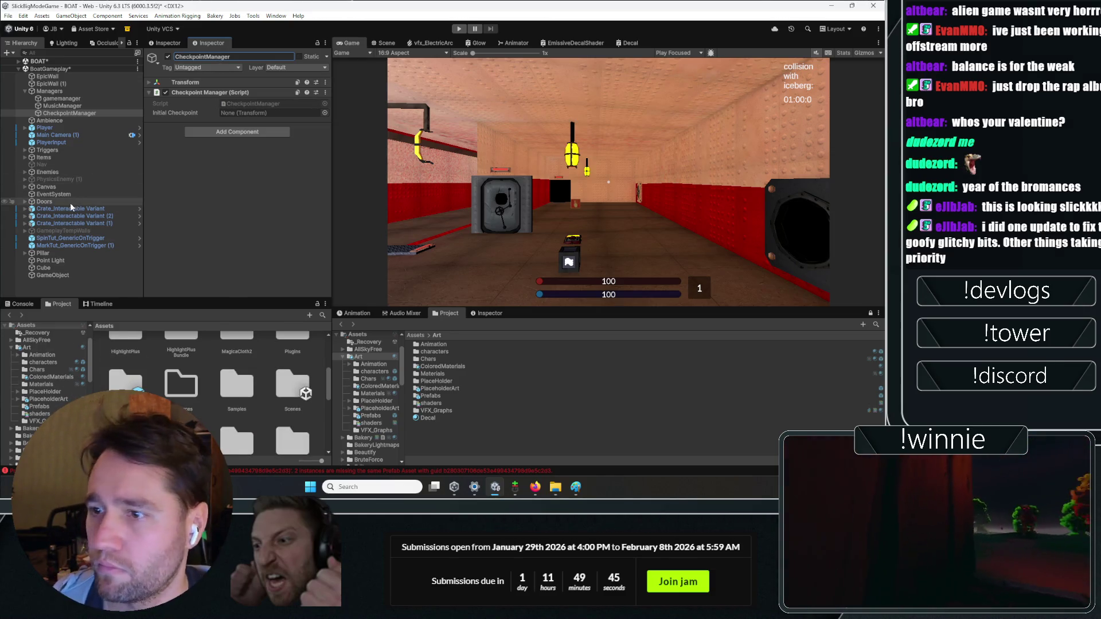
key("alt+Tab")
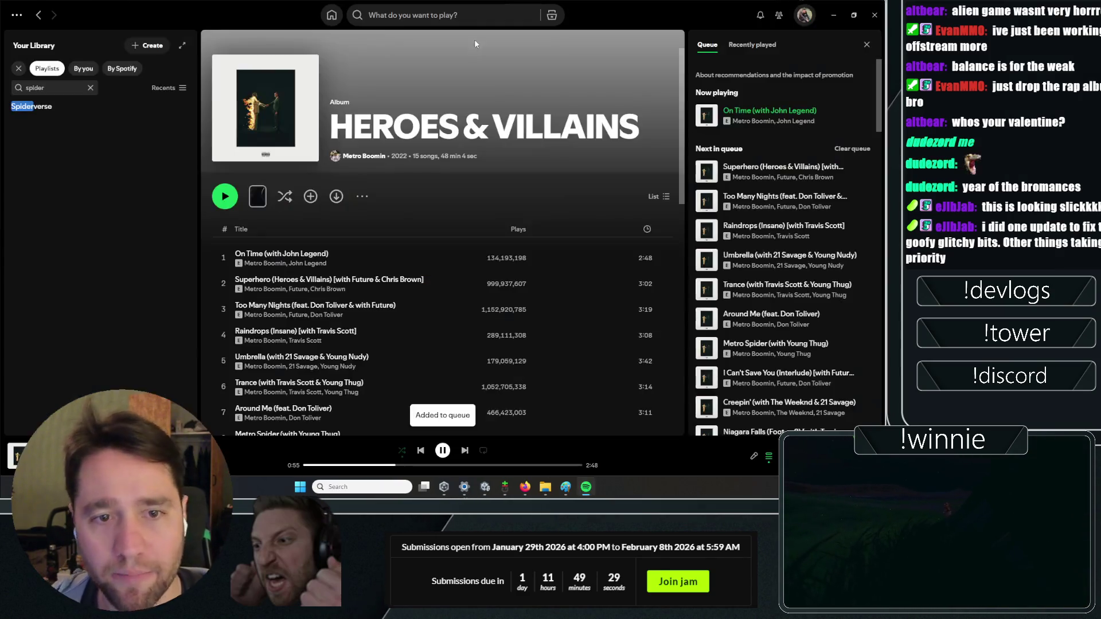
scroll(354, 340, "down", 5)
scroll(354, 340, "up", 6)
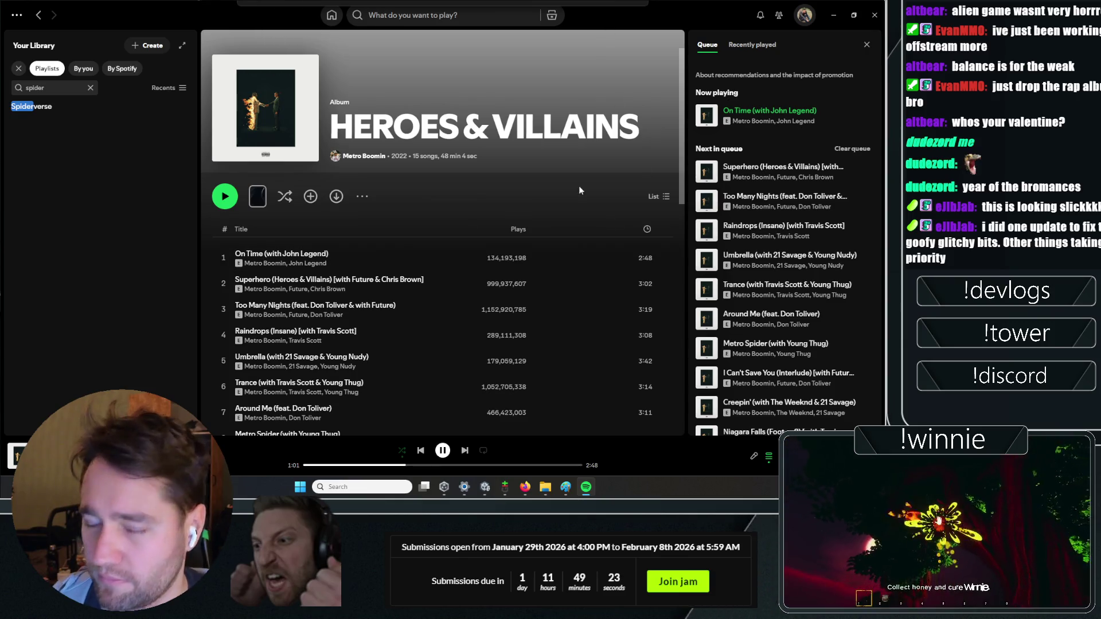
left_click(833, 15)
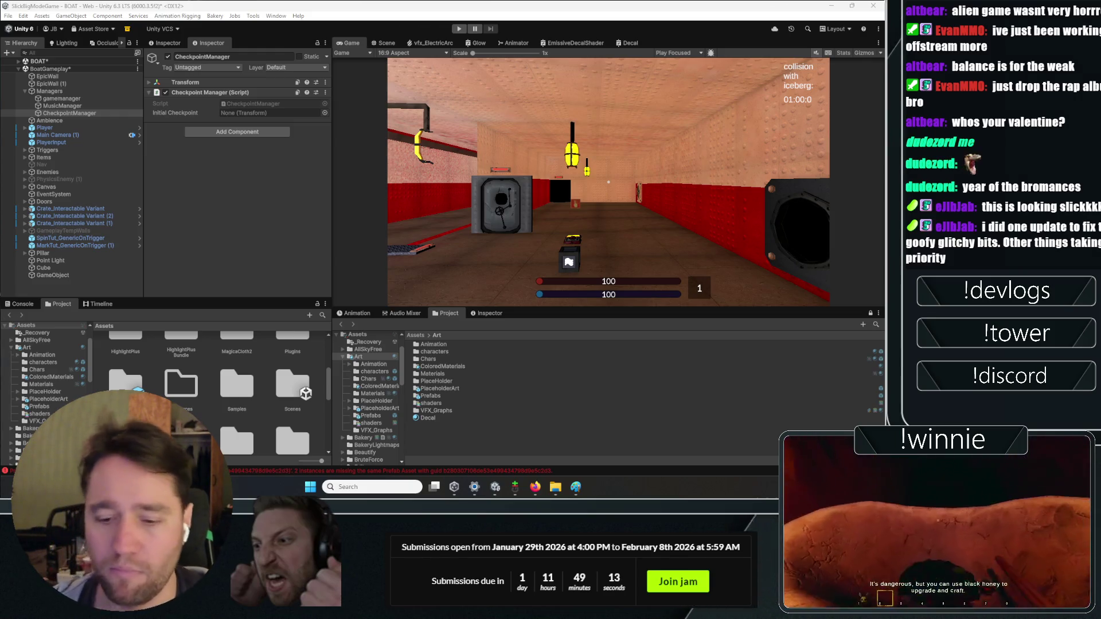
- Bring up the Console with Ctrl+Shift+C, then return to the Scene view
key("ctrl+shift+c")
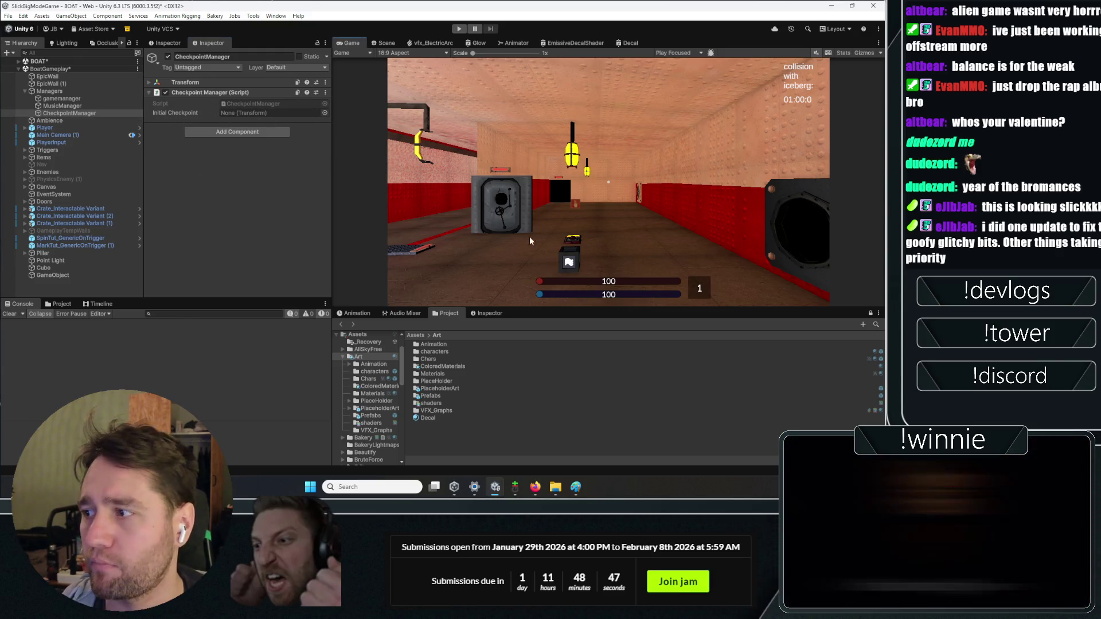
left_click(385, 43)
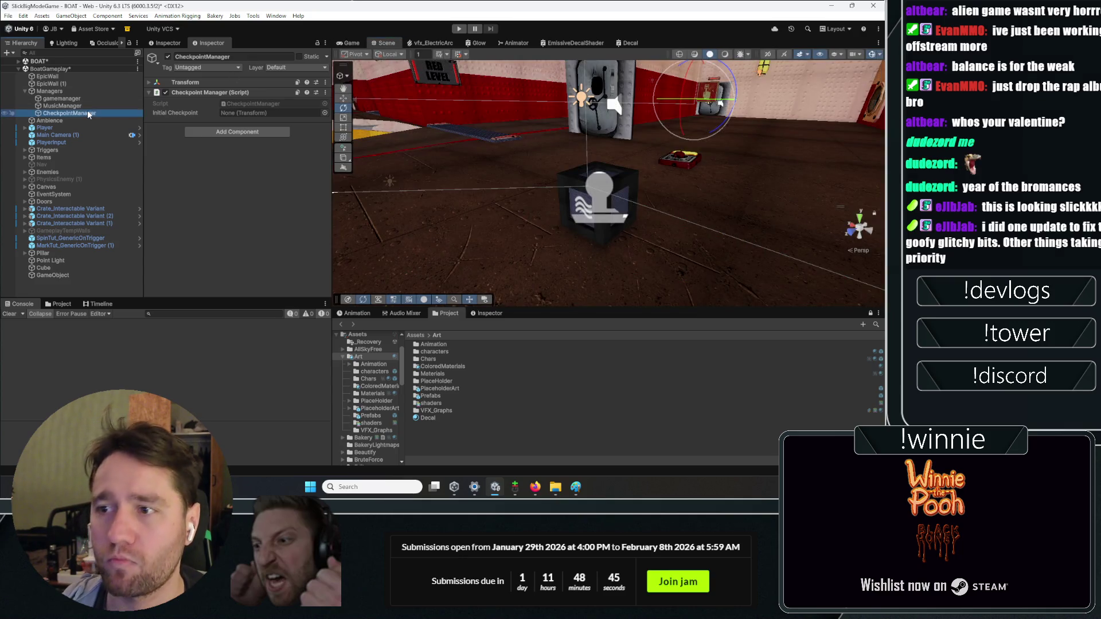
- Create an empty GameObject named Checkpoints in the BoatGameplay scene
right_click(89, 114)
left_click(276, 184)
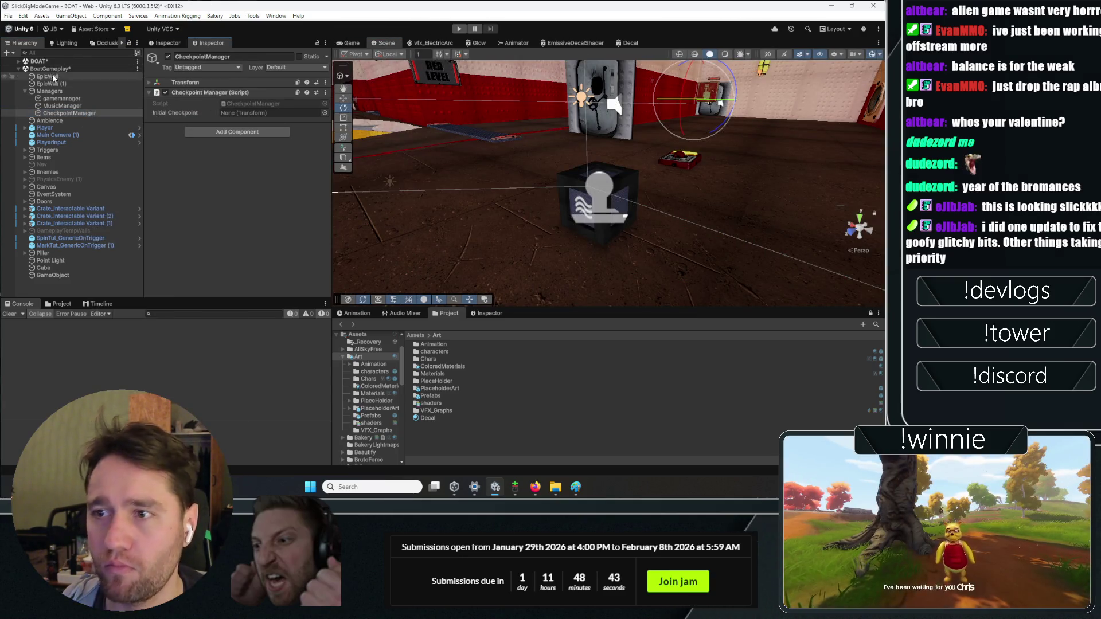
right_click(51, 70)
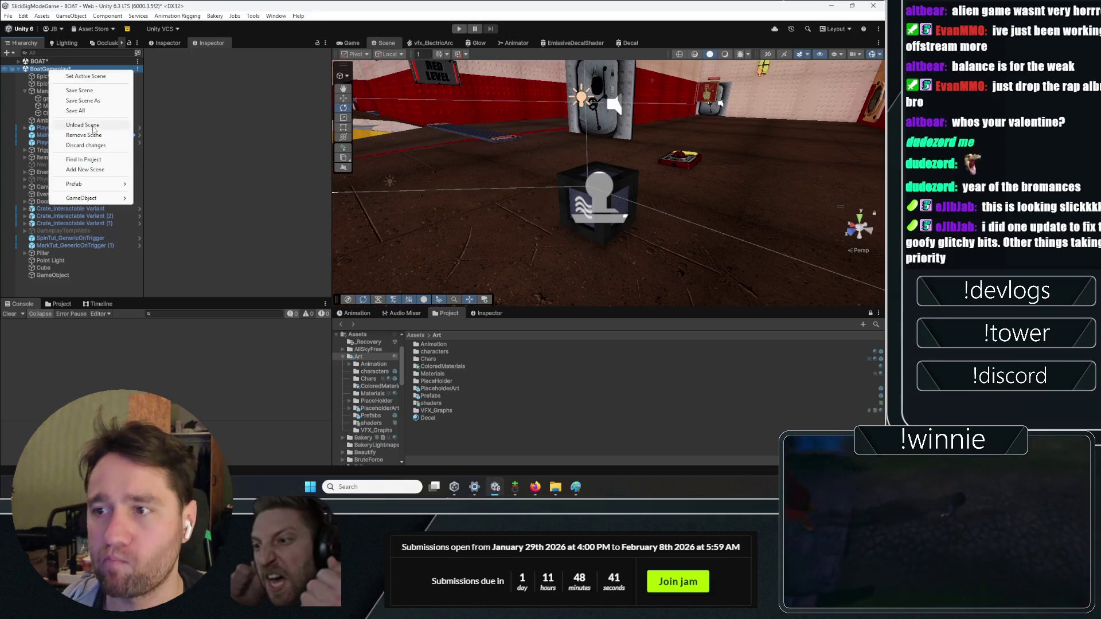
mouse_move(98, 198)
left_click(152, 198)
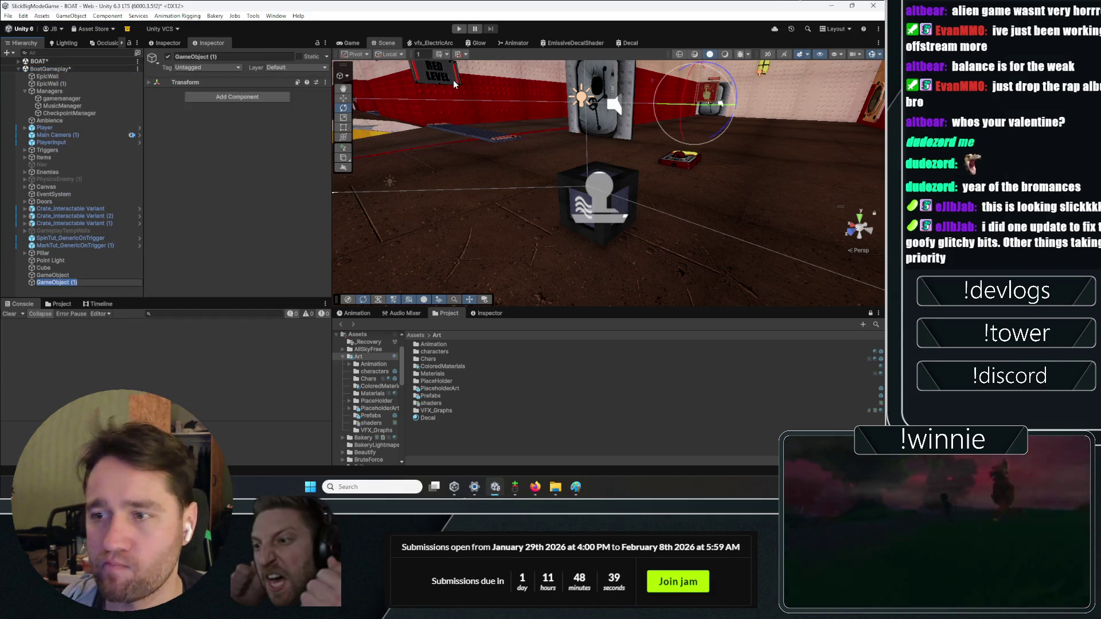
type("Checkpoints")
key("Return")
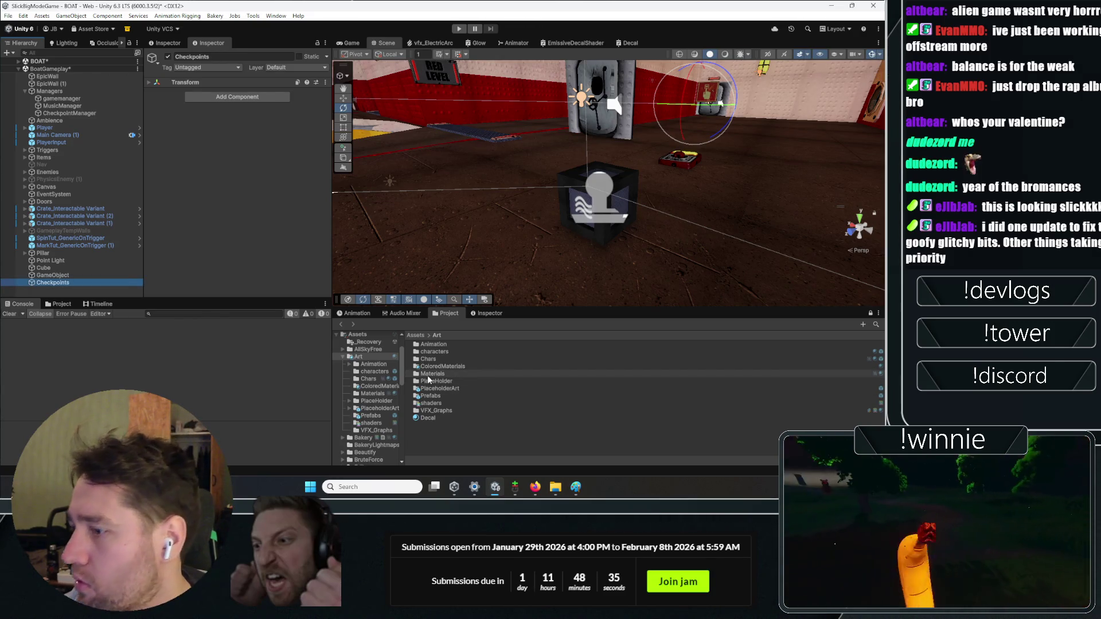
- Browse the Project assets to the Prefabs/Triggers folder
left_click(69, 215)
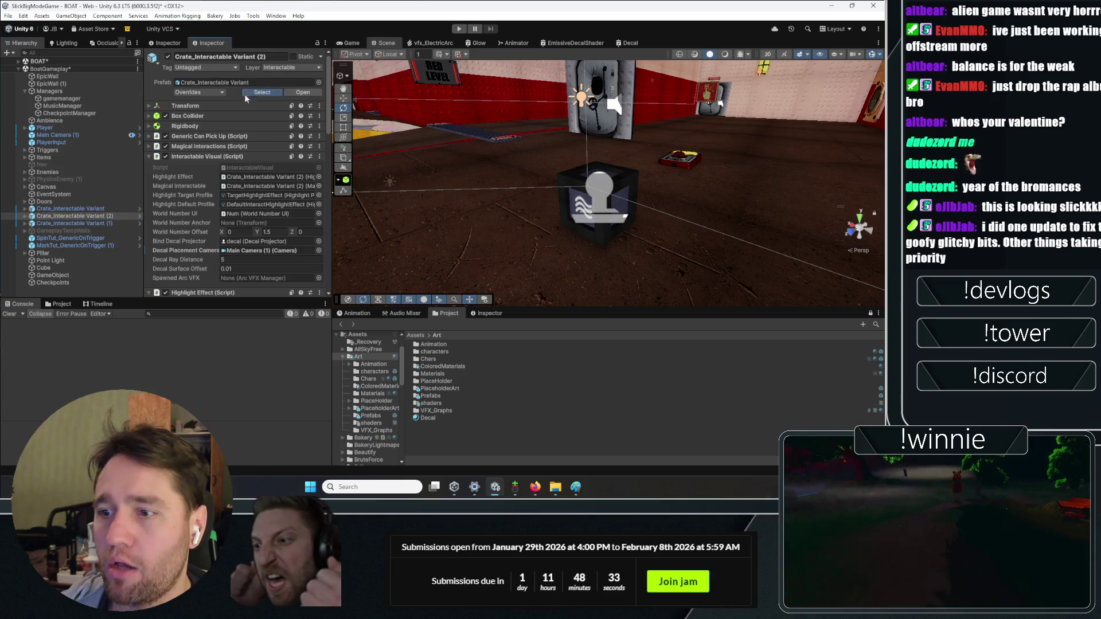
left_click(60, 305)
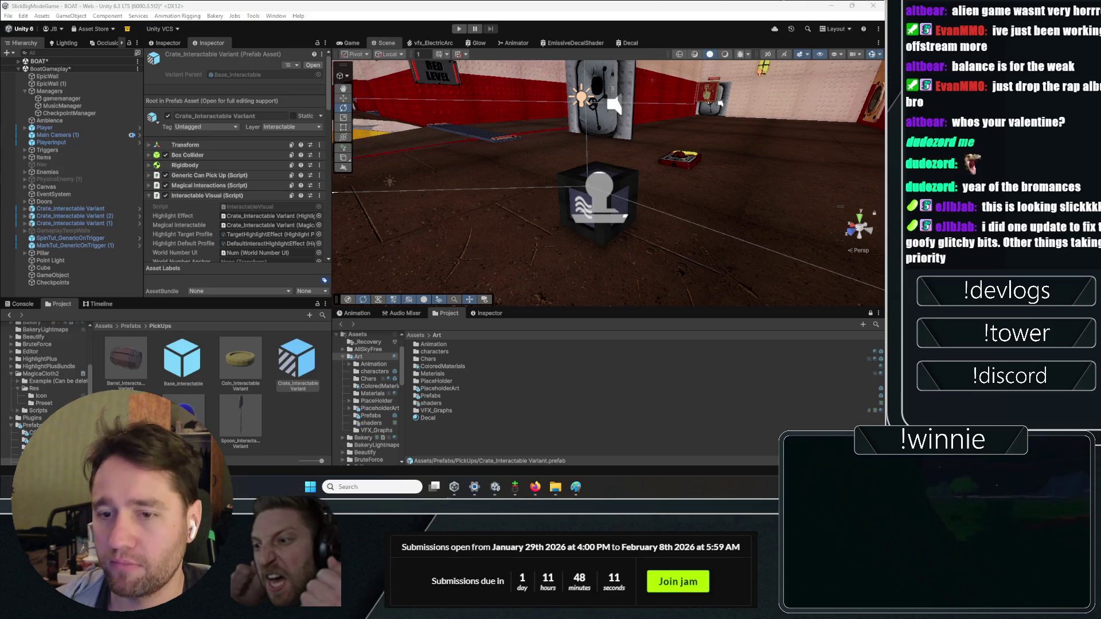
left_click(131, 326)
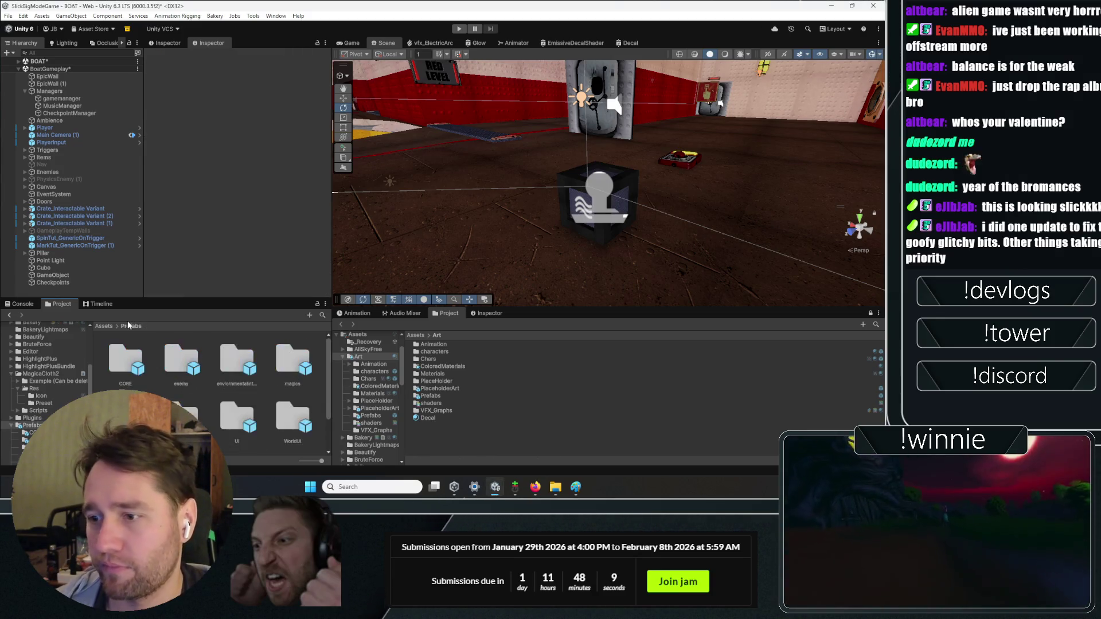
double_click(171, 377)
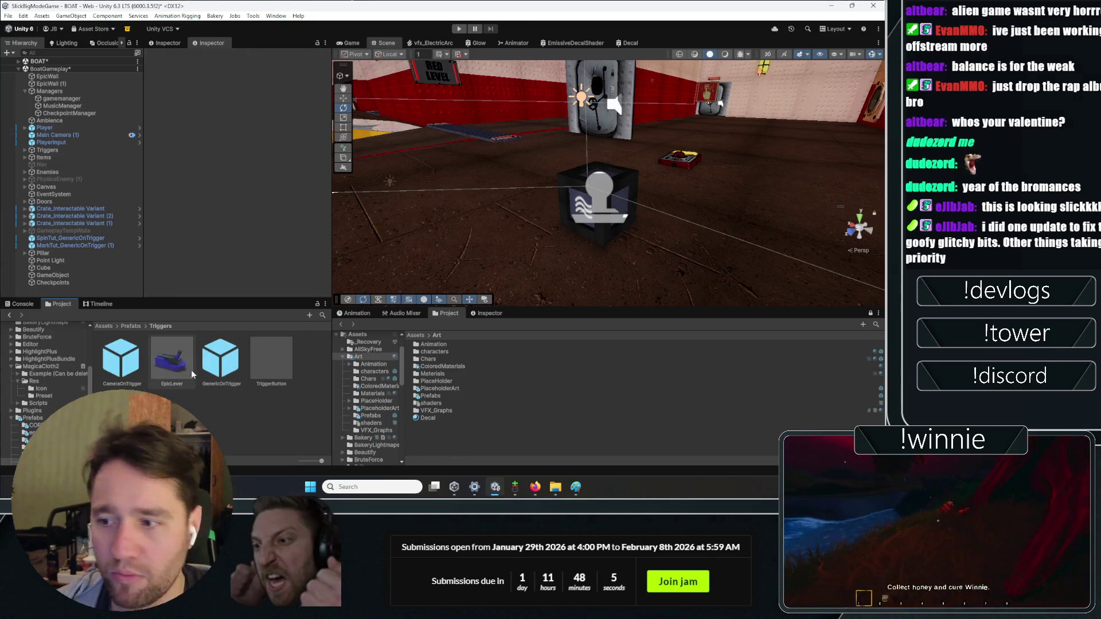
right_click(214, 411)
left_click(87, 284)
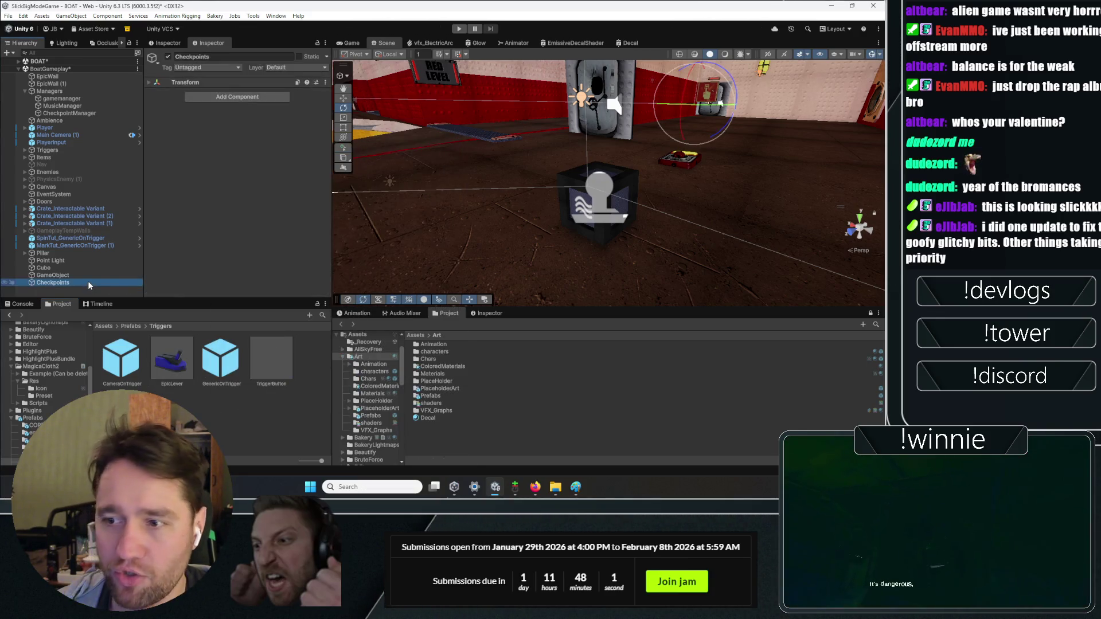
- Create an empty CheckpointTrigger object and give it a Box Collider
right_click(89, 285)
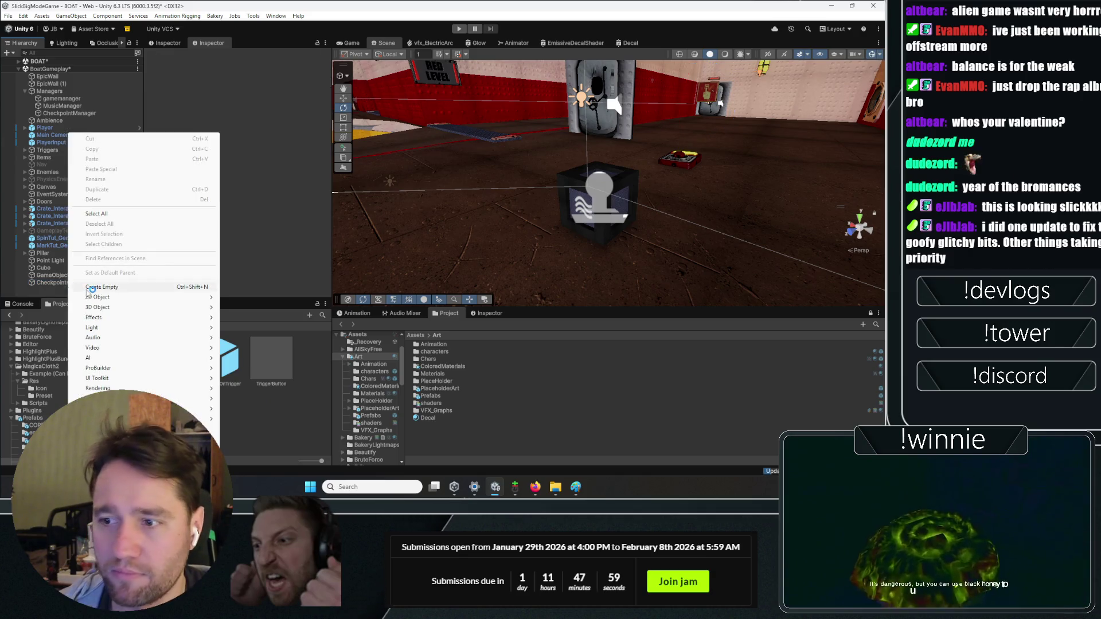
left_click(152, 254)
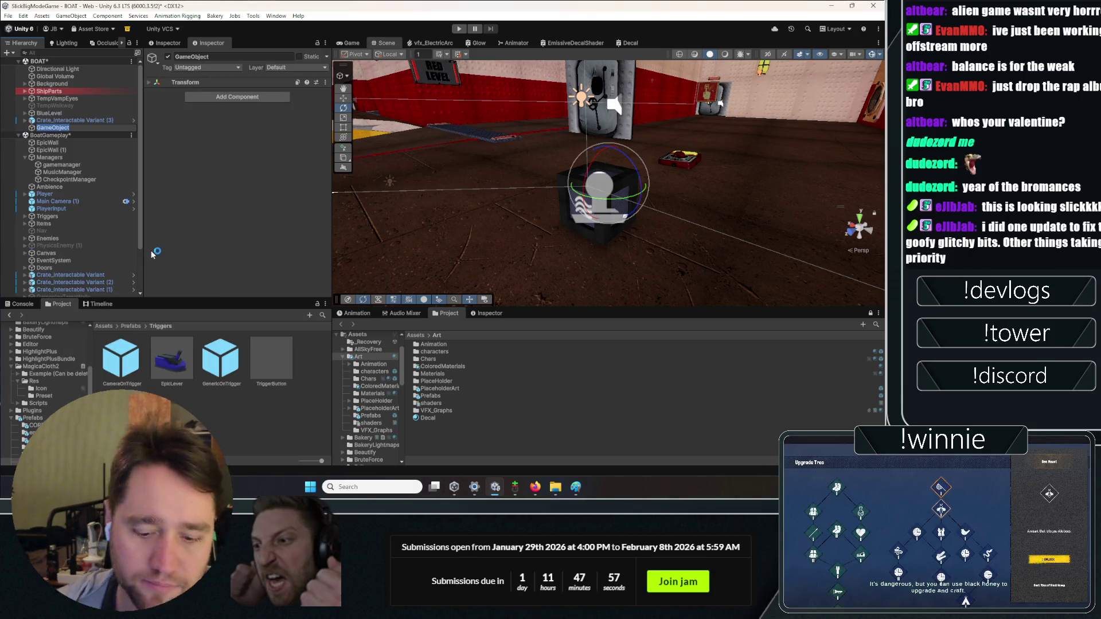
type("CheckpointTrigger")
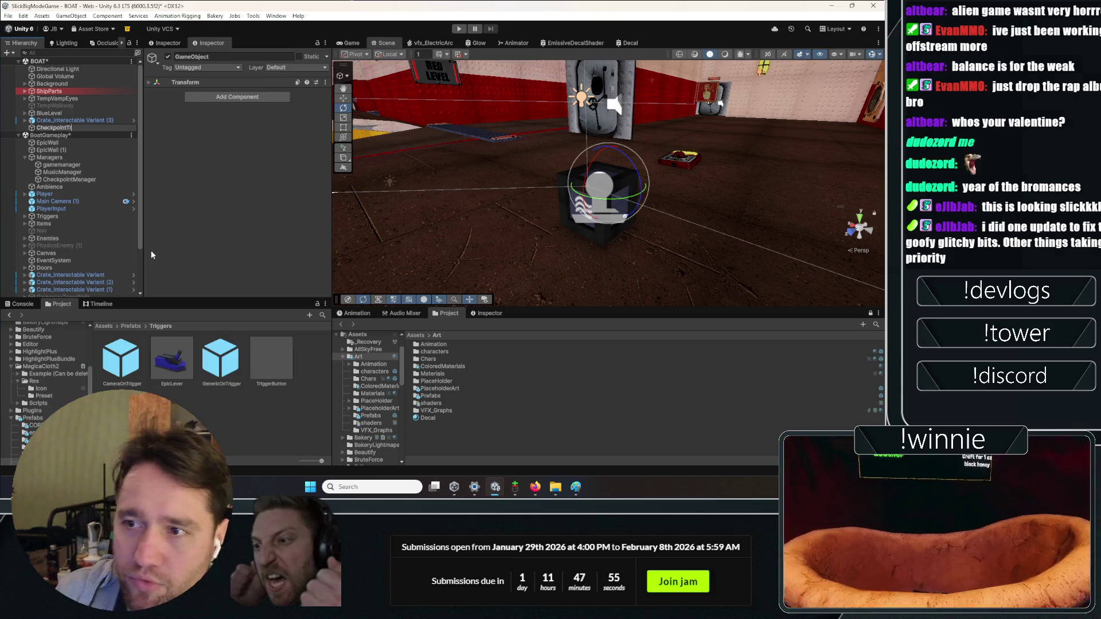
key("Return")
key("ctrl+shift+a")
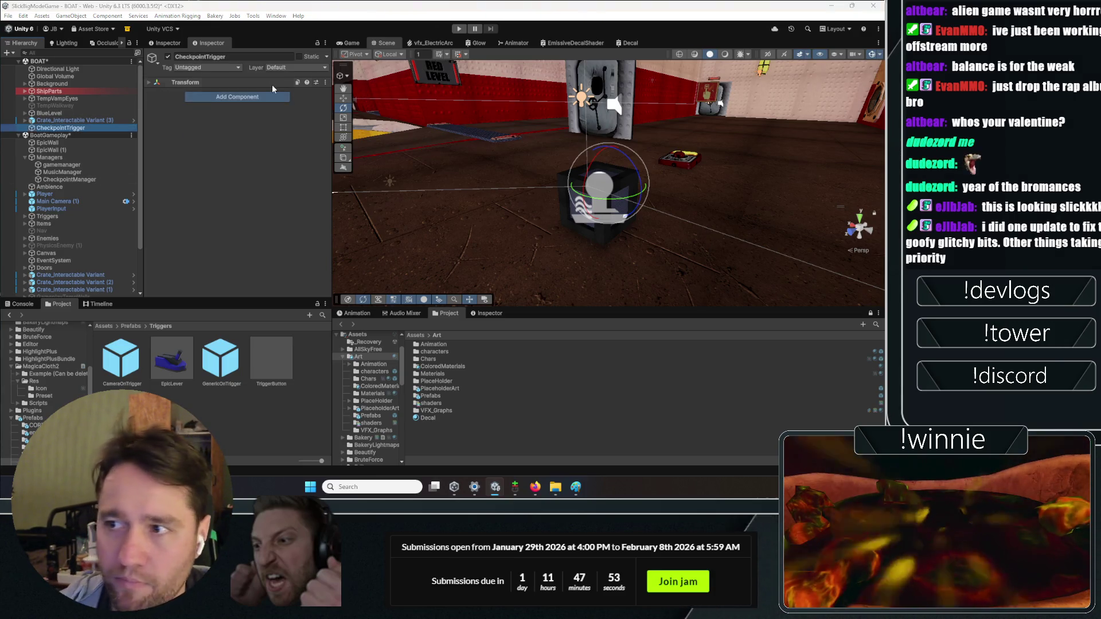
type("box")
key("Return")
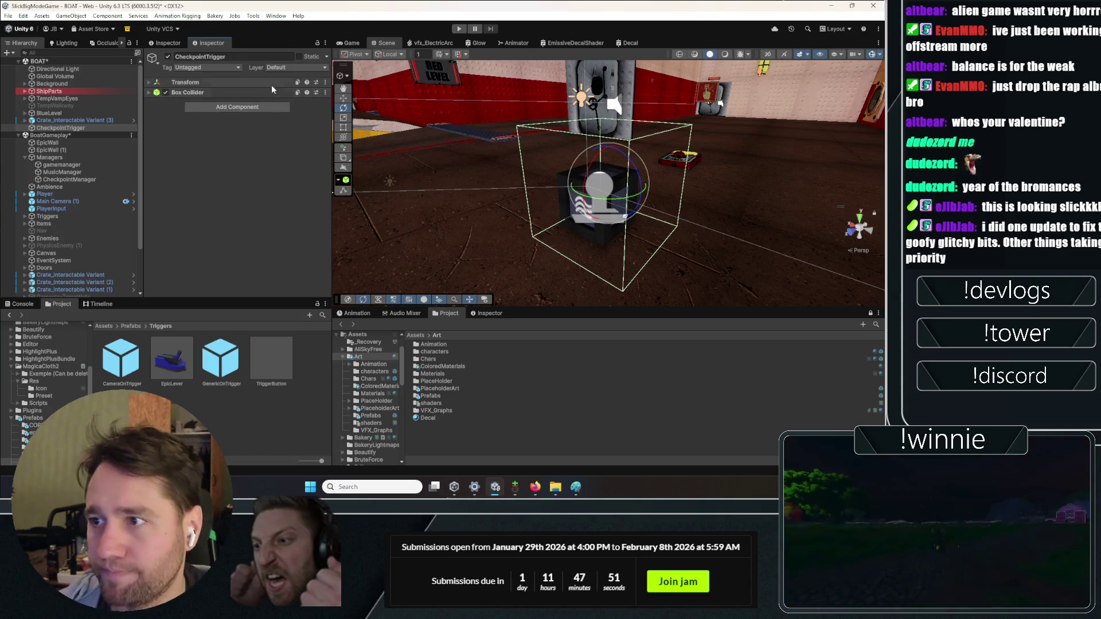
- Add the Checkpoint Trigger script component to CheckpointTrigger
left_click(271, 84)
left_click(270, 84)
left_click(221, 92)
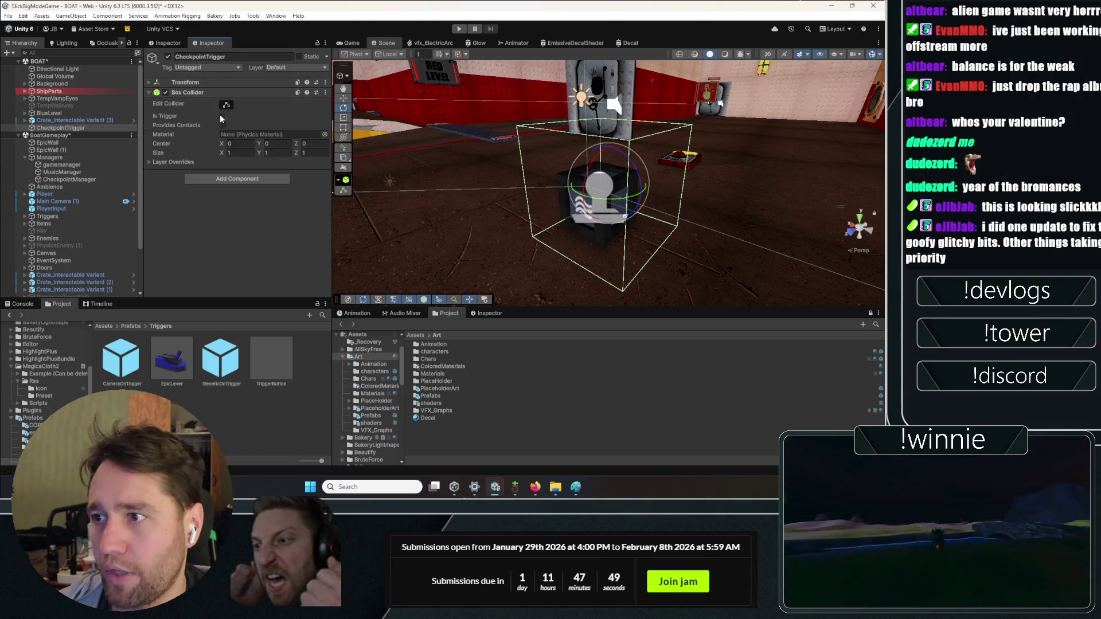
left_click(217, 177)
type("checkp")
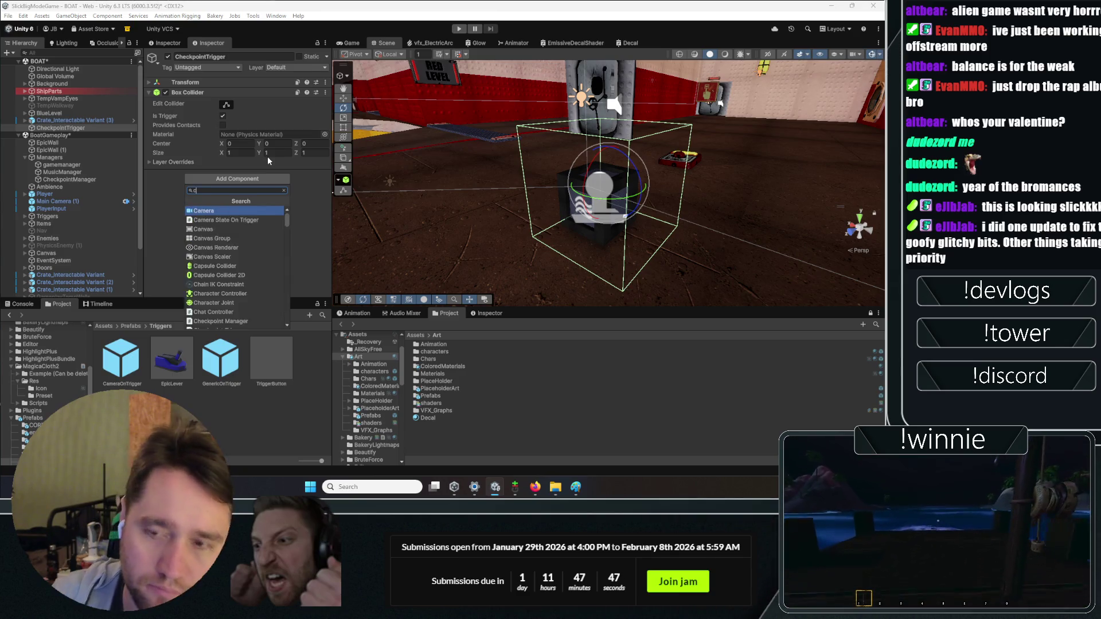
key("Down")
key("Return")
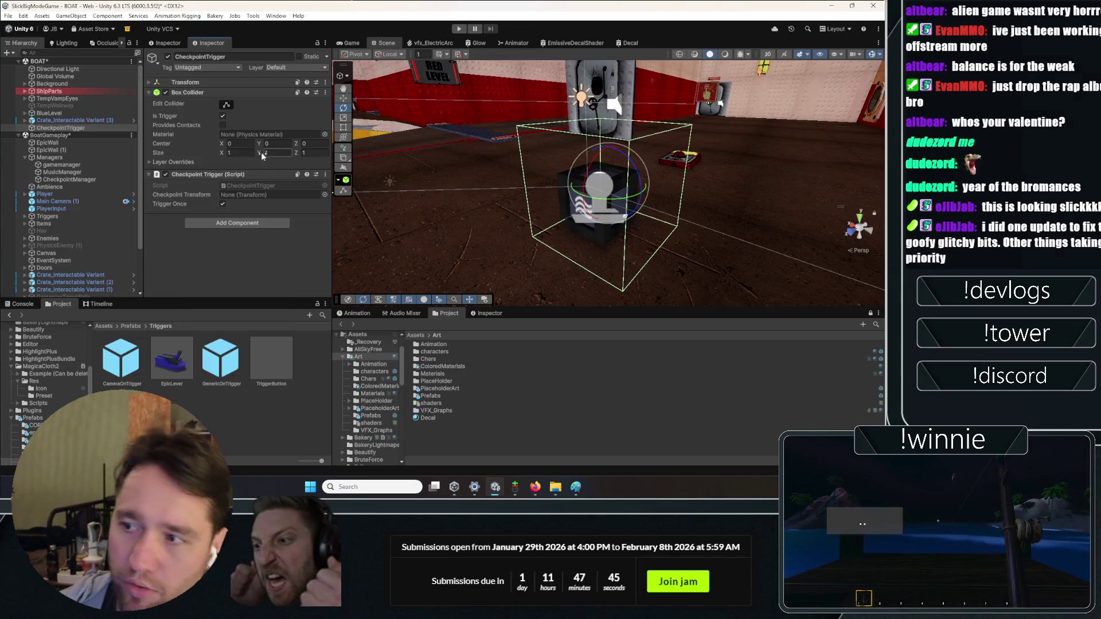
- Add an empty child named CheckpointTransform under CheckpointTrigger
right_click(52, 127)
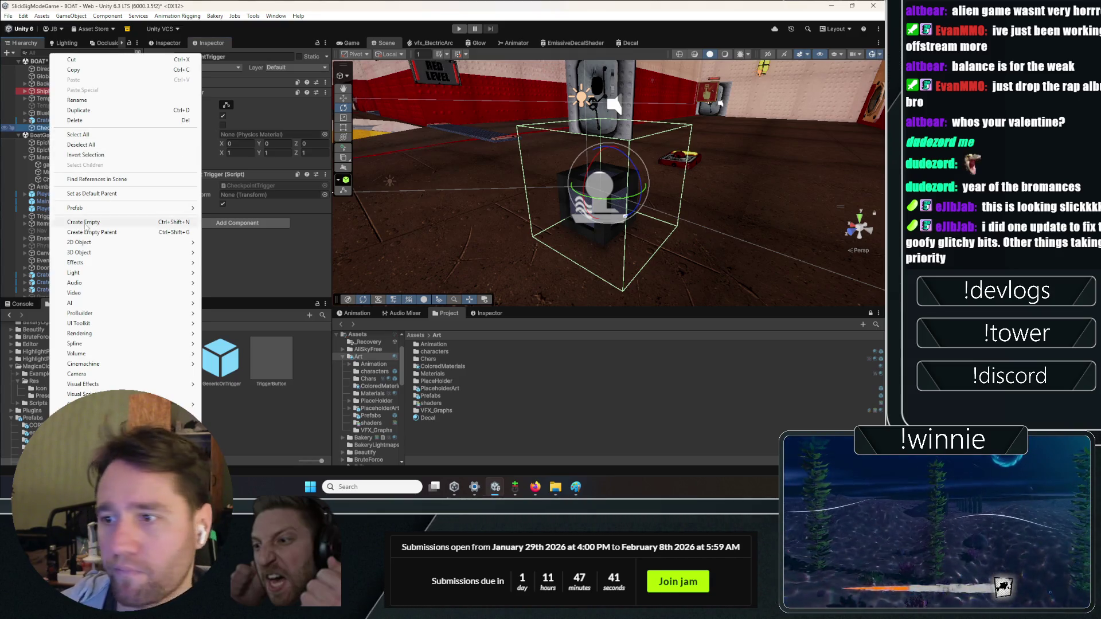
left_click(85, 224)
type("C")
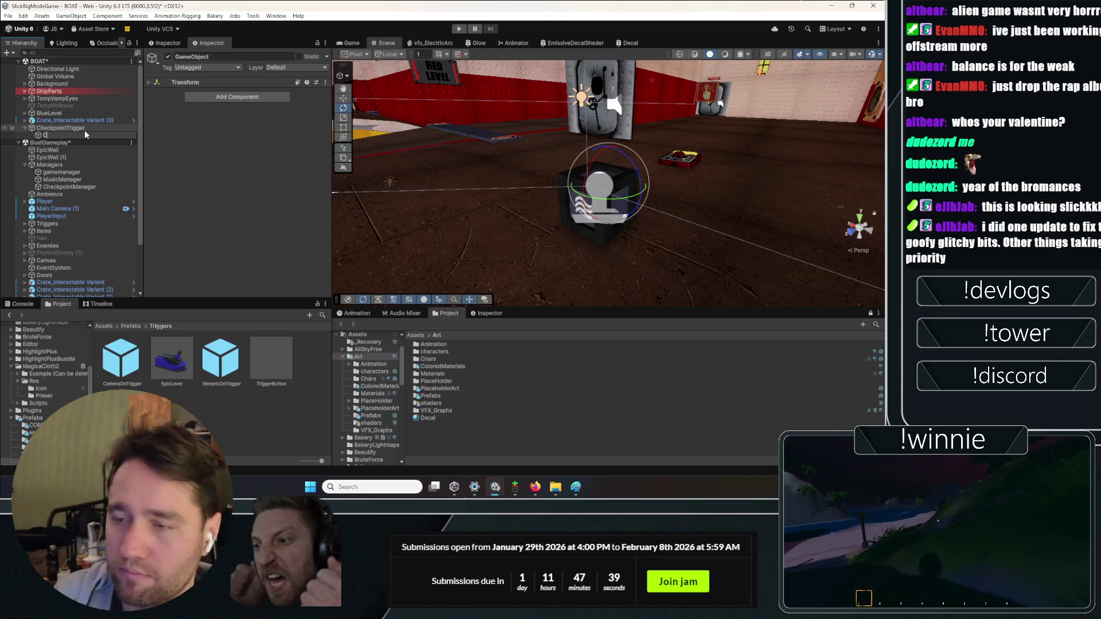
type("1")
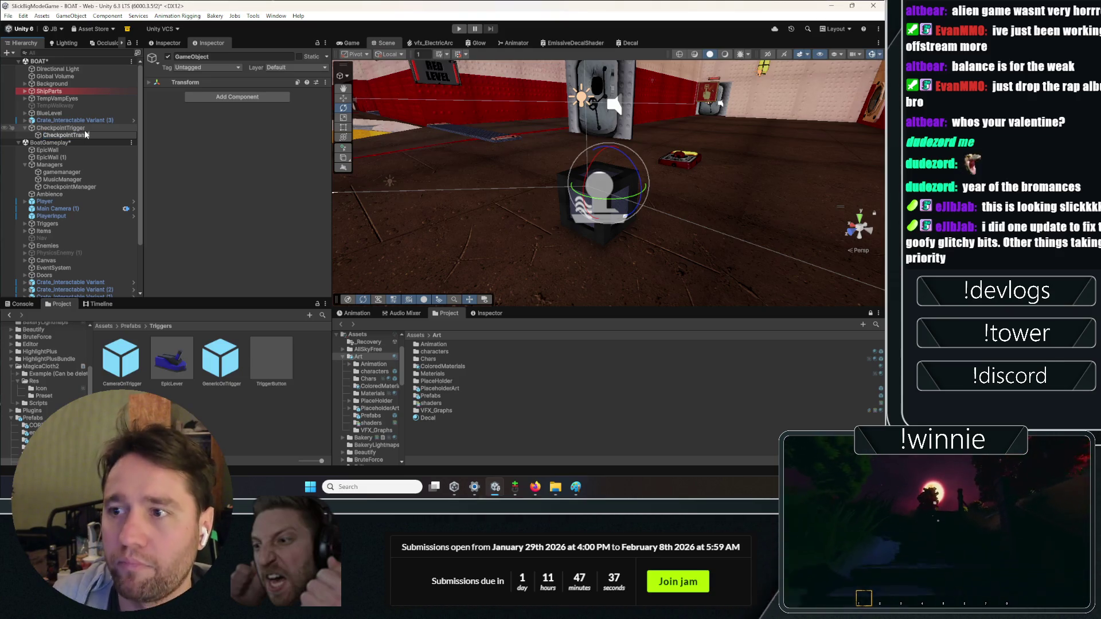
key("Return")
left_click(102, 126)
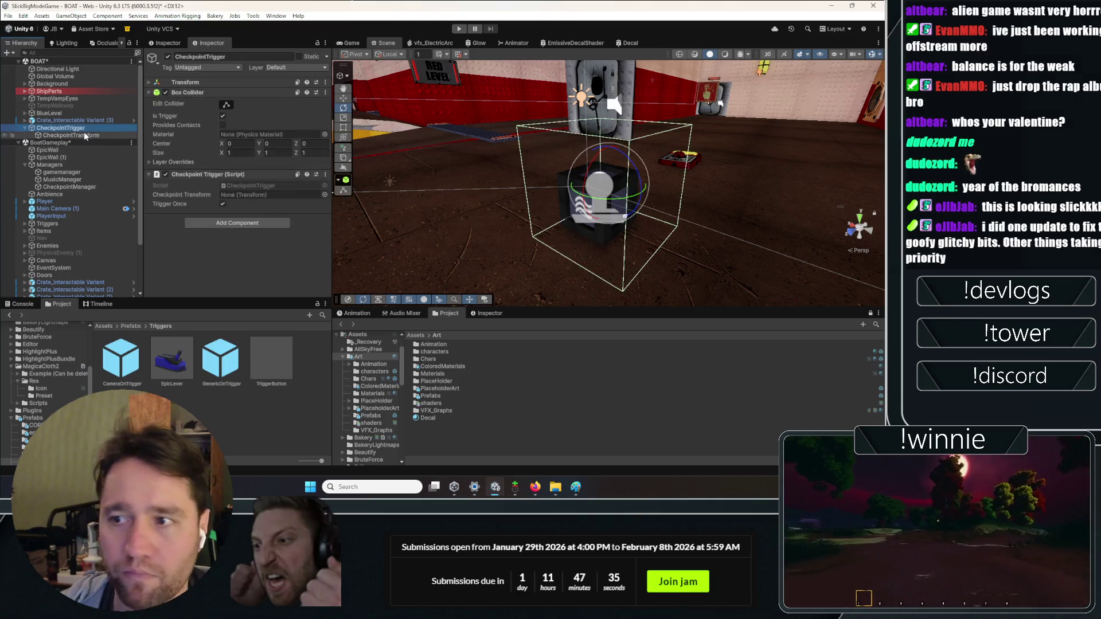
- Save CheckpointTrigger as a prefab in Prefabs/Triggers, delete the original, and place an instance
left_click_drag(58, 131, 184, 367)
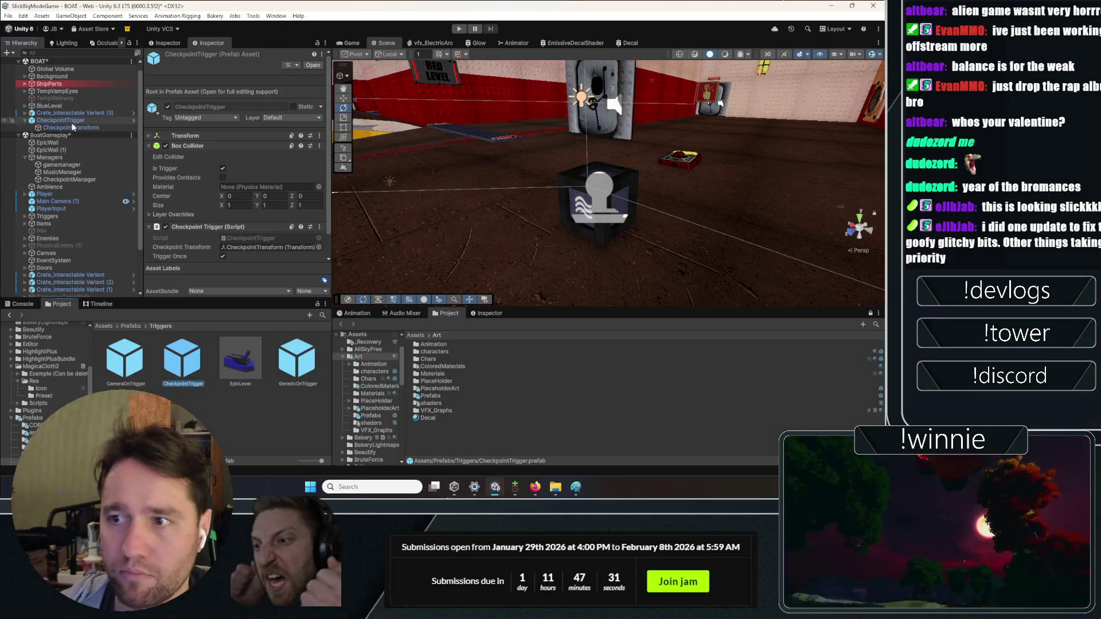
left_click(63, 120)
key("Delete")
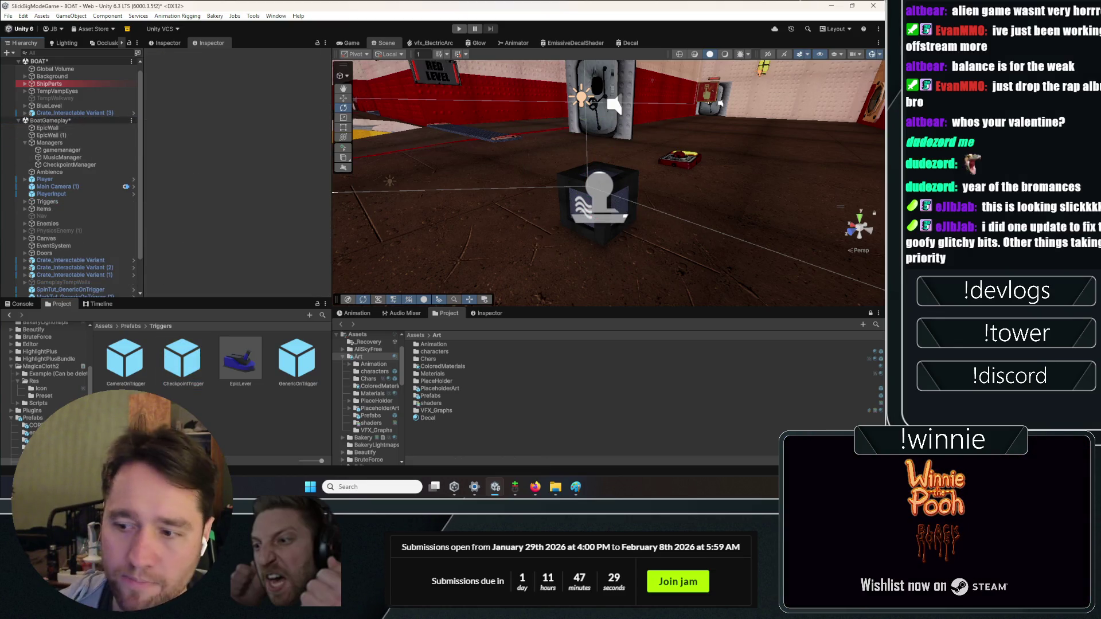
left_click_drag(182, 359, 510, 232)
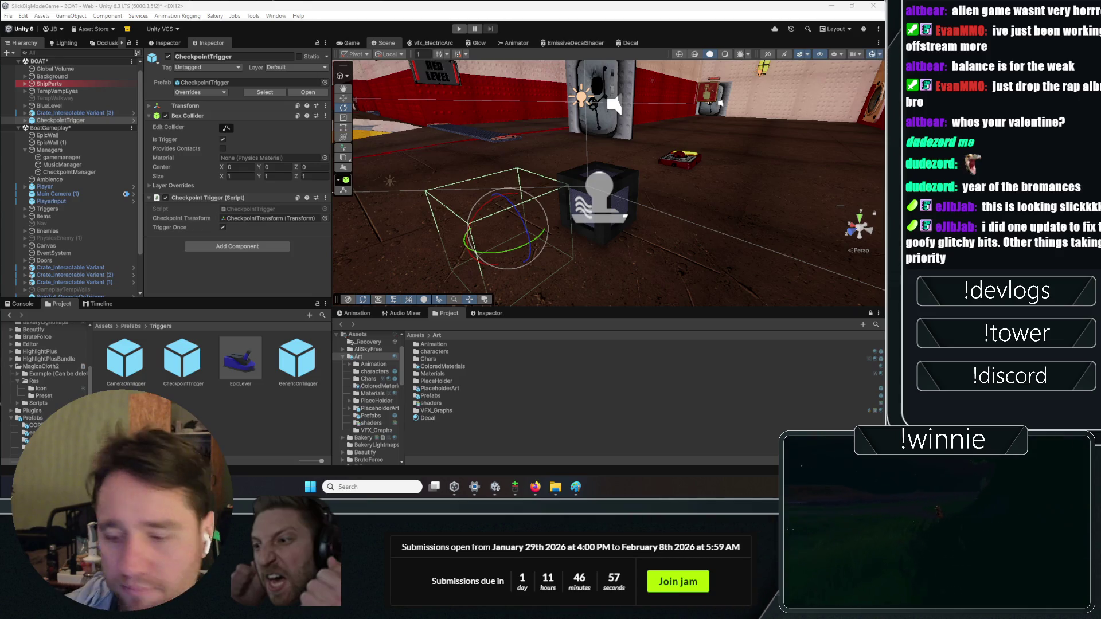
- Inspect the CheckpointTrigger prefab asset's components in the Triggers folder
left_click(247, 432)
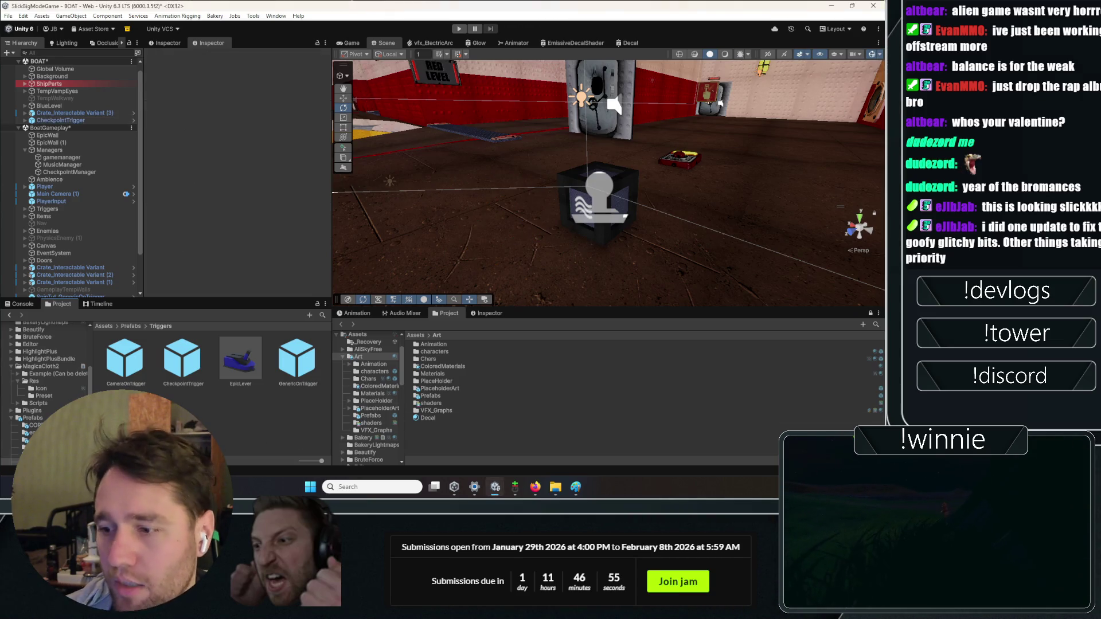
left_click(182, 358)
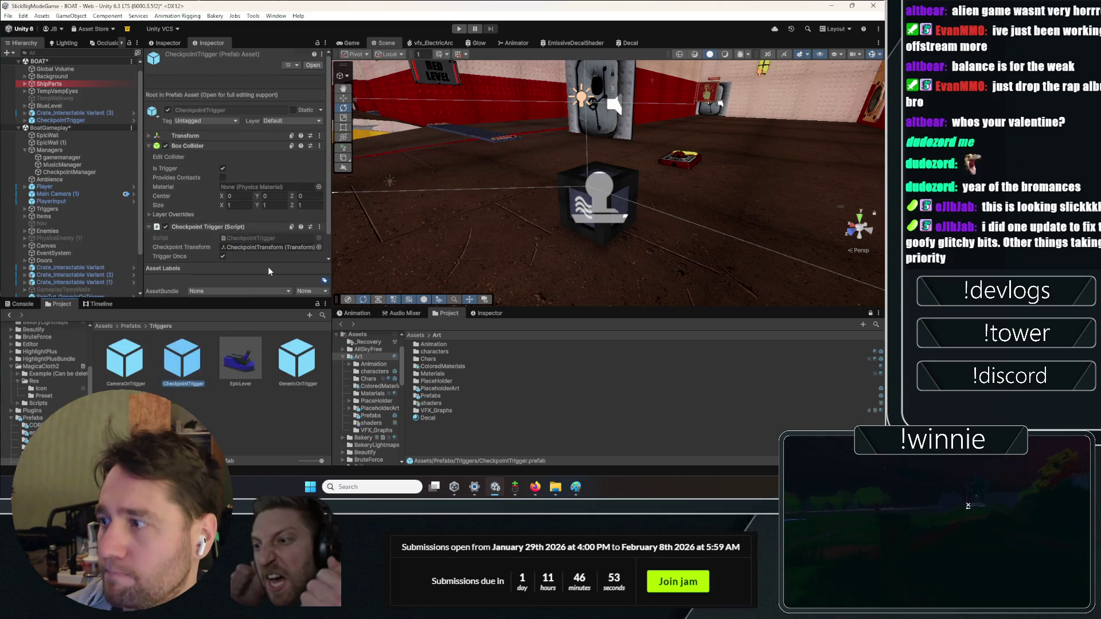
scroll(59, 125, "up", 2)
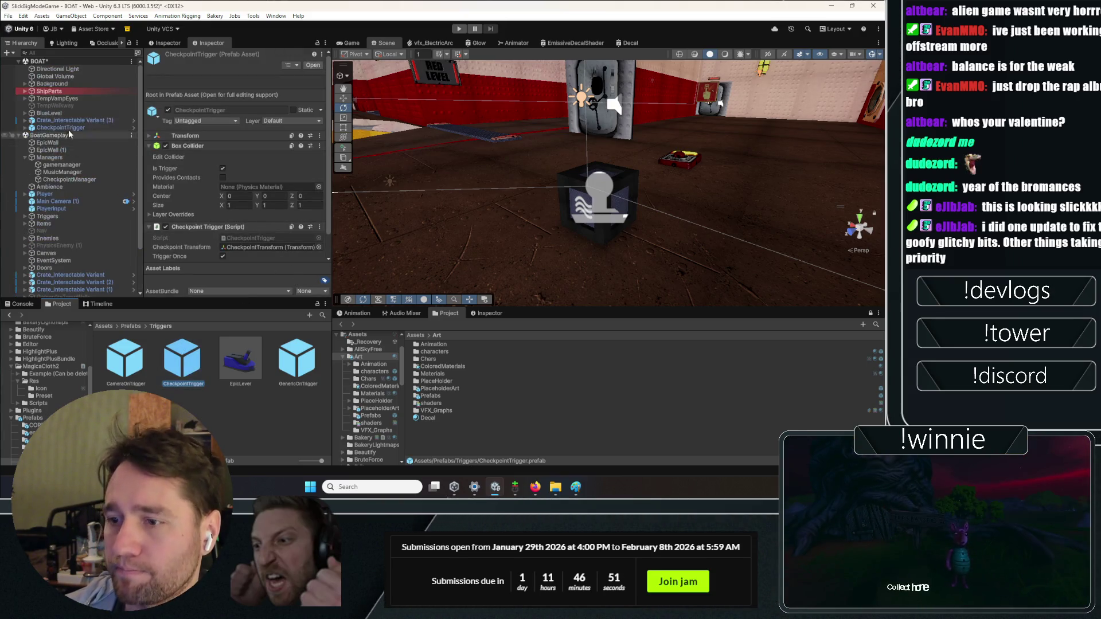
left_click(60, 127)
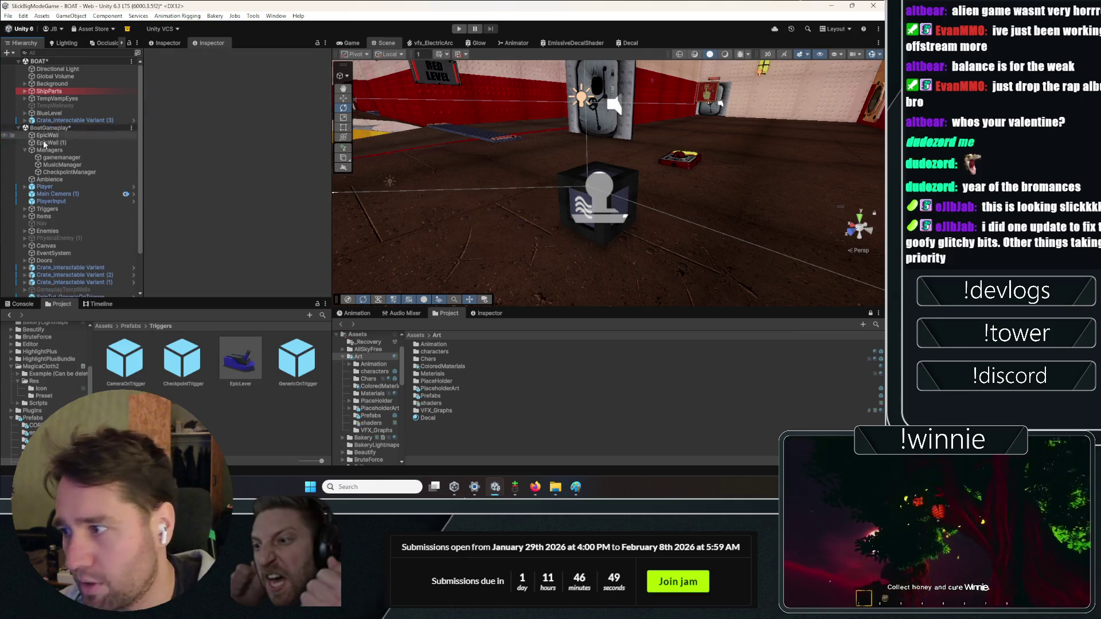
scroll(74, 230, "down", 3)
right_click(67, 294)
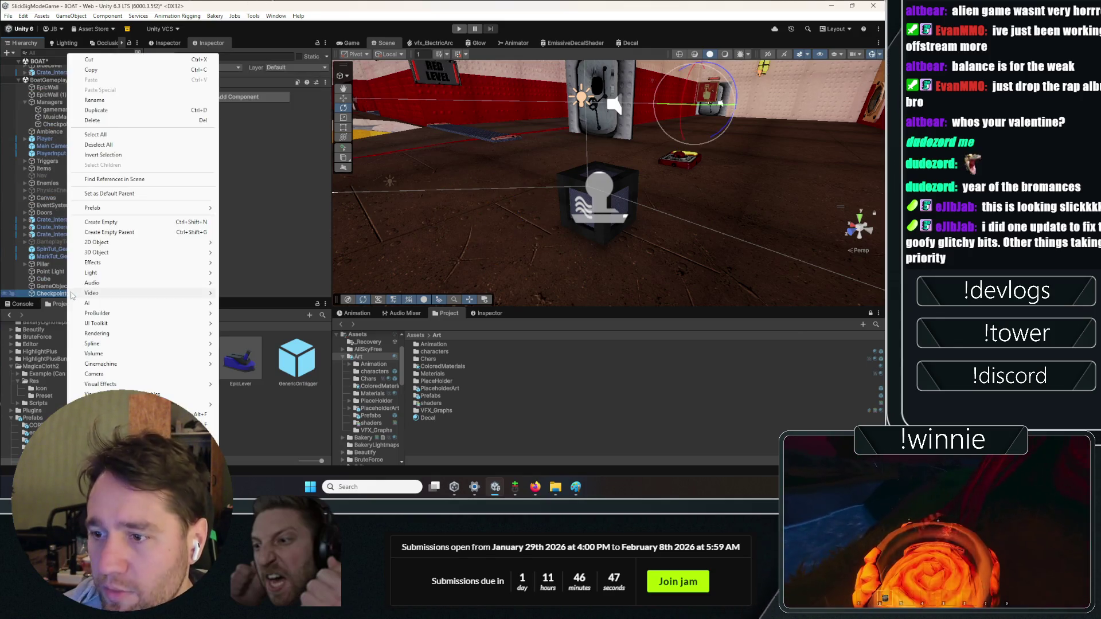
- Make Checkpoints the default parent and add a CheckpointTrigger prefab instance to BoatGameplay
left_click(109, 194)
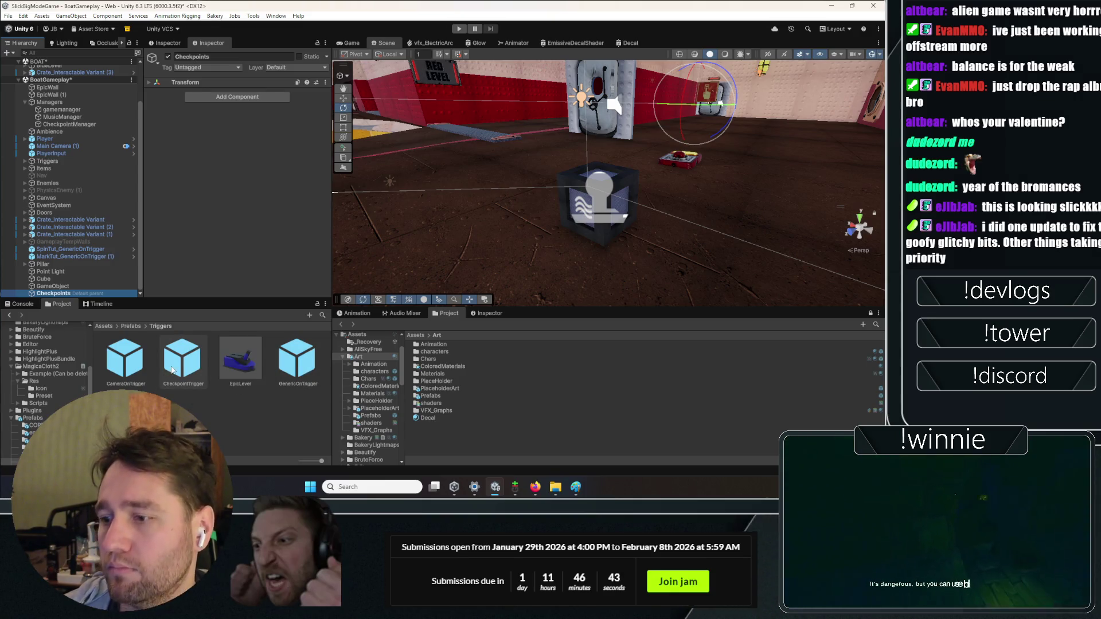
left_click_drag(182, 360, 88, 291)
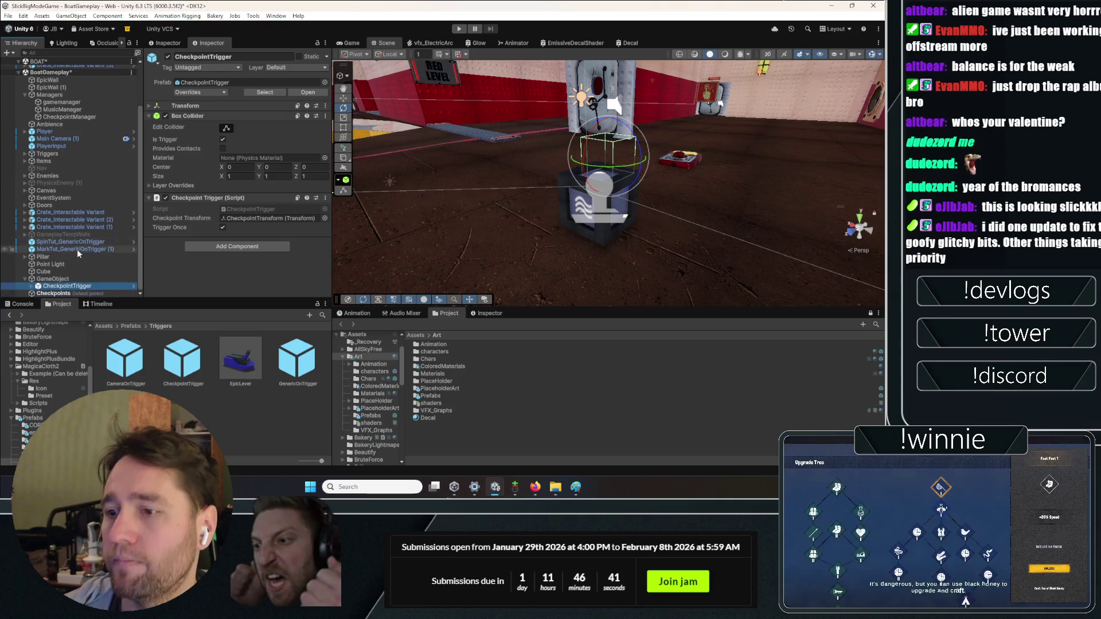
key("f")
key("w")
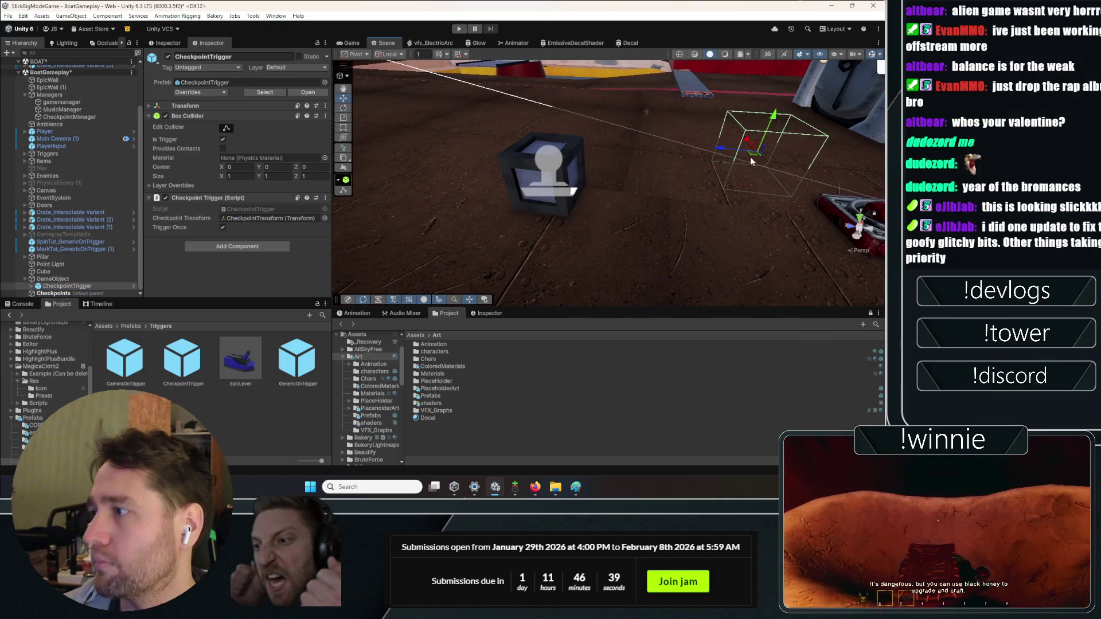
mouse_move(713, 162)
left_mouse_down()
mouse_move(717, 176)
mouse_move(624, 178)
left_mouse_up()
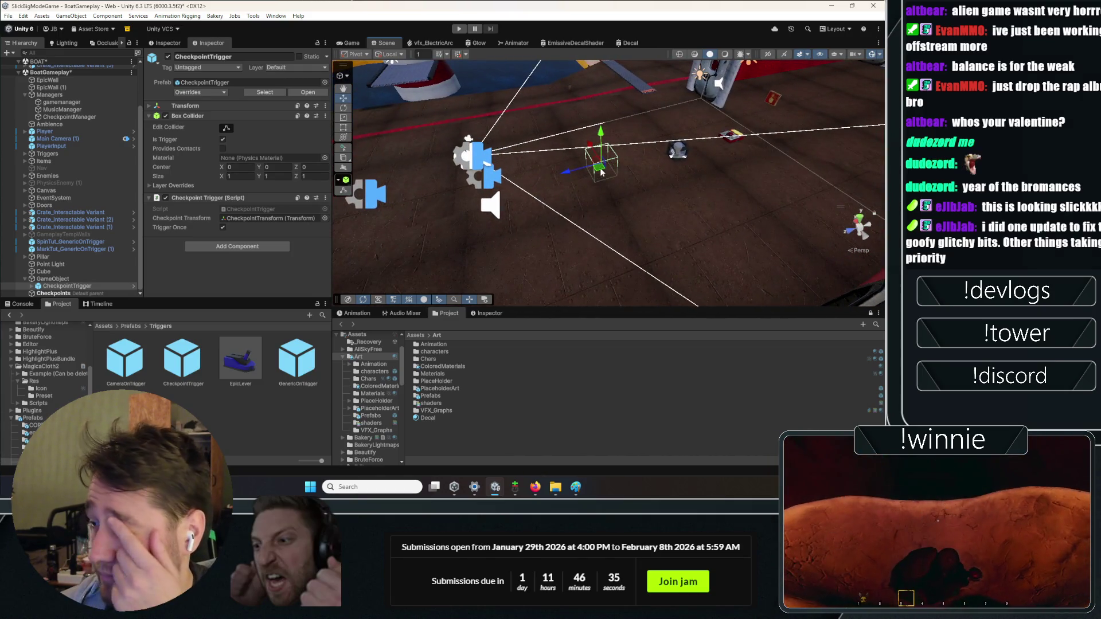
left_click_drag(508, 300, 534, 246)
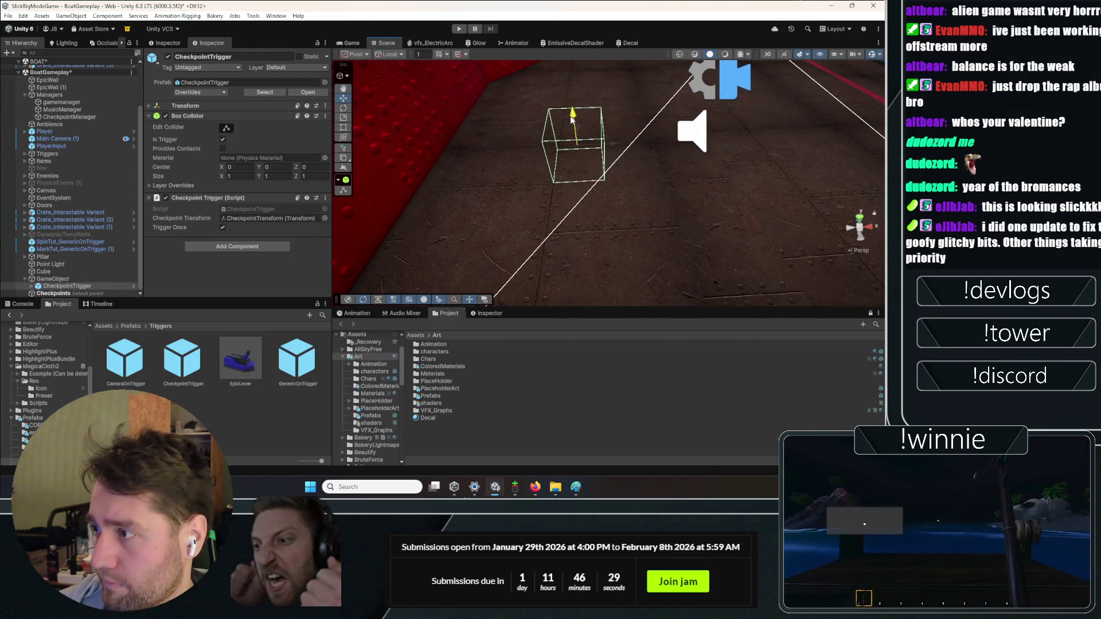
- Parent CheckpointTrigger under Checkpoints, delete the leftover decal GameObject, and move Checkpoints after EpicWall (1)
left_click(32, 286)
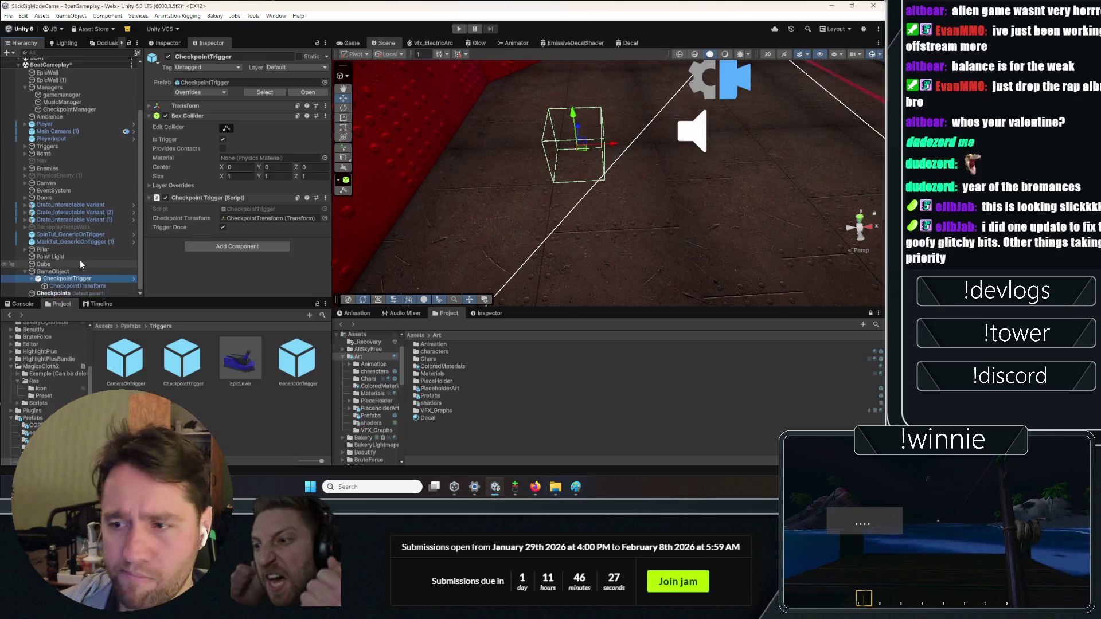
left_click_drag(54, 296, 54, 294)
left_click(49, 286)
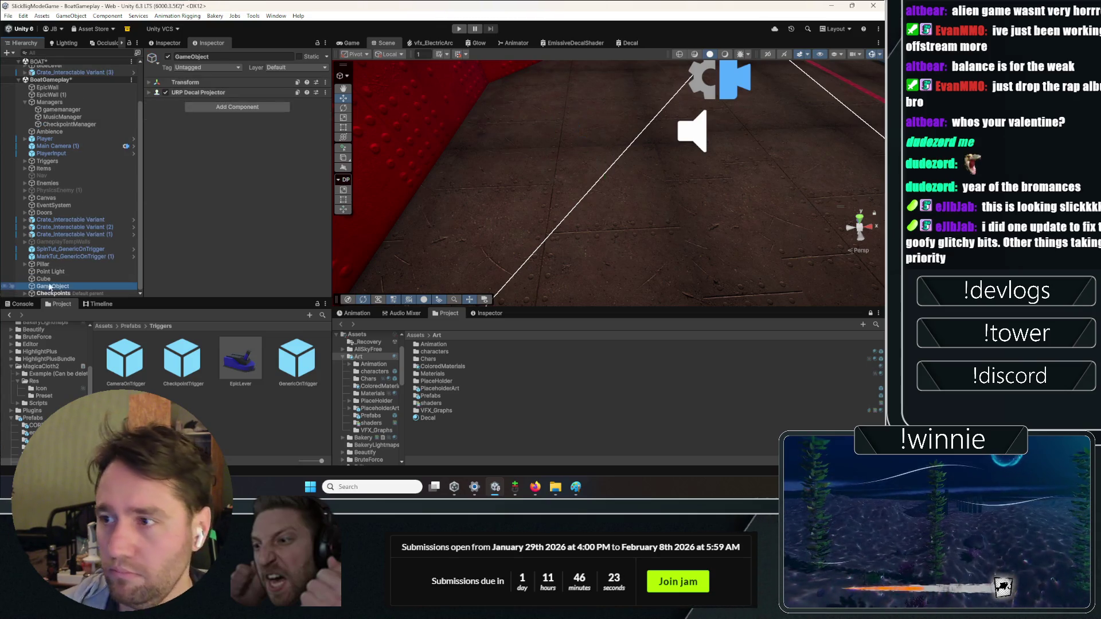
key("Delete")
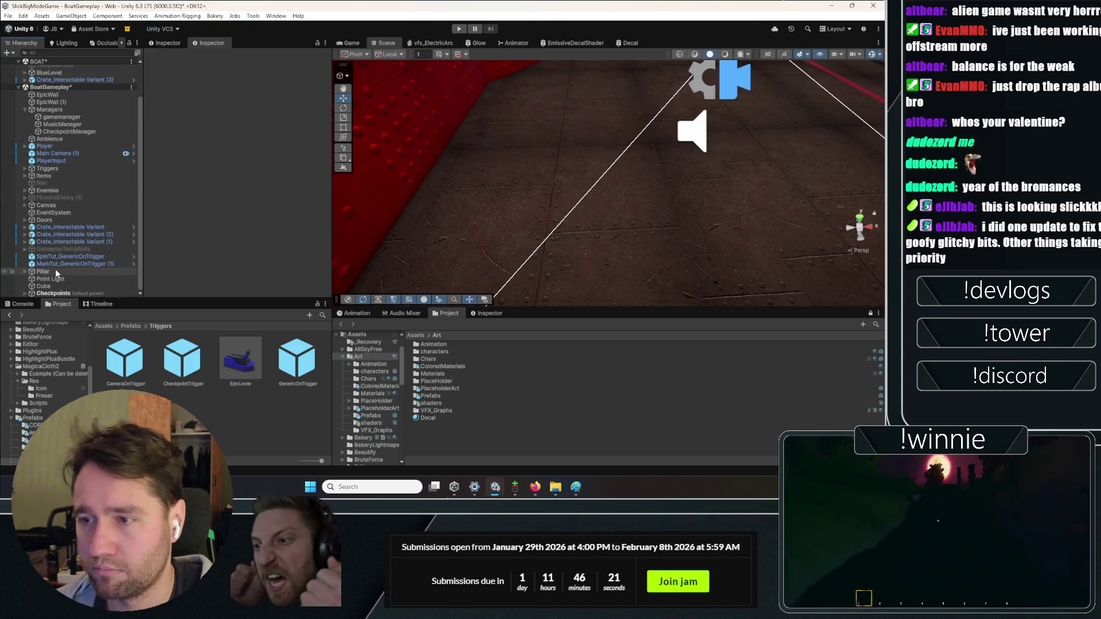
left_click(52, 294)
left_click_drag(73, 136, 60, 107)
left_click_drag(560, 152, 565, 179)
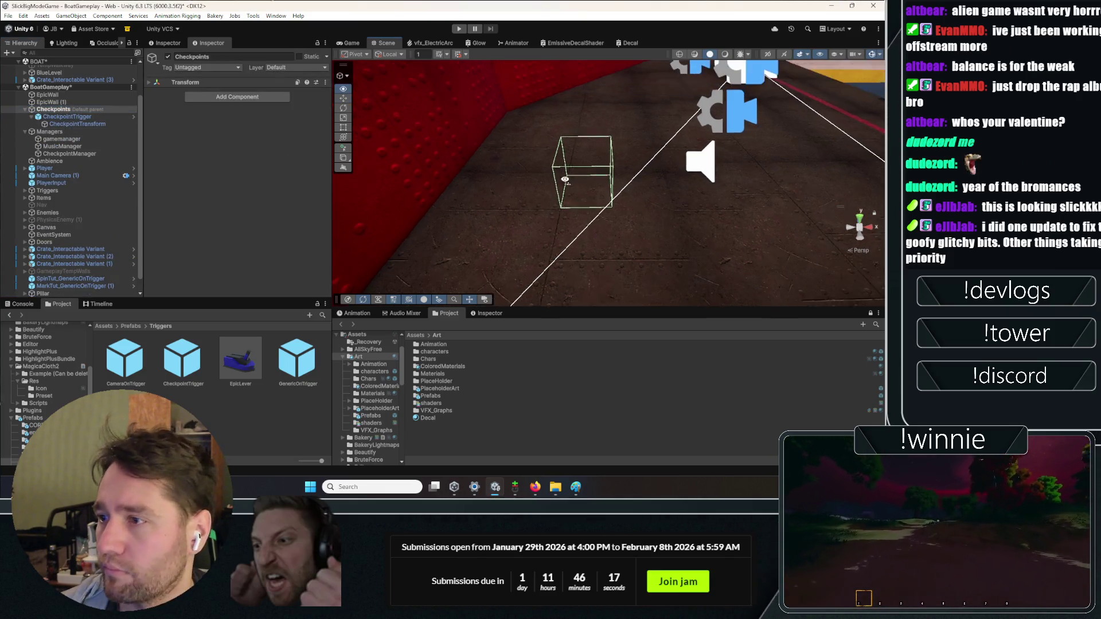
- Slide CheckpointTransform along the floor below the porthole door, then select and frame CheckpointTrigger
left_click(599, 177)
key("f")
left_click_drag(677, 209, 597, 180)
key("e")
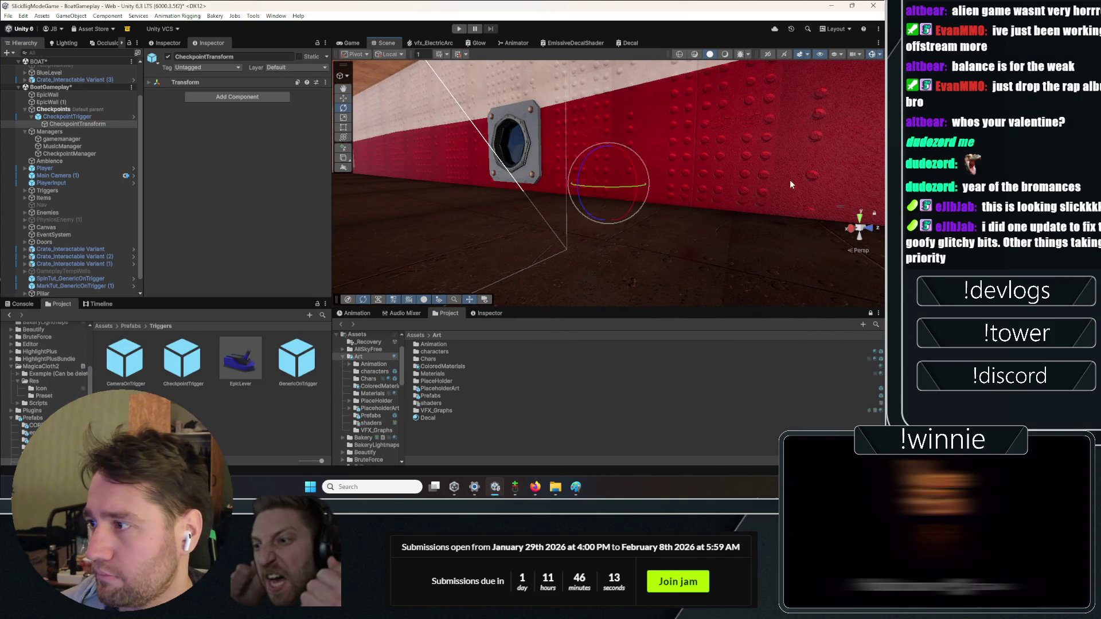
key("w")
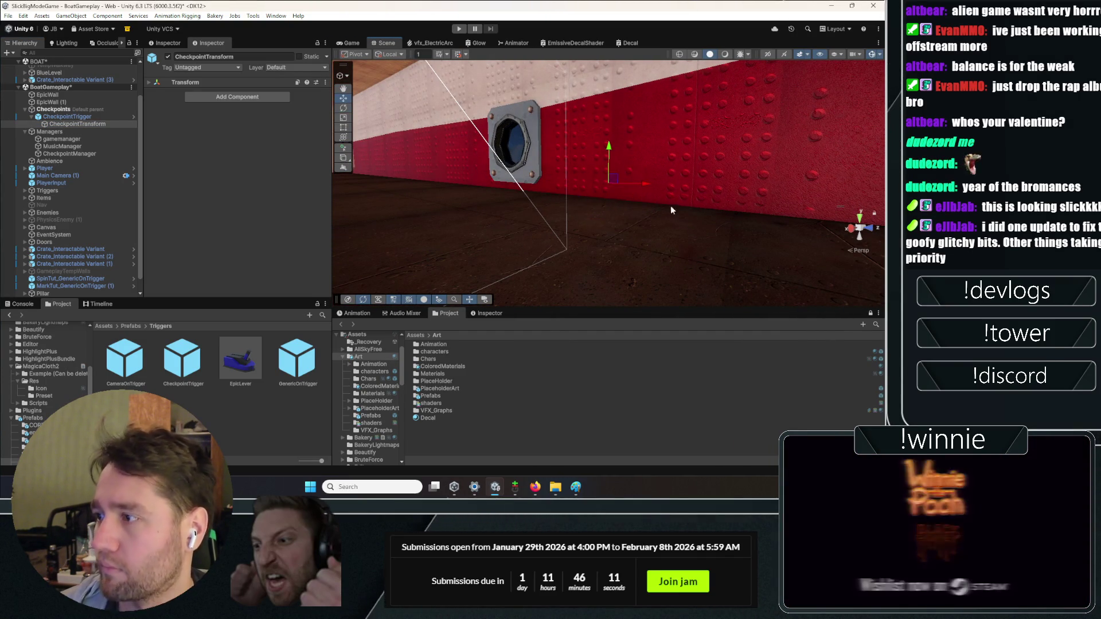
scroll(665, 200, "down", 5)
scroll(660, 200, "up", 5)
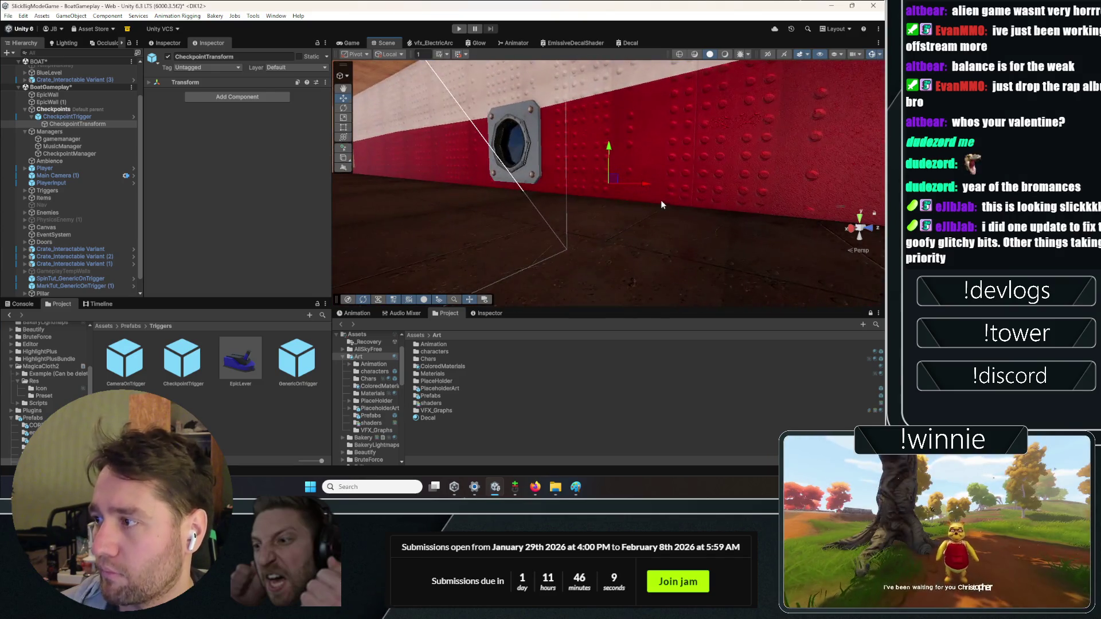
mouse_move(657, 211)
left_mouse_down()
mouse_move(552, 202)
mouse_move(701, 217)
left_mouse_up()
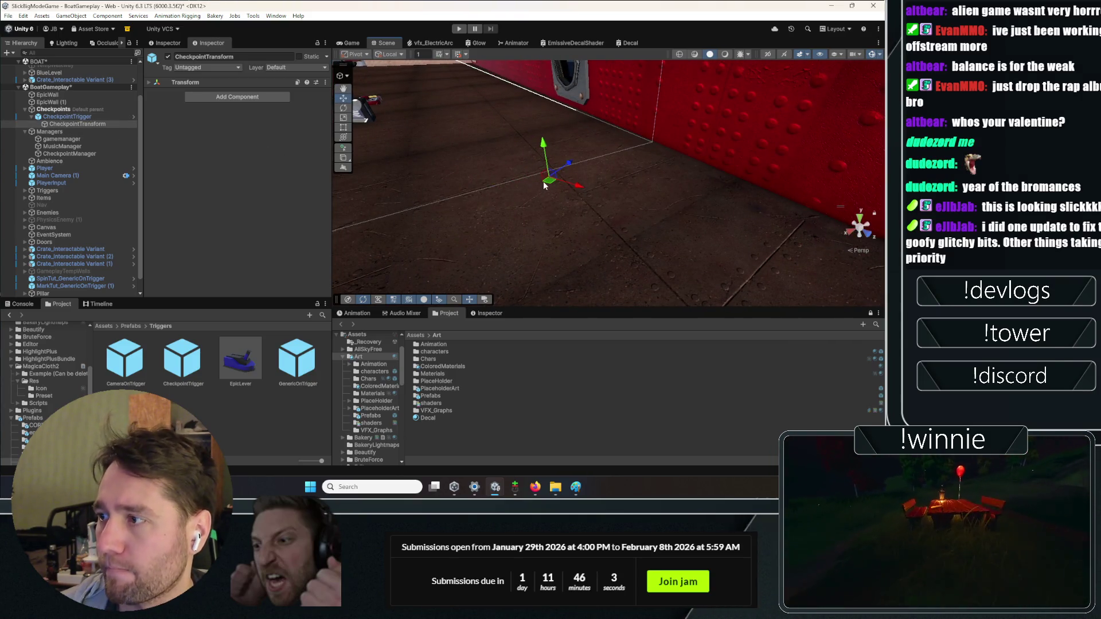
mouse_move(545, 185)
left_mouse_down()
mouse_move(687, 148)
mouse_move(589, 165)
left_mouse_up()
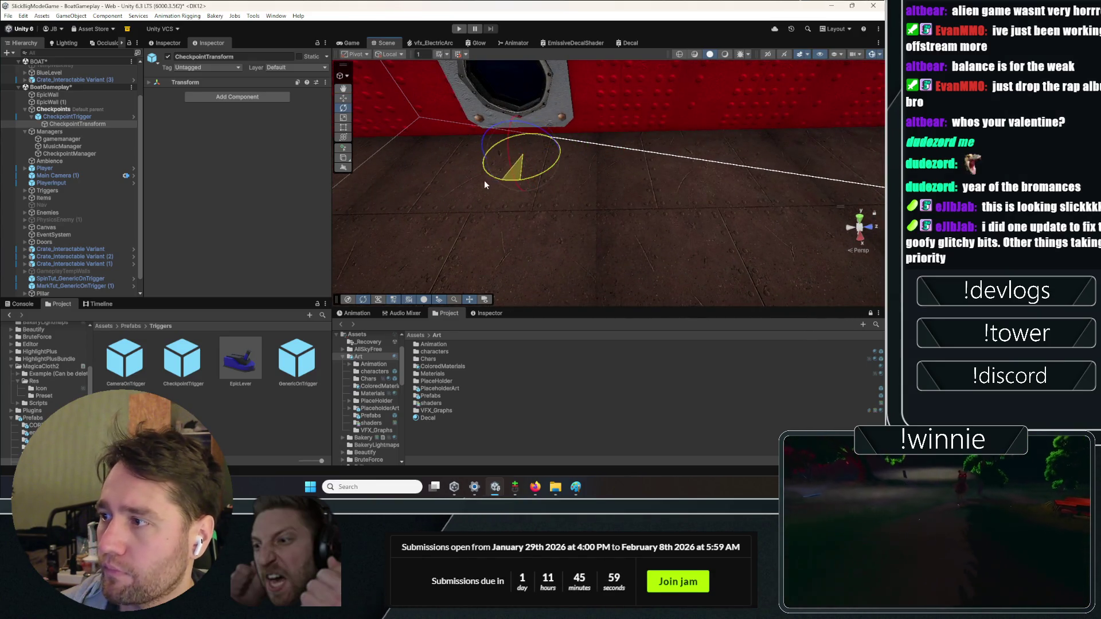
left_click_drag(526, 161, 491, 176)
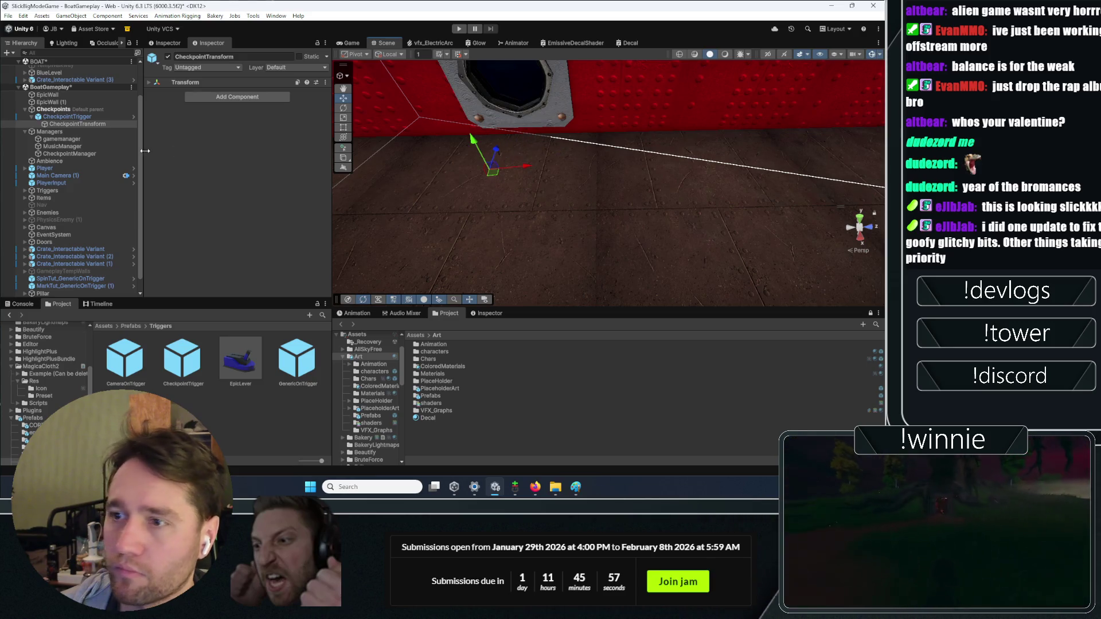
double_click(82, 118)
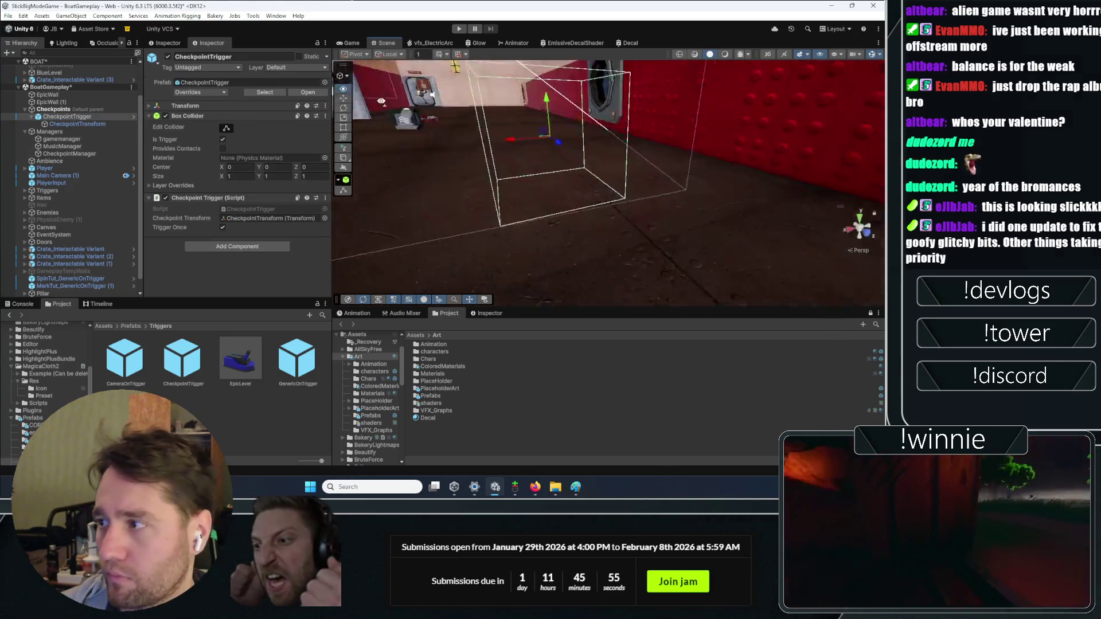
- Stretch the CheckpointTrigger's Box Collider across the floor to about 7.35 × 1.80 × 12.85
left_click_drag(333, 96, 346, 114)
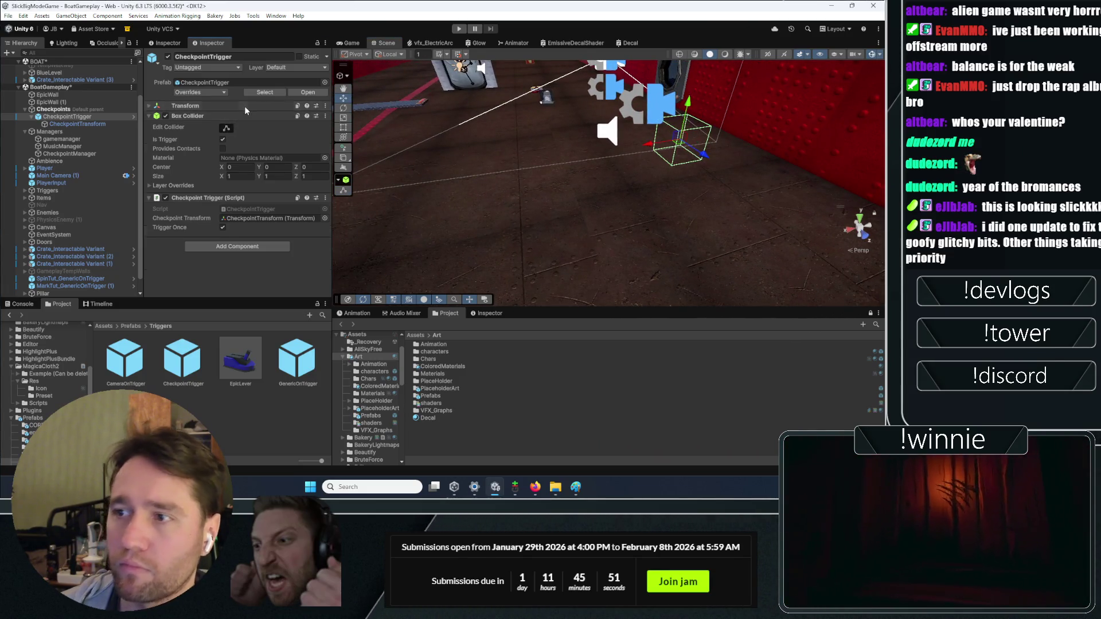
left_click(246, 108)
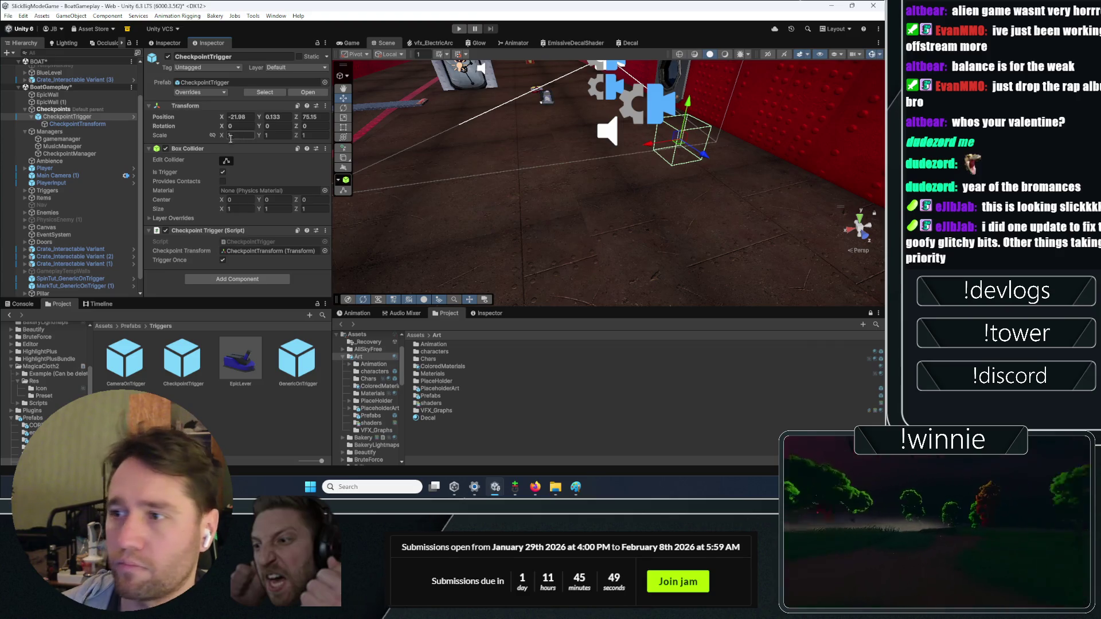
mouse_move(669, 146)
left_mouse_down()
mouse_move(611, 156)
mouse_move(584, 125)
mouse_move(607, 161)
mouse_move(467, 140)
left_mouse_up()
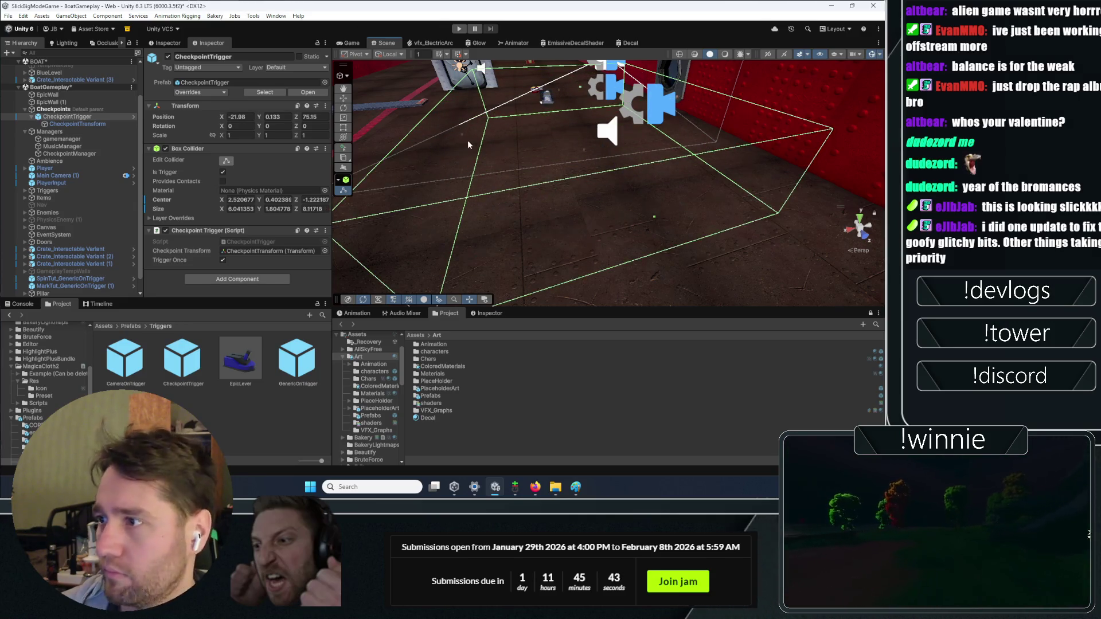
left_click(459, 133)
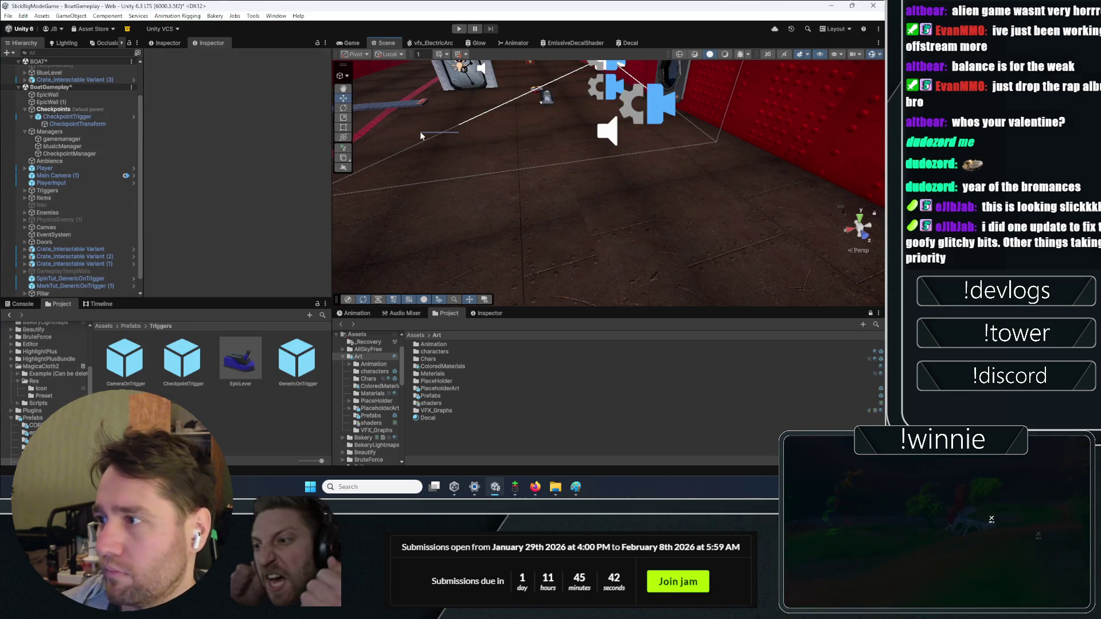
left_click(67, 118)
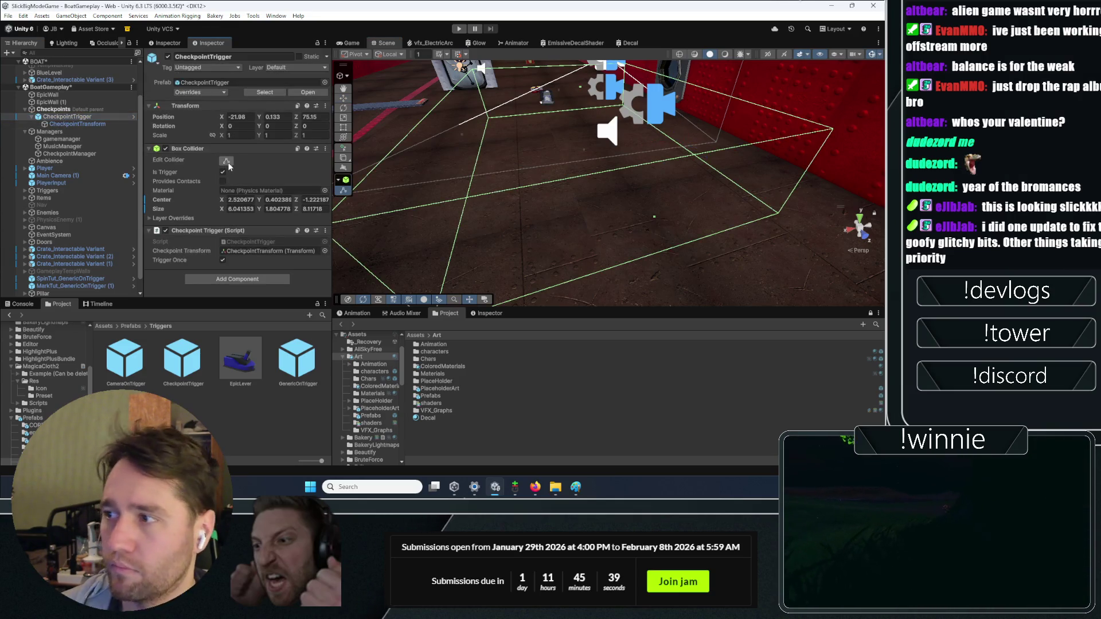
mouse_move(700, 146)
left_mouse_down()
mouse_move(771, 145)
mouse_move(736, 97)
mouse_move(711, 134)
mouse_move(741, 139)
mouse_move(578, 139)
left_mouse_up()
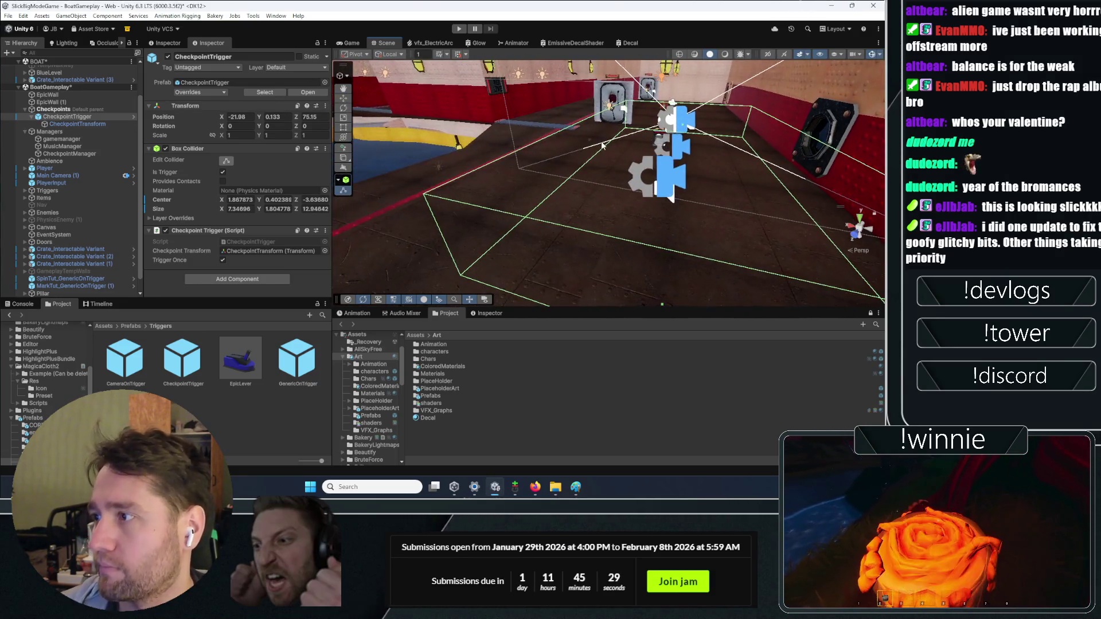
left_click(578, 139)
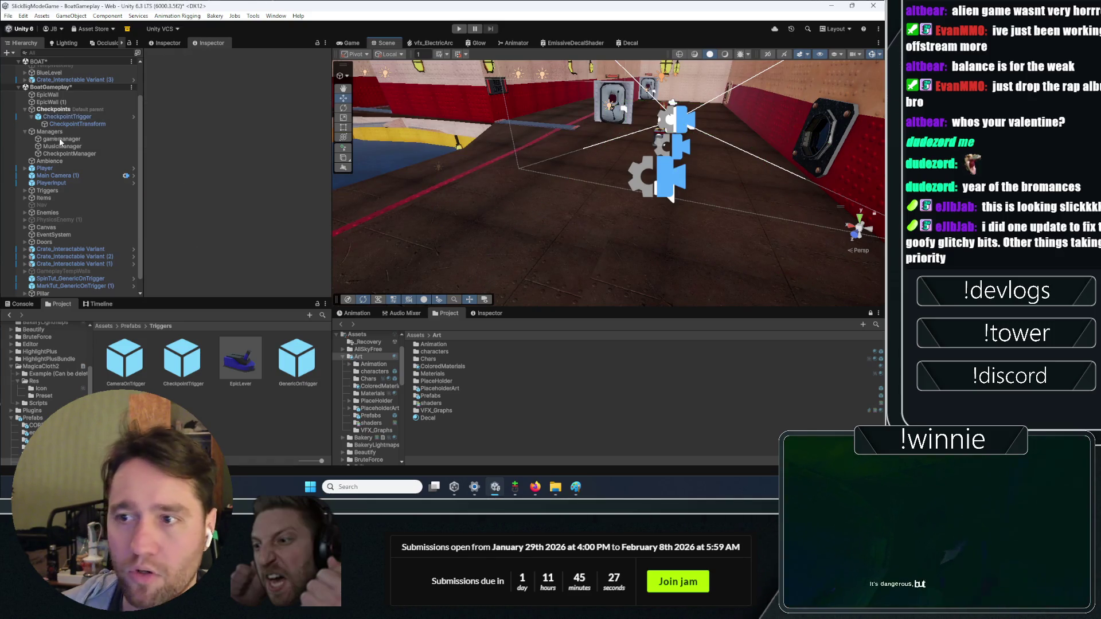
- Save the BoatGameplay scene with Ctrl+S
key("ctrl+s")
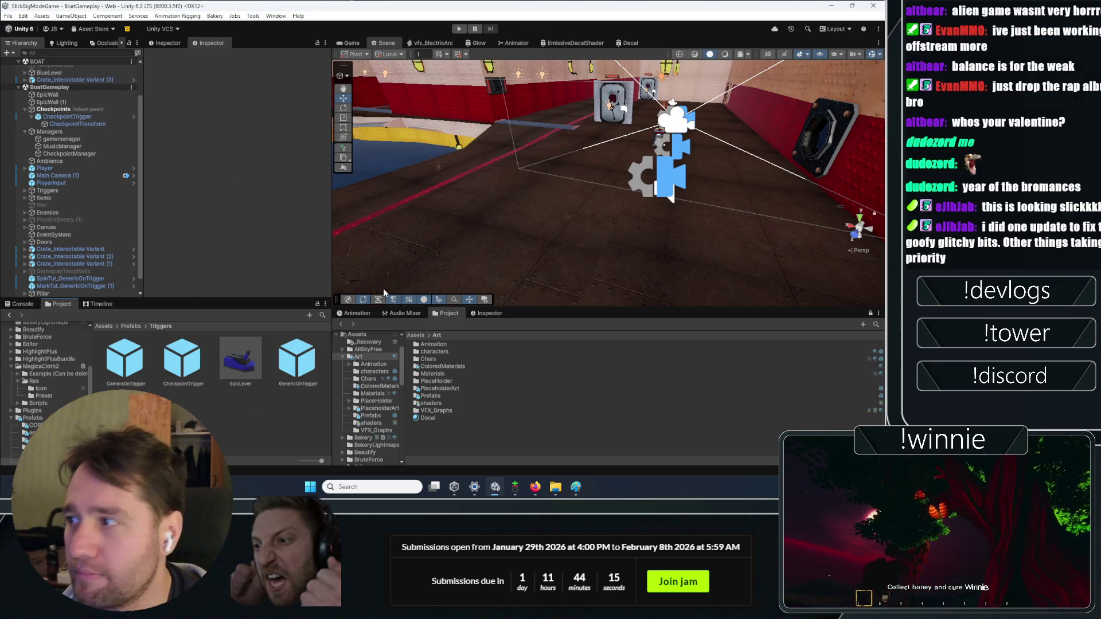
- Duplicate CheckpointTrigger and move the copy further along the level to Z 76.35
double_click(86, 124)
left_click(67, 116)
mouse_move(436, 172)
left_mouse_down()
mouse_move(416, 155)
mouse_move(528, 161)
left_mouse_up()
key("ctrl+d")
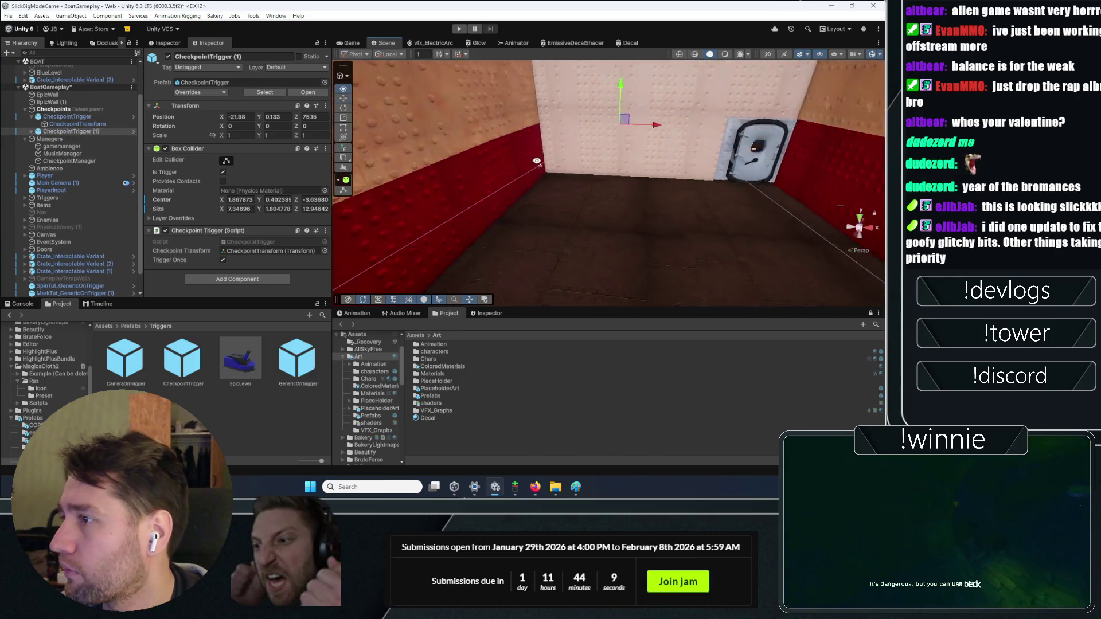
mouse_move(653, 137)
left_mouse_down()
mouse_move(483, 223)
mouse_move(523, 216)
left_mouse_up()
- Lengthen CheckpointTrigger (1)'s collider to about 28.3 and expand it to show its child
key("f")
mouse_move(482, 141)
left_mouse_down()
mouse_move(603, 170)
mouse_move(438, 143)
mouse_move(604, 114)
mouse_move(538, 189)
left_mouse_up()
mouse_move(608, 276)
left_mouse_down()
mouse_move(615, 151)
mouse_move(756, 201)
mouse_move(711, 198)
mouse_move(625, 250)
mouse_move(635, 179)
mouse_move(637, 290)
mouse_move(699, 161)
mouse_move(672, 154)
left_mouse_up()
mouse_move(705, 156)
left_mouse_down()
mouse_move(574, 184)
mouse_move(860, 230)
mouse_move(832, 246)
mouse_move(649, 191)
mouse_move(798, 210)
left_mouse_up()
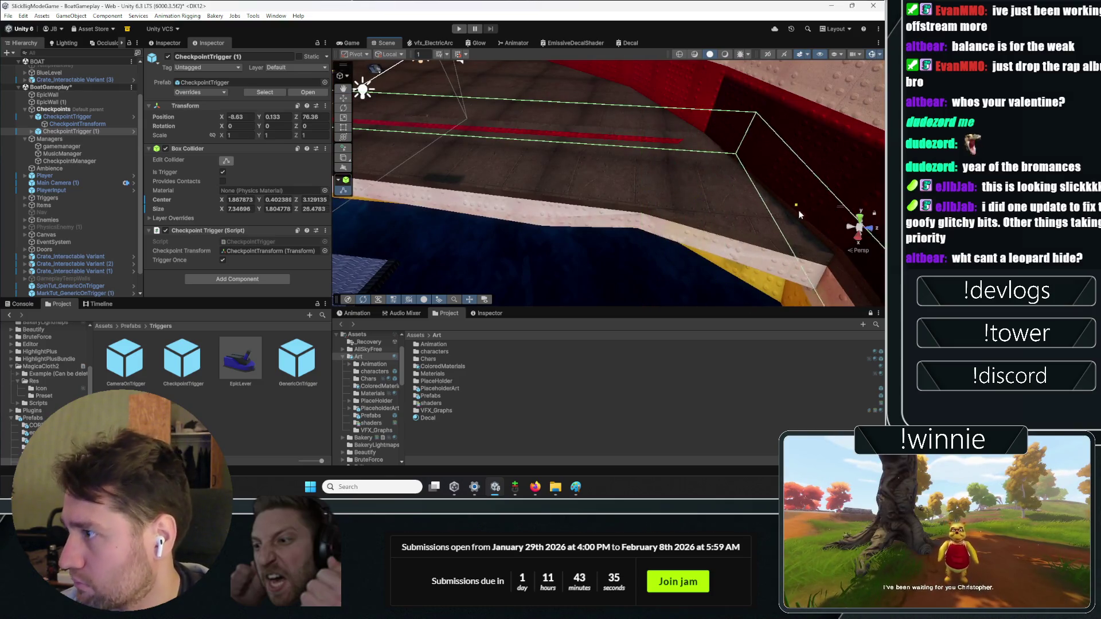
left_click_drag(869, 209, 870, 213)
key("f")
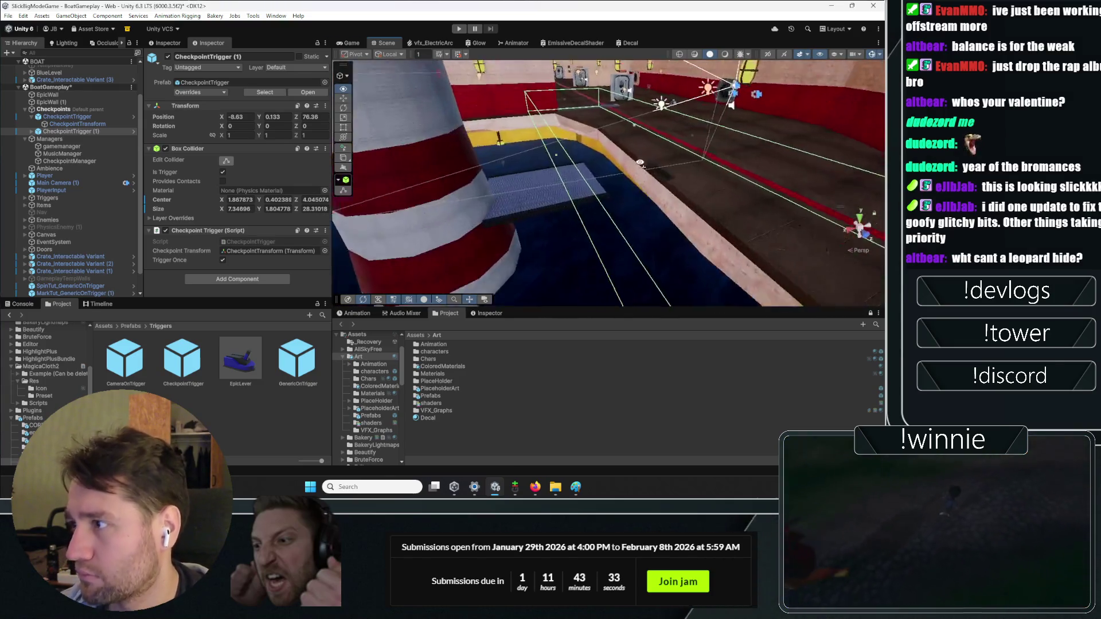
left_click(32, 131)
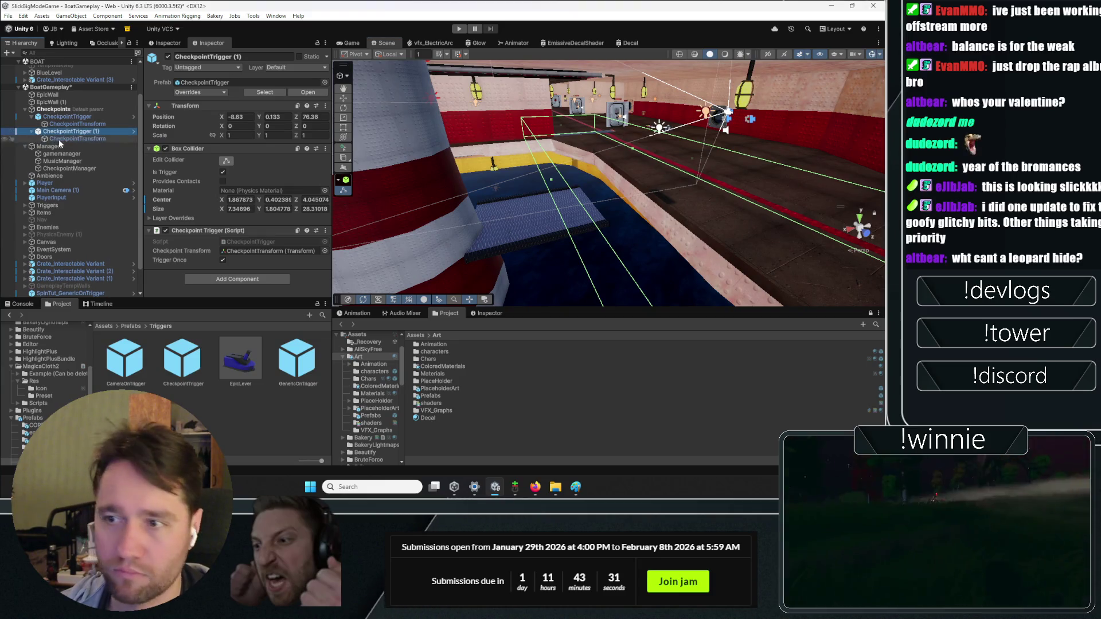
- Move CheckpointTrigger (1)'s CheckpointTransform into the room and turn it to face forward
left_click(78, 139)
key("f")
mouse_move(801, 182)
left_mouse_down()
mouse_move(762, 205)
mouse_move(787, 199)
mouse_move(749, 202)
mouse_move(807, 201)
mouse_move(803, 212)
mouse_move(494, 185)
mouse_move(544, 219)
mouse_move(601, 191)
left_mouse_up()
key("e")
key("w")
key("w")
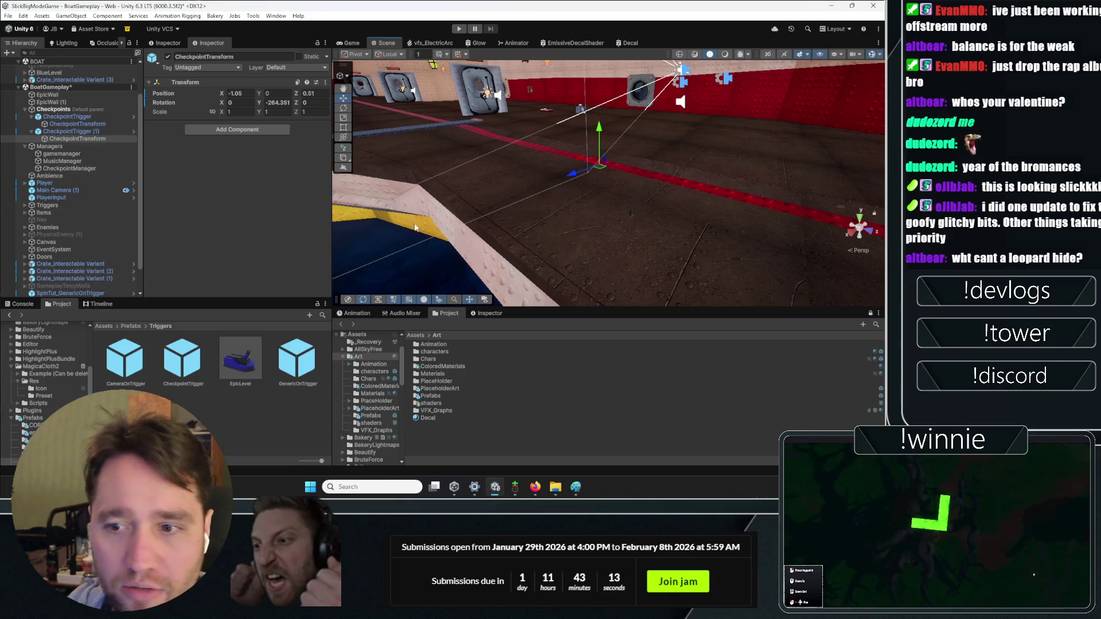
mouse_move(522, 173)
left_mouse_down()
mouse_move(568, 192)
mouse_move(454, 187)
left_mouse_up()
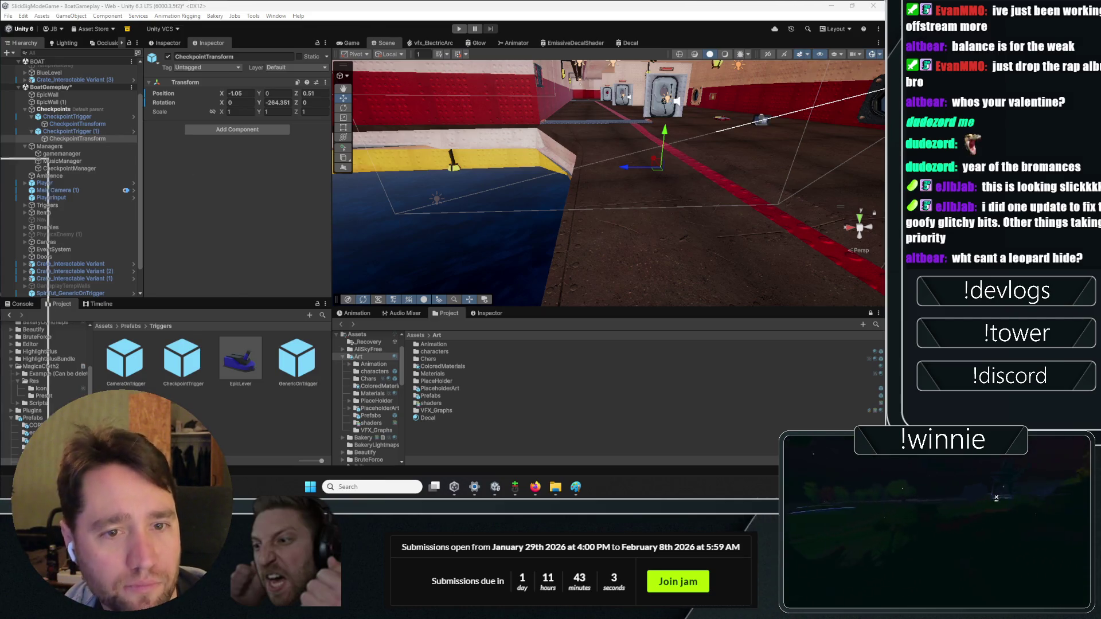
key("alt+Tab")
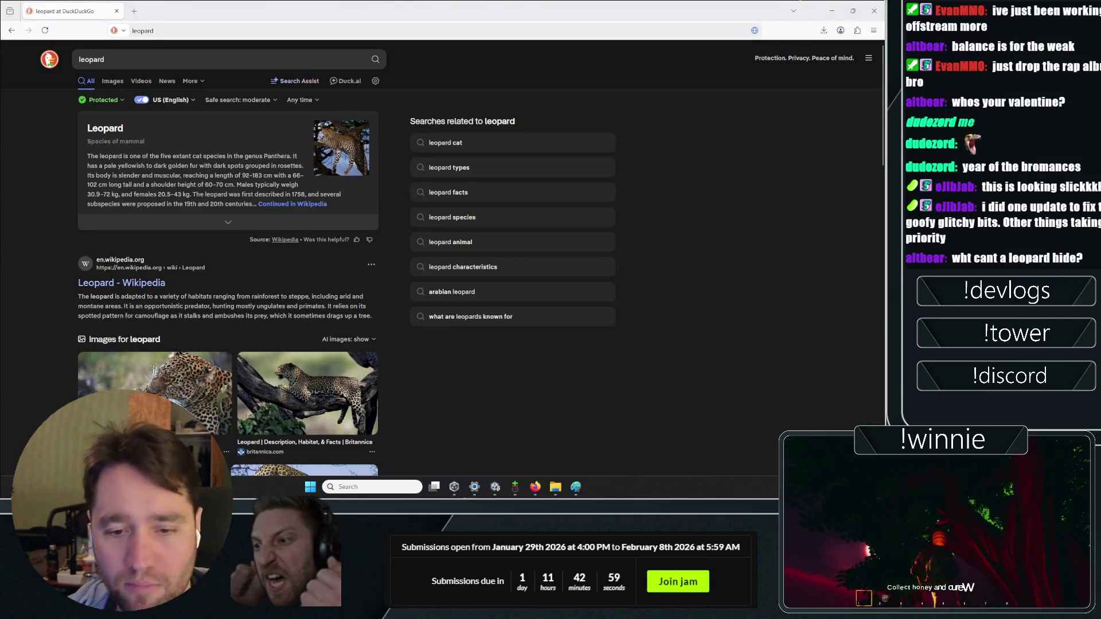
key("alt+Tab")
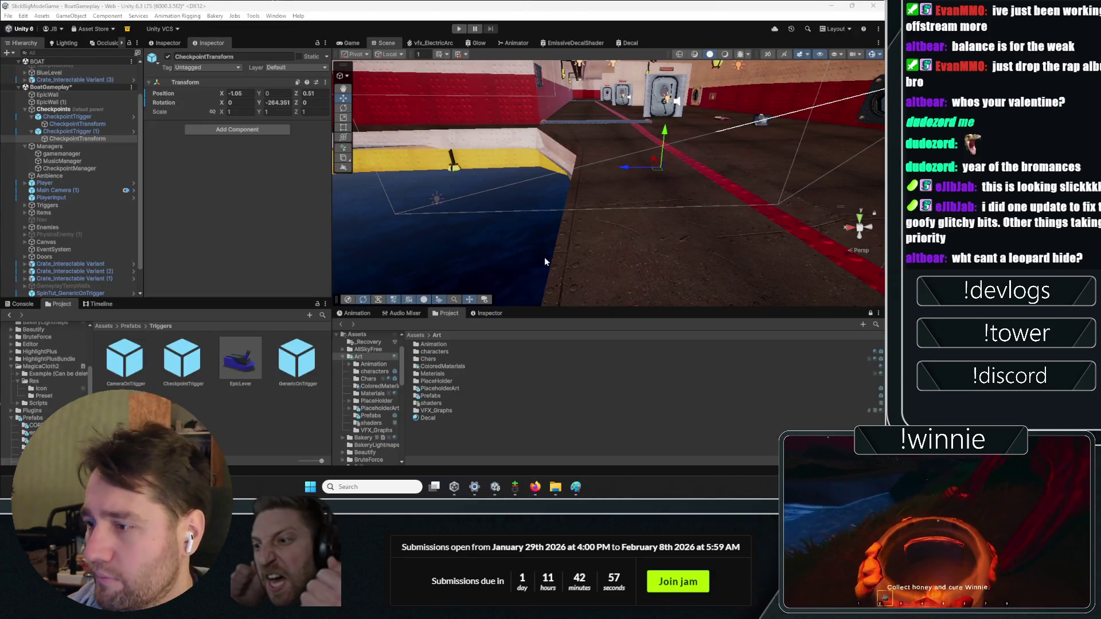
- Duplicate CheckpointTrigger (1) as CheckpointTrigger (2) and move it to X 6.69, Z 33.64
double_click(72, 131)
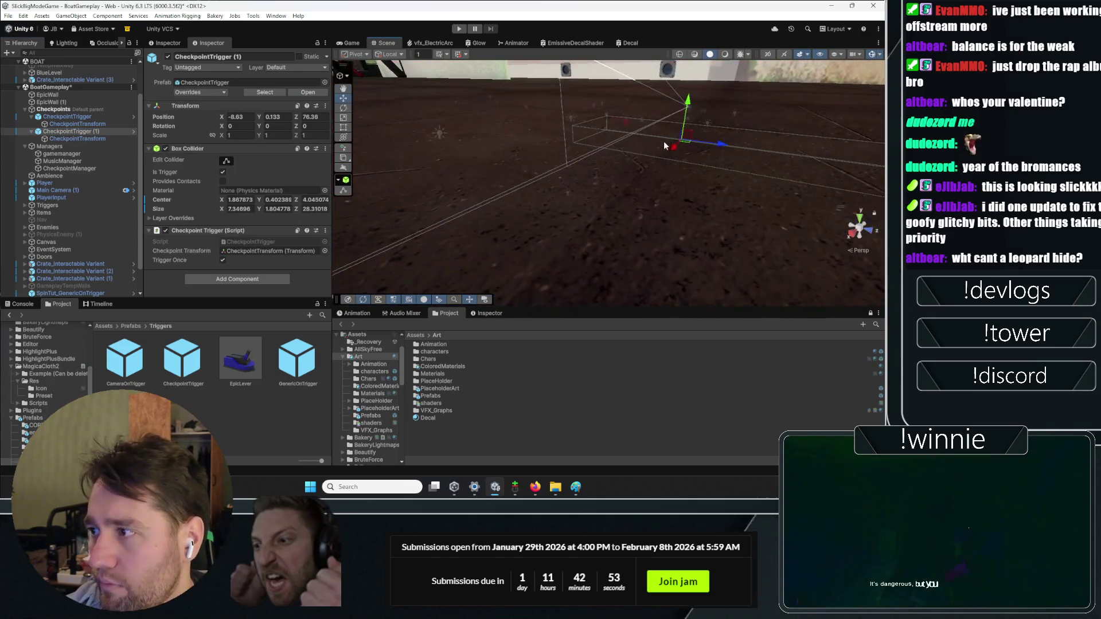
key("ctrl+d")
mouse_move(686, 142)
left_mouse_down()
mouse_move(407, 156)
mouse_move(499, 161)
mouse_move(632, 237)
mouse_move(654, 235)
left_mouse_up()
mouse_move(676, 172)
left_mouse_down()
mouse_move(290, 223)
mouse_move(455, 49)
mouse_move(491, 189)
mouse_move(546, 49)
mouse_move(597, 106)
mouse_move(725, 88)
mouse_move(459, 111)
mouse_move(440, 100)
mouse_move(490, 73)
left_mouse_up()
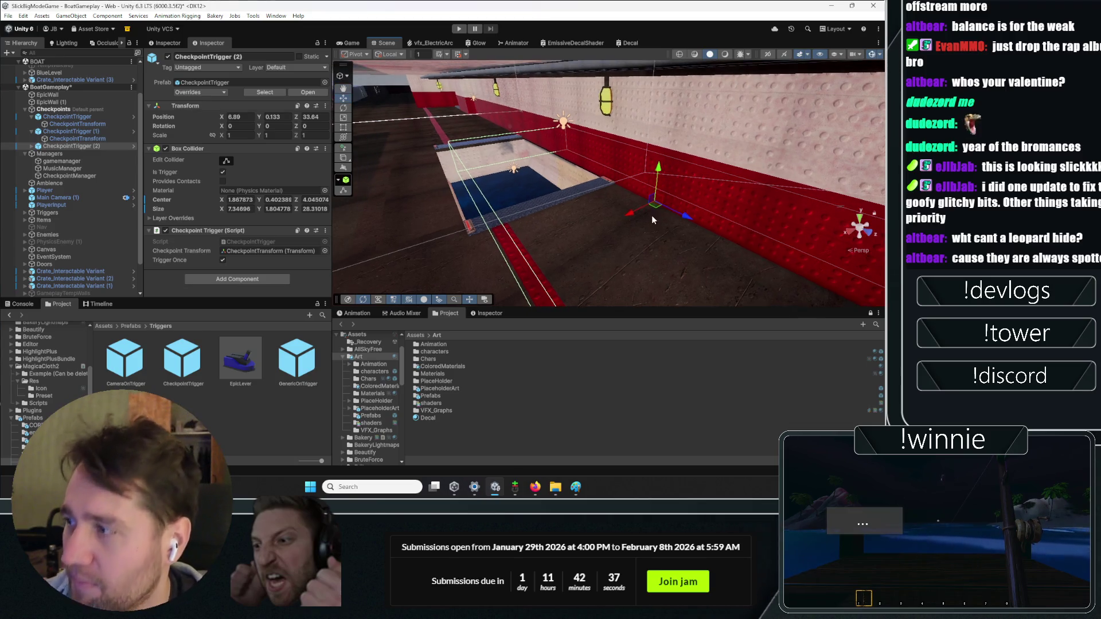
- Place CheckpointTrigger (2) in the red corridor at X 7.49, Z 28.61 and move its spawn point
mouse_move(658, 210)
left_mouse_down()
mouse_move(510, 268)
mouse_move(582, 179)
left_mouse_up()
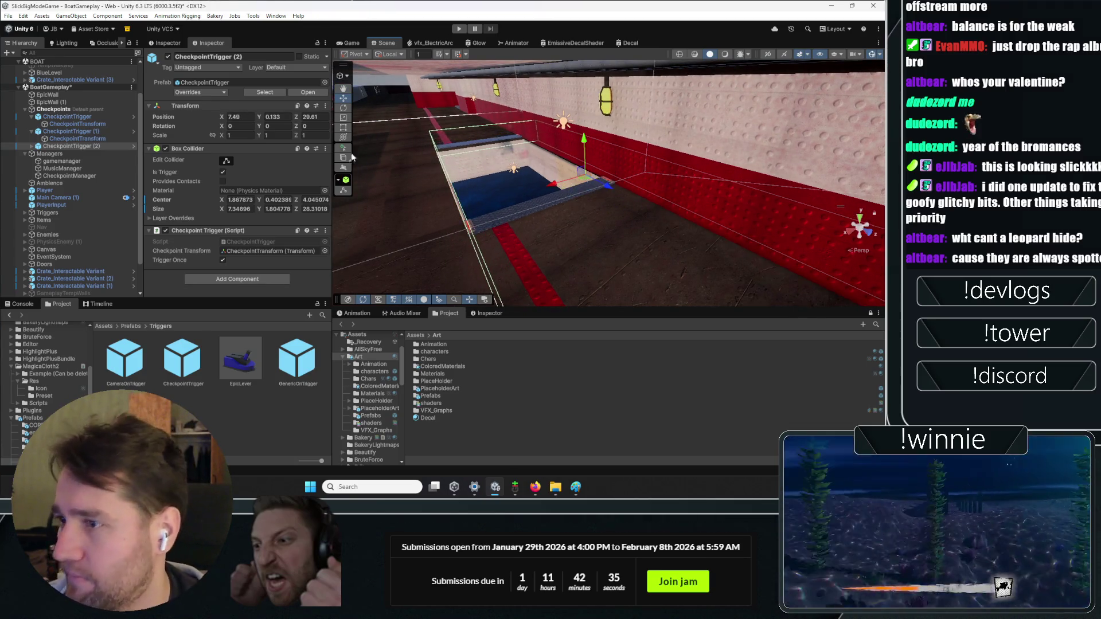
left_click(33, 146)
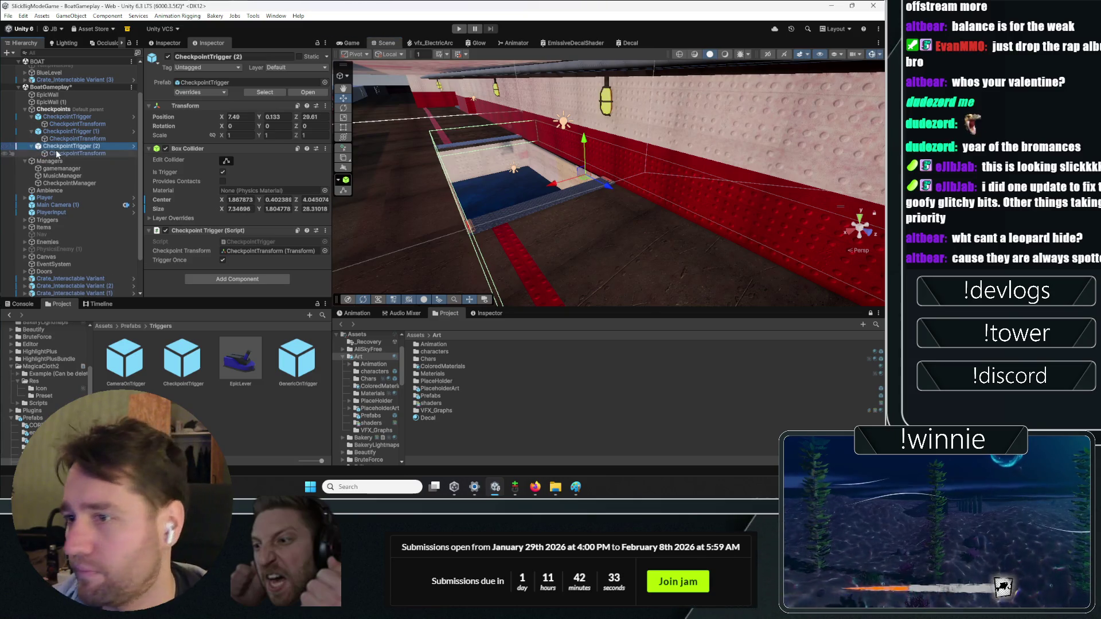
double_click(57, 154)
mouse_move(639, 191)
left_mouse_down()
mouse_move(588, 240)
mouse_move(507, 264)
left_mouse_up()
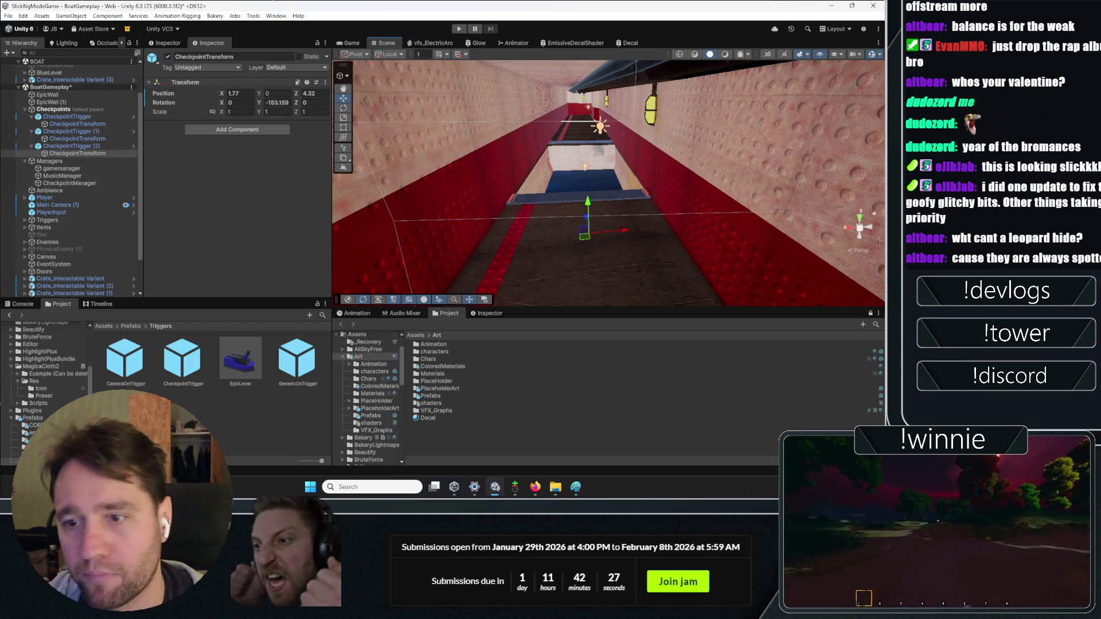
- Shorten CheckpointTrigger (2)'s collider to about 7.48 × 1.80 × 8.90
left_click(70, 146)
mouse_move(623, 203)
left_mouse_down()
mouse_move(553, 229)
mouse_move(575, 235)
mouse_move(379, 218)
left_mouse_up()
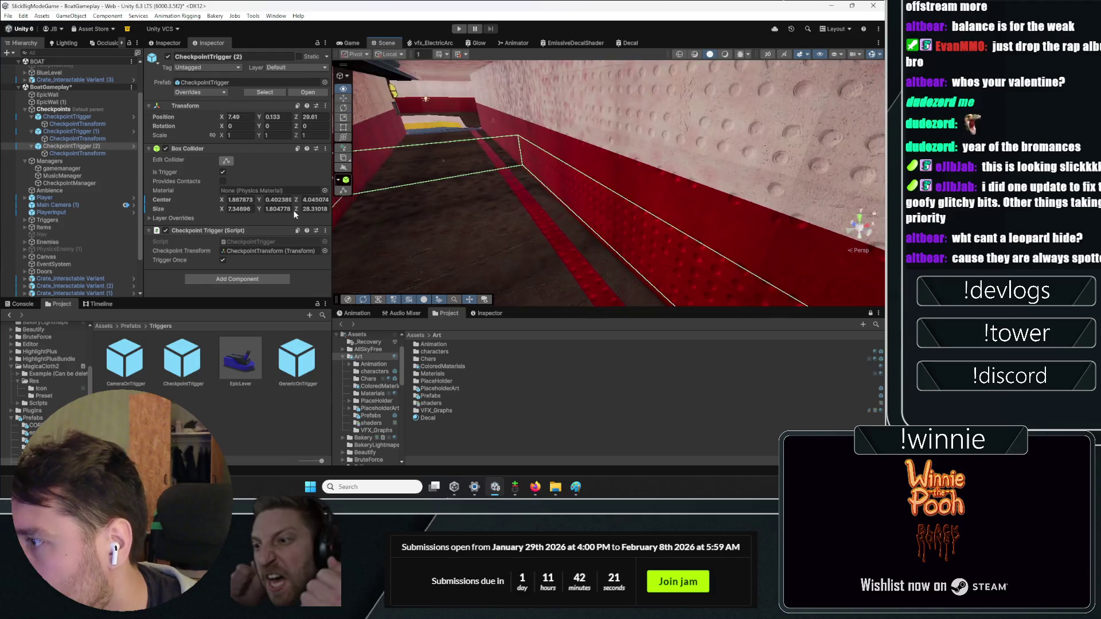
left_click(343, 190)
mouse_move(405, 180)
left_mouse_down()
mouse_move(644, 225)
mouse_move(545, 221)
mouse_move(562, 243)
mouse_move(658, 167)
mouse_move(710, 167)
mouse_move(687, 178)
mouse_move(575, 153)
mouse_move(514, 160)
mouse_move(585, 147)
mouse_move(625, 167)
mouse_move(590, 166)
left_mouse_up()
key("f")
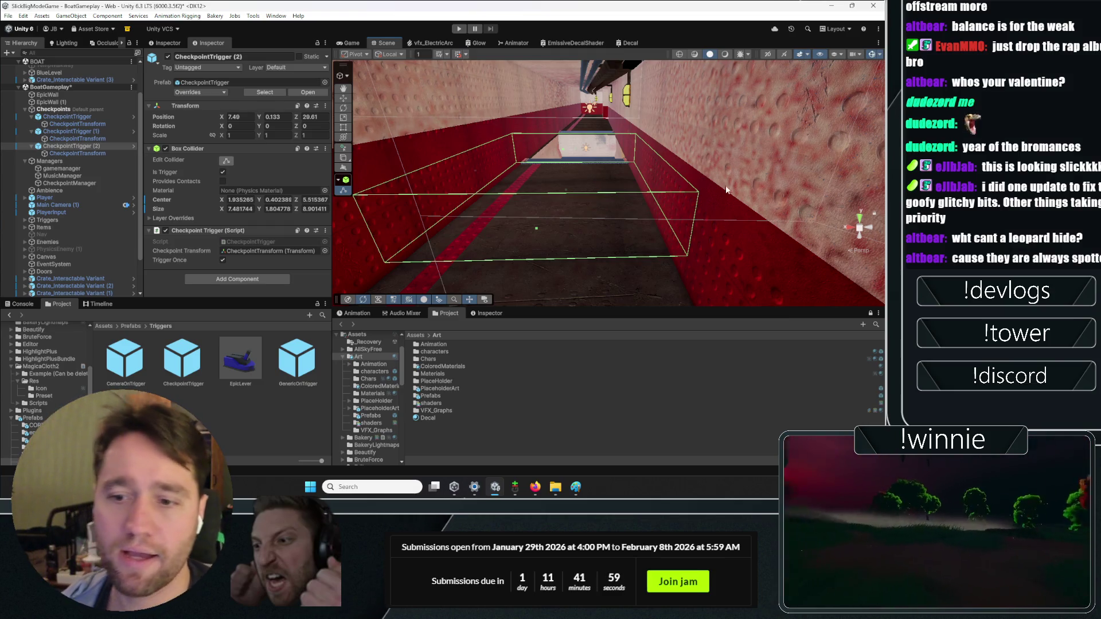
mouse_move(692, 148)
left_mouse_down()
mouse_move(619, 147)
mouse_move(610, 195)
mouse_move(633, 247)
left_mouse_up()
key("Down")
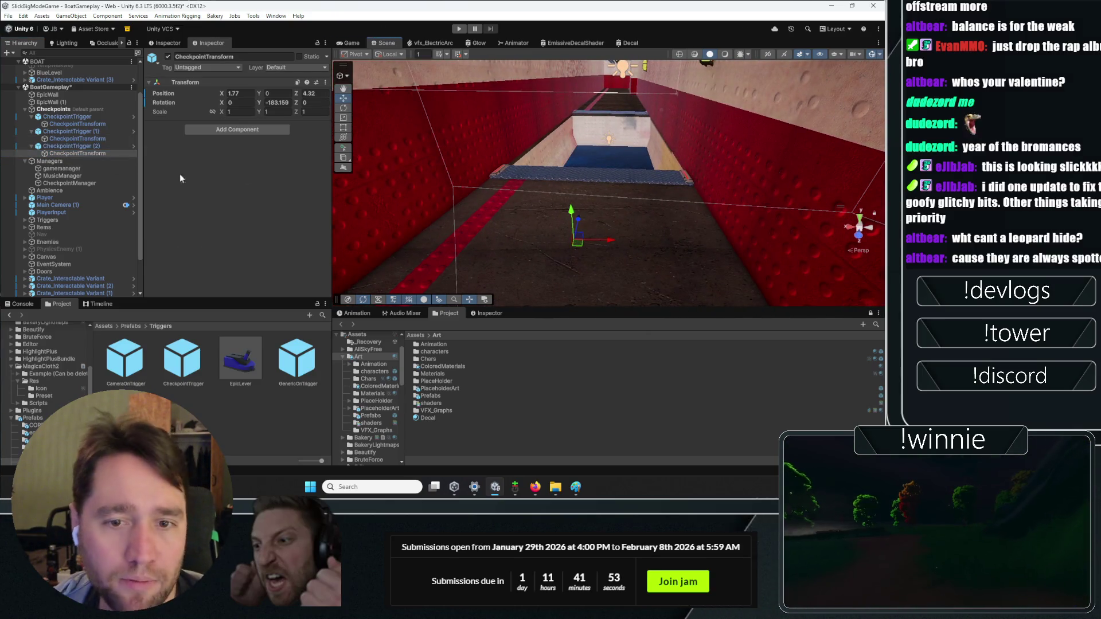